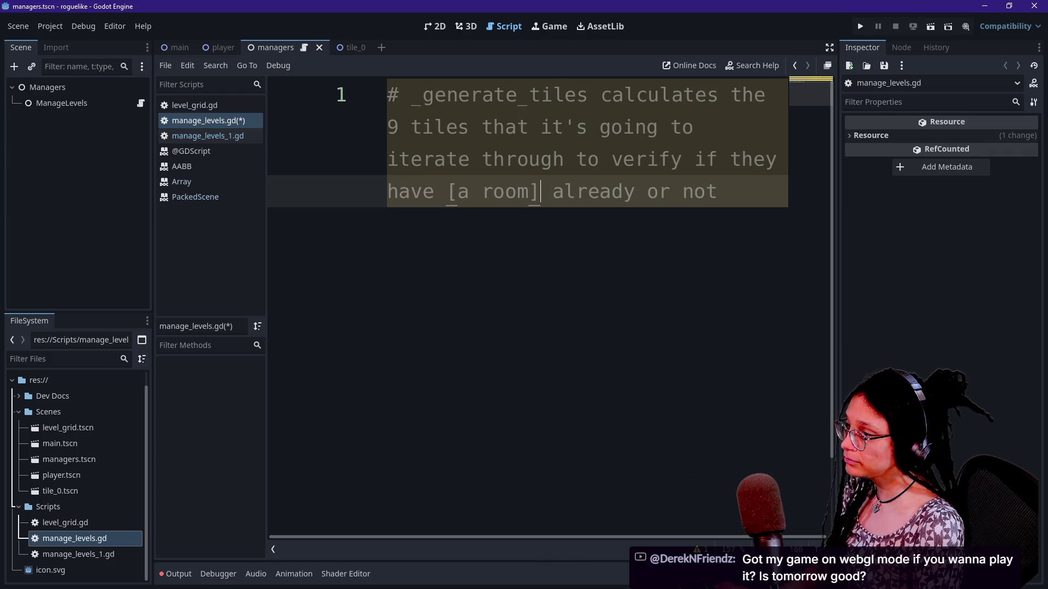
Step: Collapse the script list so the _generate_tiles comment in manage_levels.gd gets more width
{"action": "left_click", "coordinate": [717, 191]}
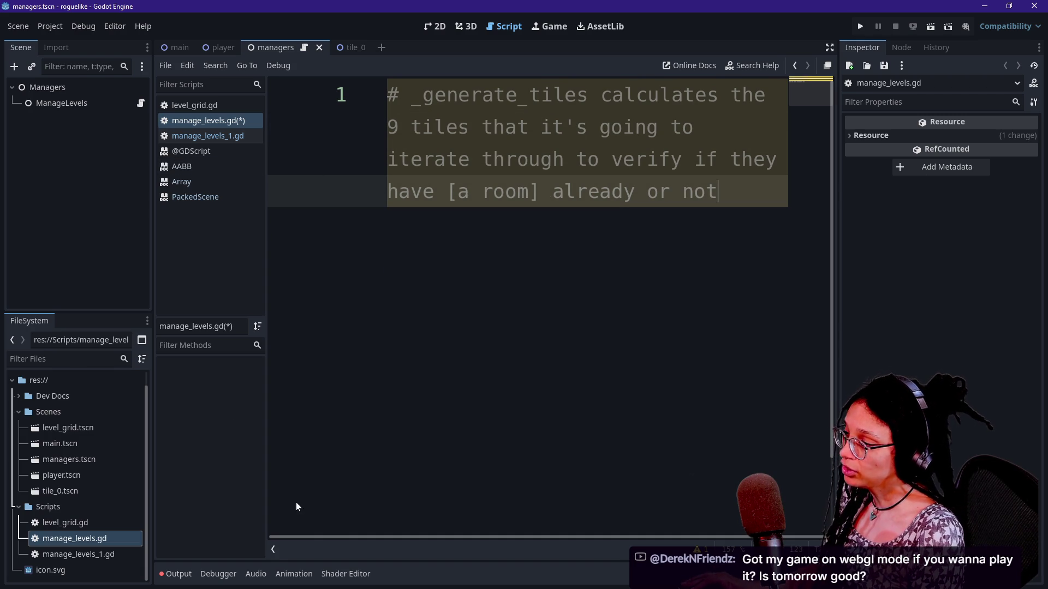
{"action": "left_click", "coordinate": [273, 550]}
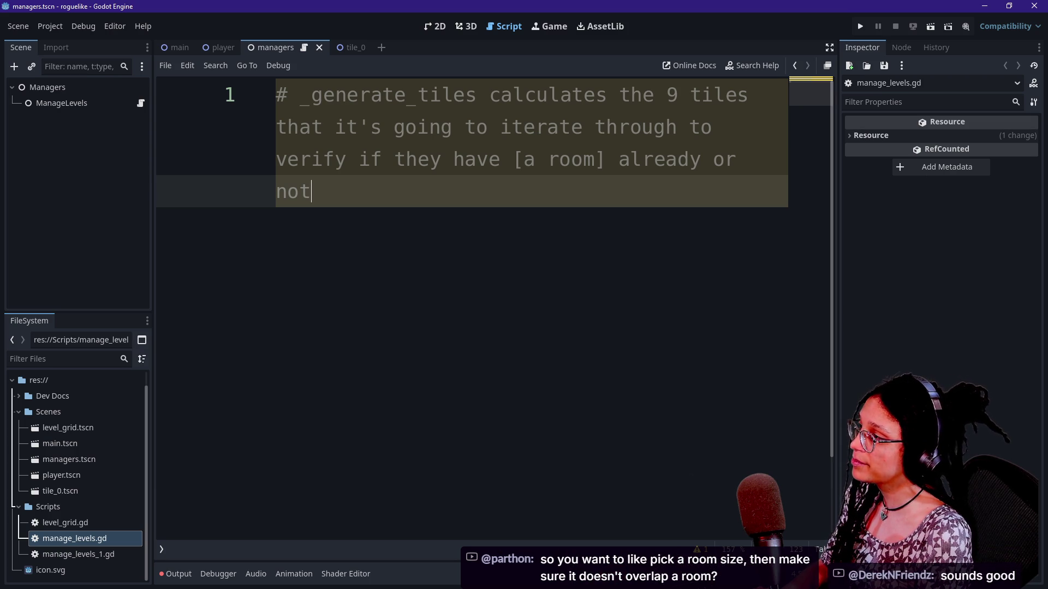
Step: Insert an empty line 1 above the _generate_tiles comment, moving the comment to line 2
{"action": "key", "text": "Up"}
{"action": "key", "text": "Up"}
{"action": "key", "text": "Up"}
{"action": "key", "text": "Down"}
{"action": "key", "text": "Down"}
{"action": "key", "text": "Down"}
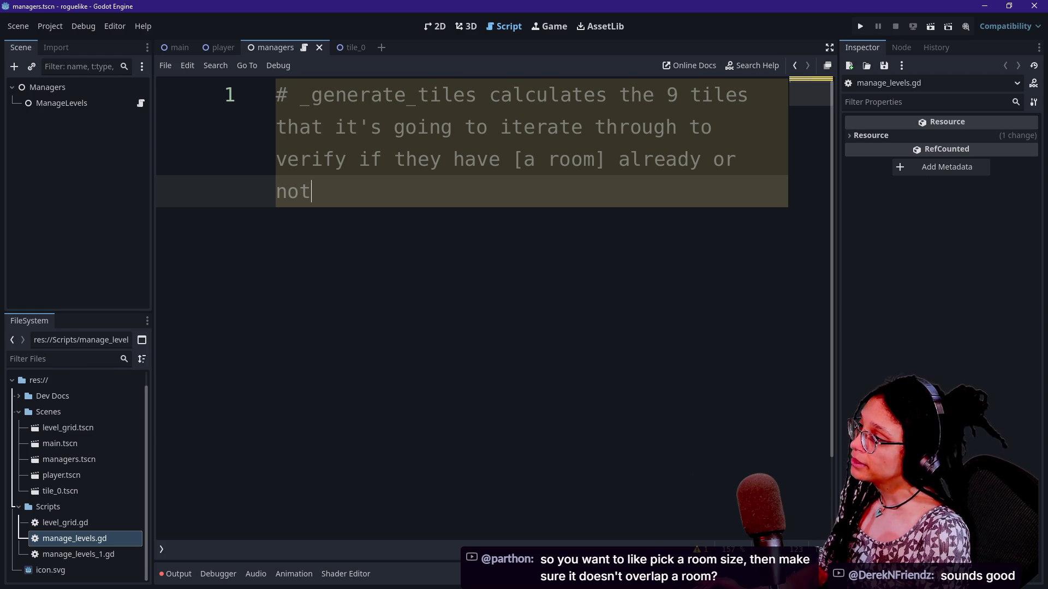
{"action": "key", "text": "Up"}
{"action": "key", "text": "Up"}
{"action": "key", "text": "Down"}
{"action": "key", "text": "Down"}
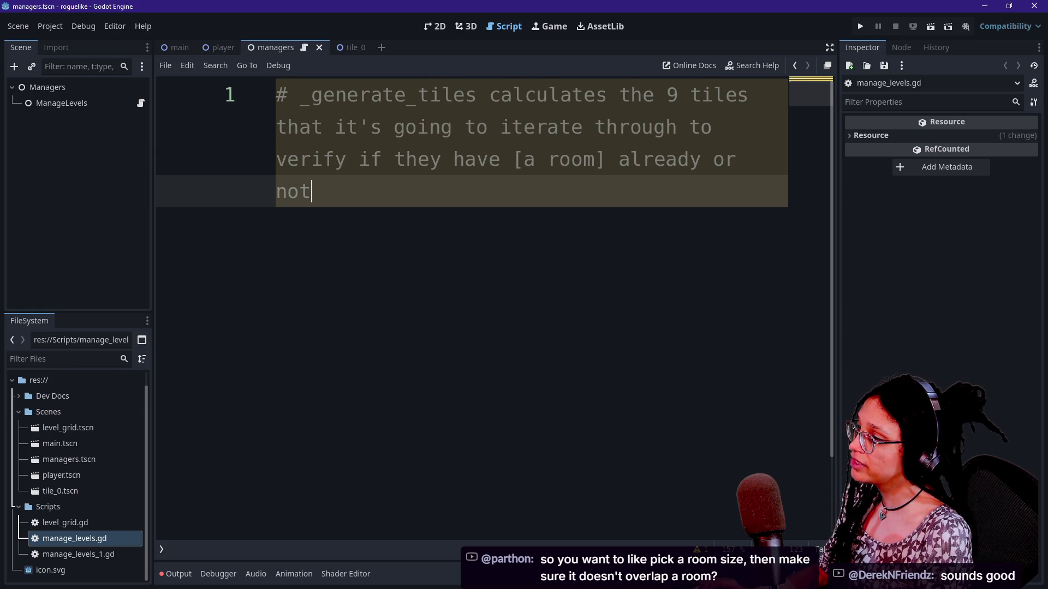
{"action": "key", "text": "shift+Up"}
{"action": "key", "text": "shift+Down"}
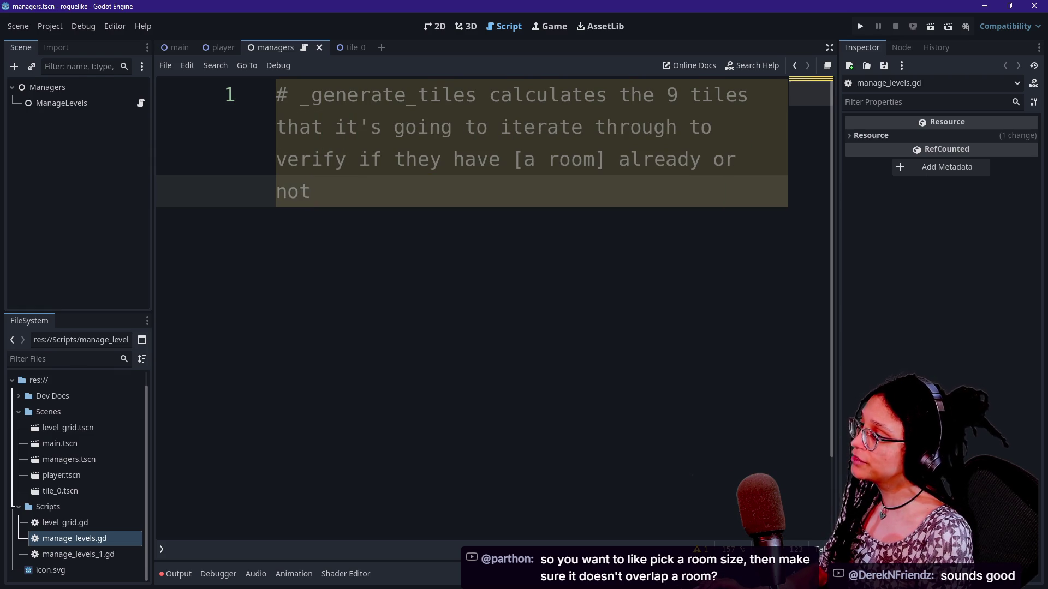
{"action": "key", "text": "Home"}
{"action": "key", "text": "Return"}
{"action": "key", "text": "Up"}
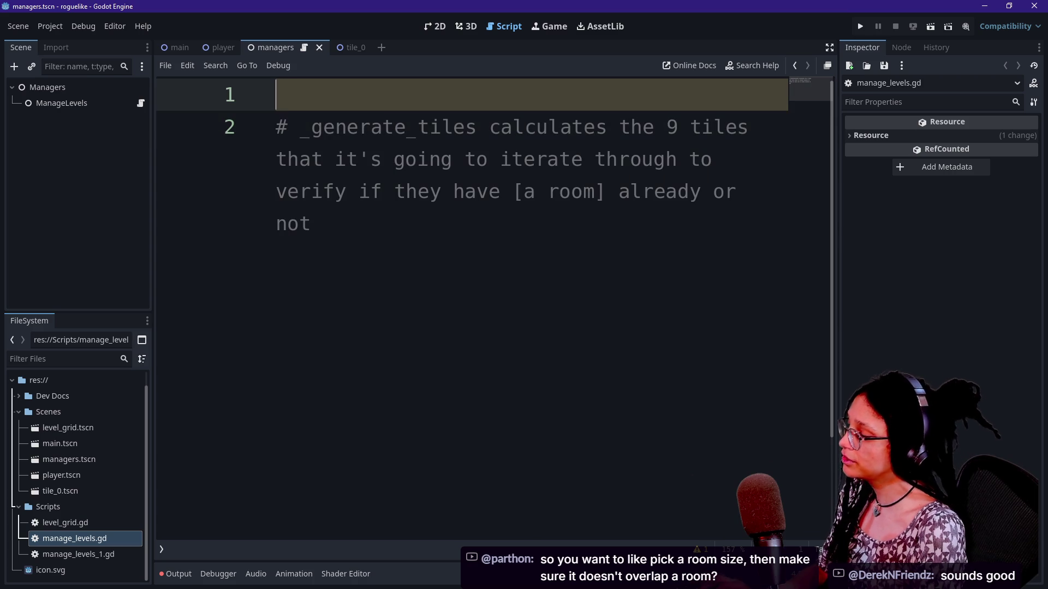
Step: Type the line-1 comment '# _walk_over goes tile by tile to decide if something will generate there'
{"action": "key", "text": "BackSpace"}
{"action": "type", "text": "# wal"}
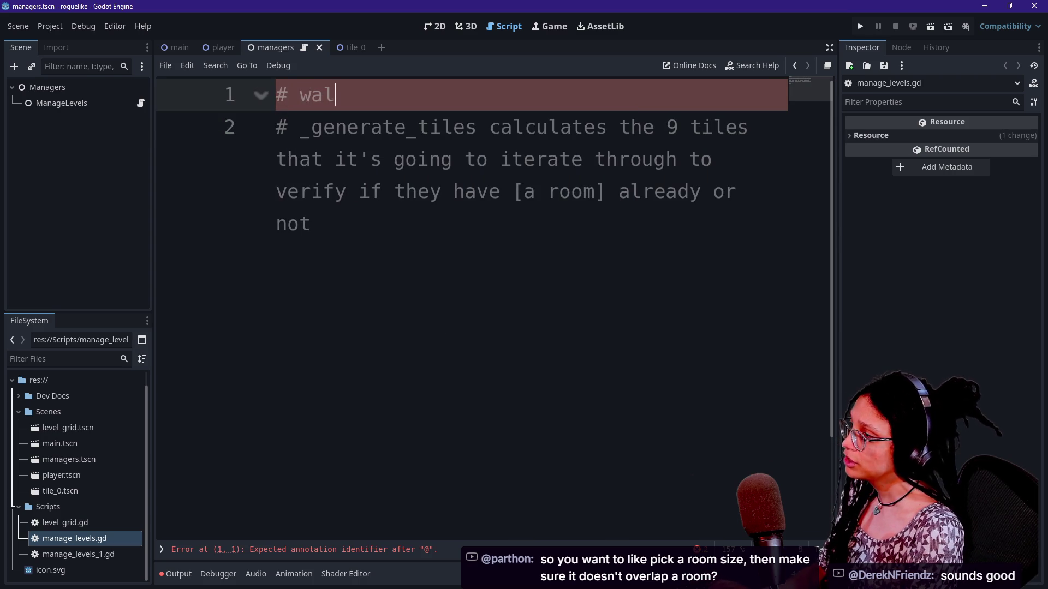
{"action": "type", "text": "k_over goe"}
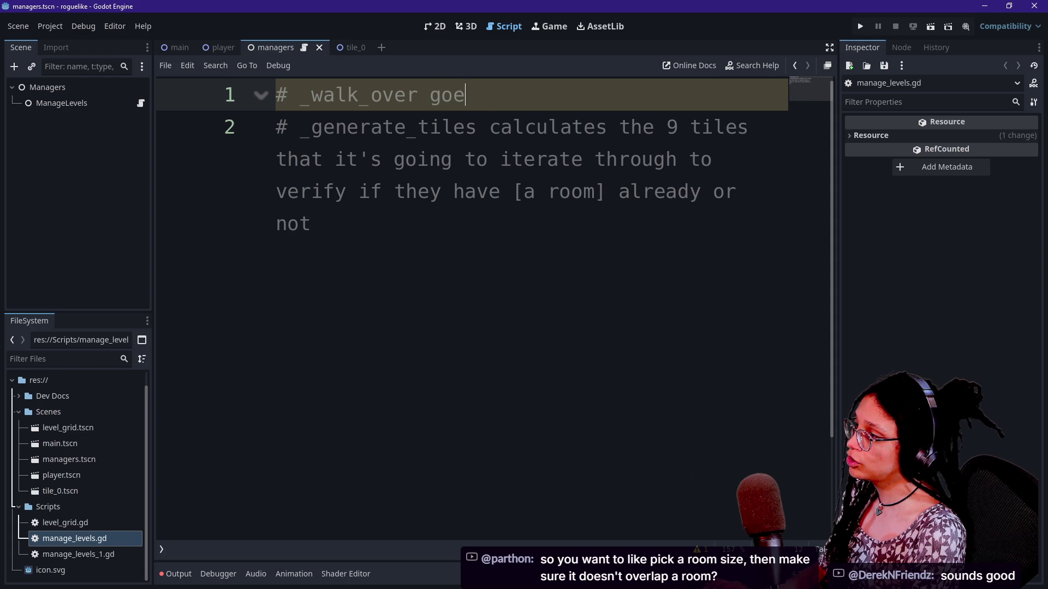
{"action": "type", "text": "s tile b"}
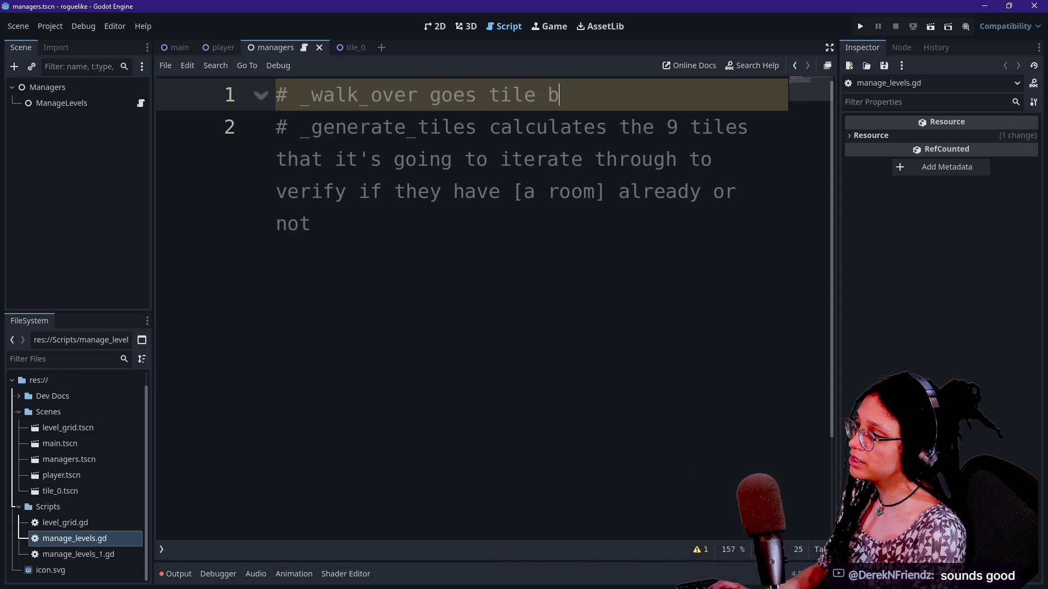
{"action": "type", "text": "y tile to c"}
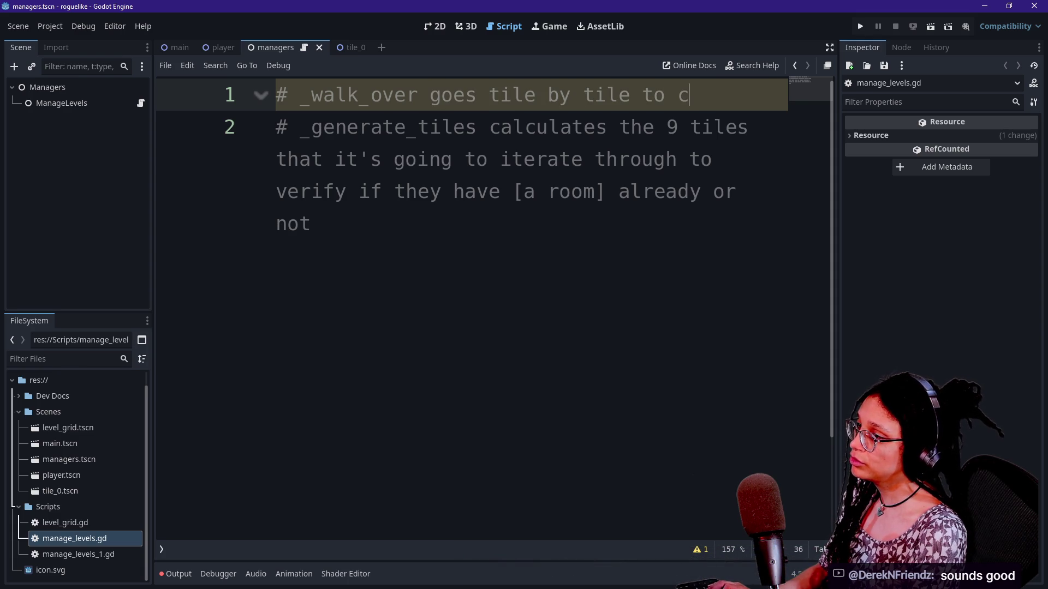
{"action": "key", "text": "BackSpace"}
{"action": "type", "text": "decide i"}
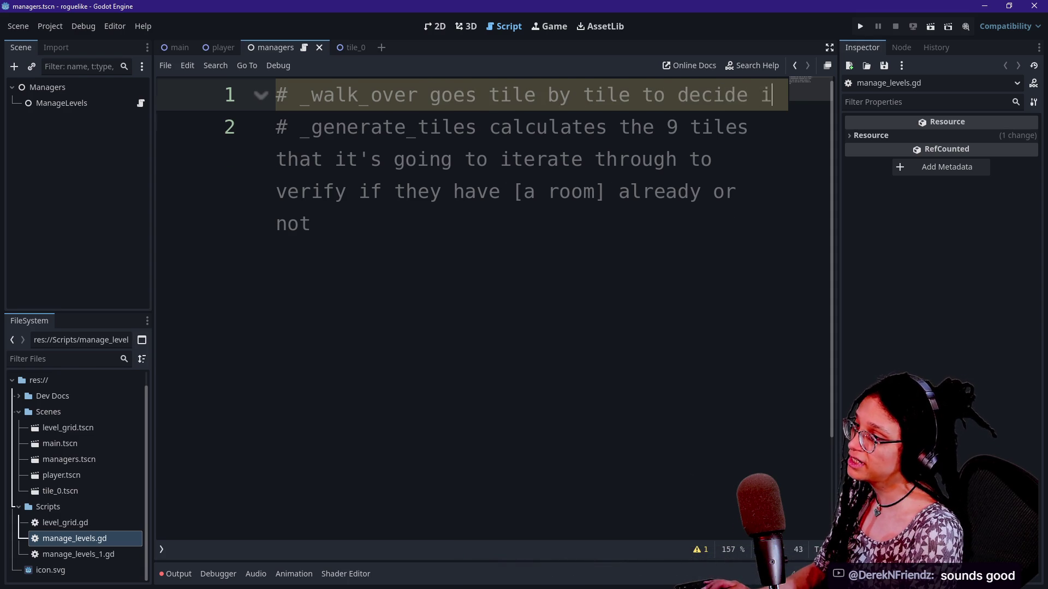
{"action": "type", "text": "f somethign w"}
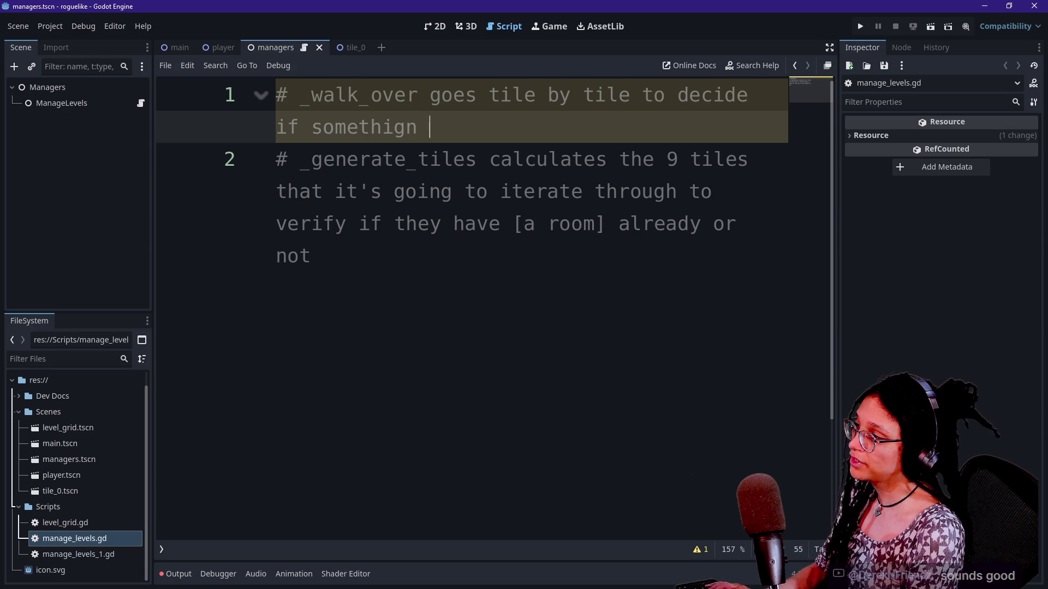
{"action": "key", "text": "BackSpace"}
{"action": "key", "text": "BackSpace"}
{"action": "key", "text": "BackSpace"}
{"action": "type", "text": "ng will generate there"}
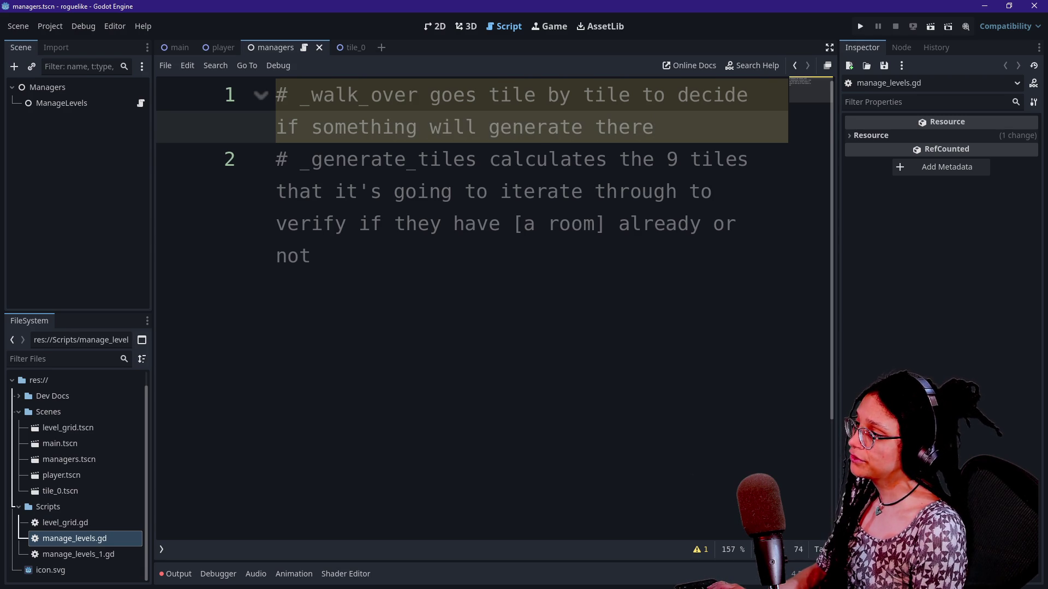
Step: Review the _walk_over and _generate_tiles comments, then switch to the tile grid spreadsheet
{"action": "left_click", "coordinate": [489, 191]}
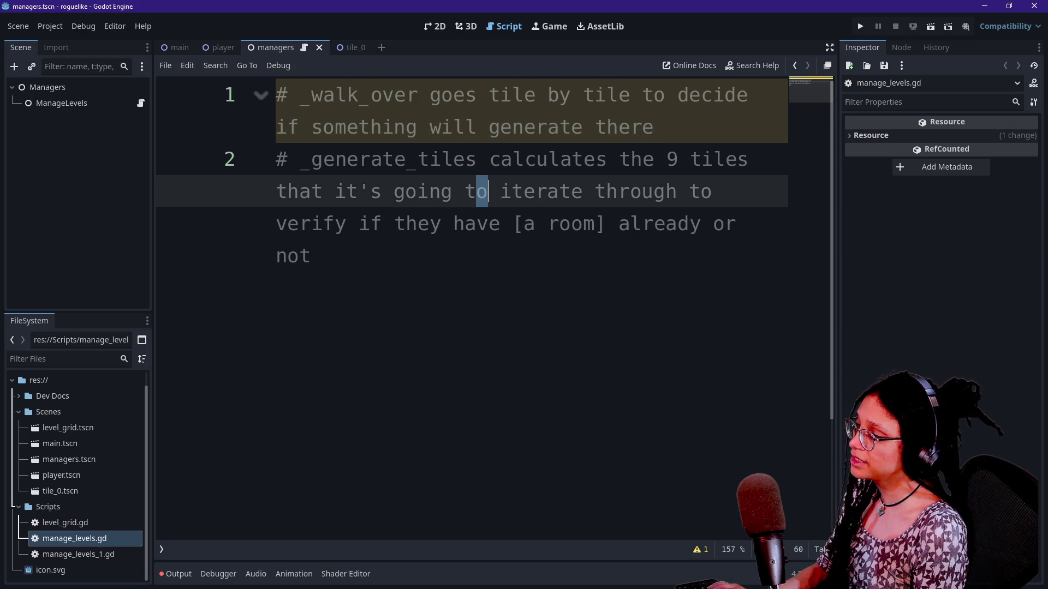
{"action": "left_click", "coordinate": [441, 224]}
{"action": "left_click", "coordinate": [311, 256]}
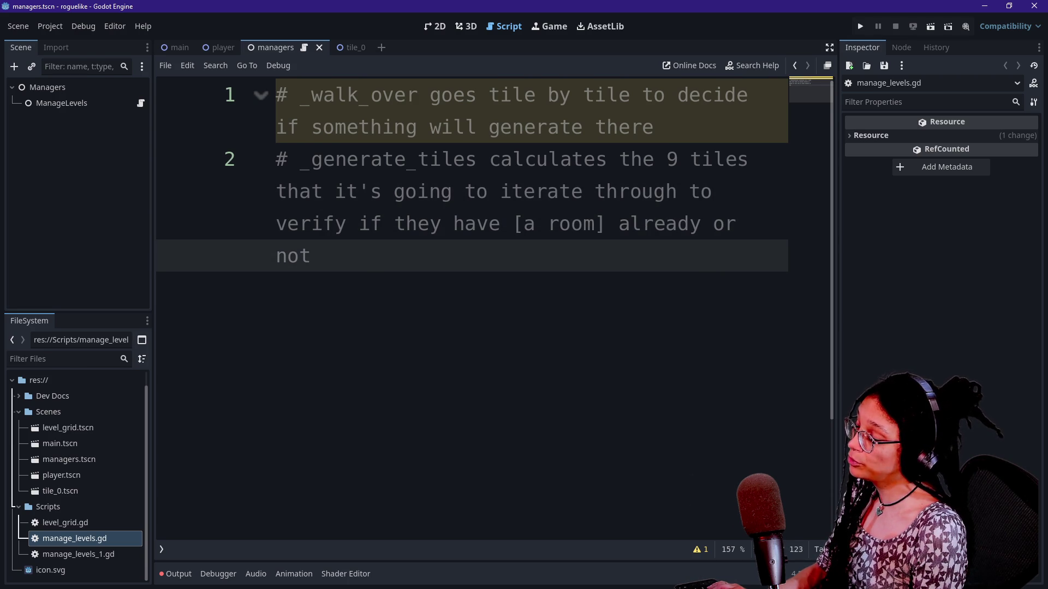
{"action": "left_click_drag", "start_coordinate": [299, 95], "coordinate": [465, 95]}
{"action": "left_click", "coordinate": [311, 159]}
{"action": "left_click", "coordinate": [405, 224]}
{"action": "left_click_drag", "start_coordinate": [299, 95], "coordinate": [524, 95]}
{"action": "left_click", "coordinate": [499, 95]}
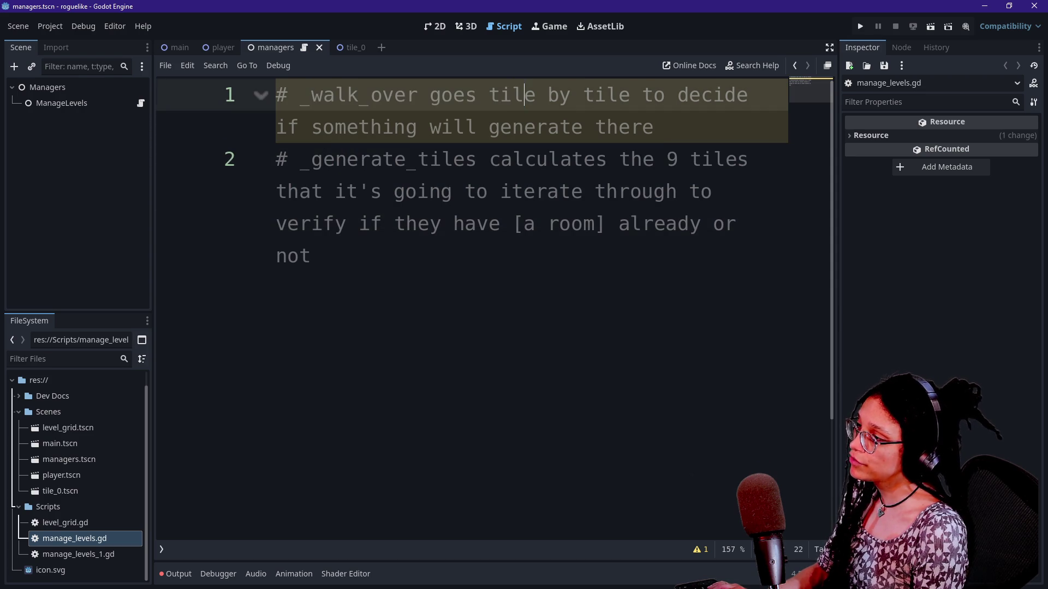
{"action": "left_click", "coordinate": [311, 256]}
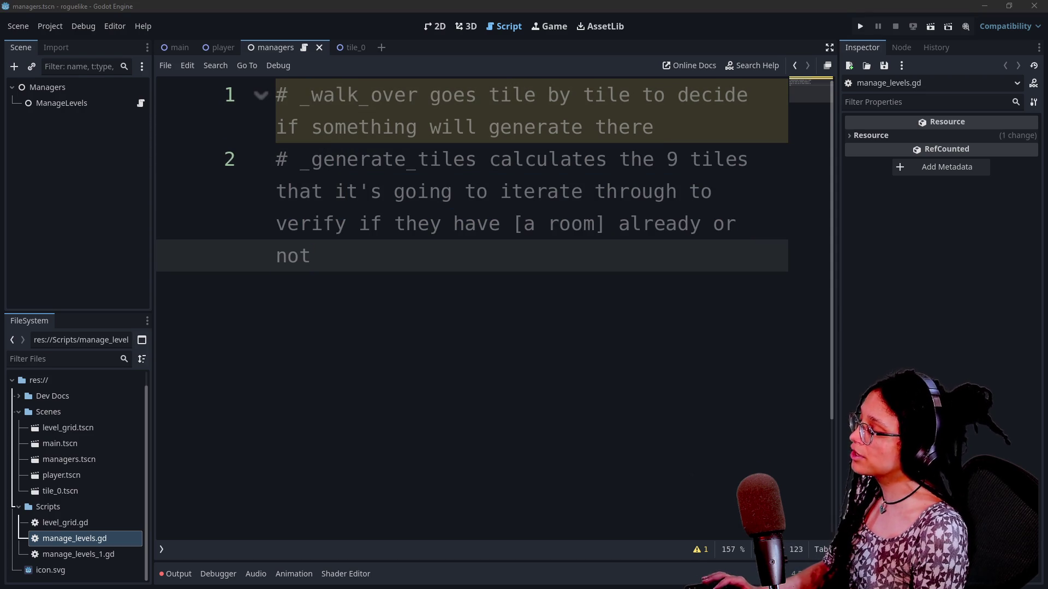
{"action": "key", "text": "alt+Tab"}
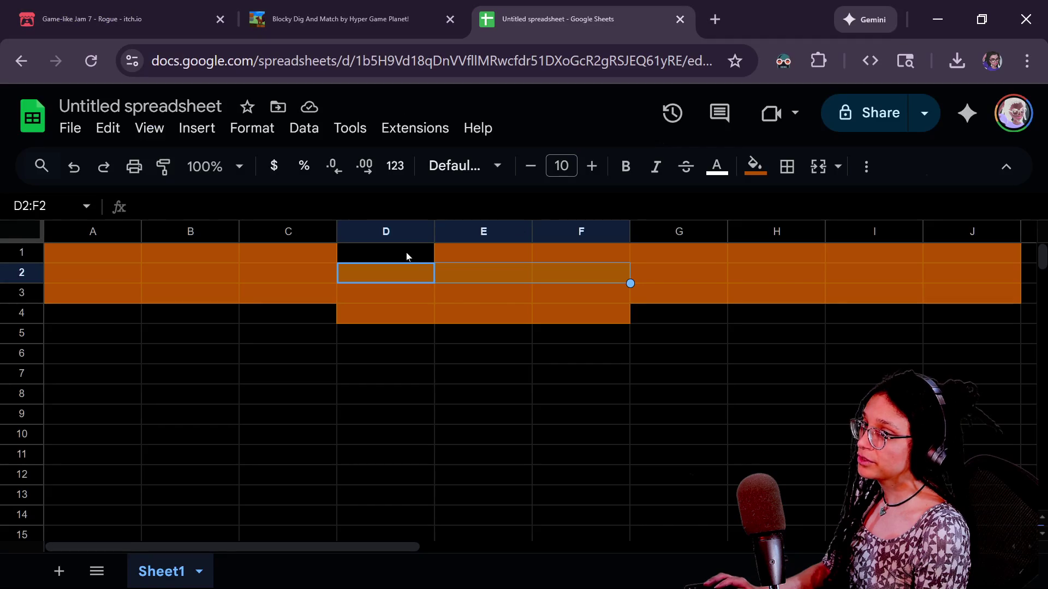
Step: Fill cell D2 orange and check the other cells along row 2
{"action": "left_click", "coordinate": [403, 277]}
{"action": "key", "text": "ctrl+y"}
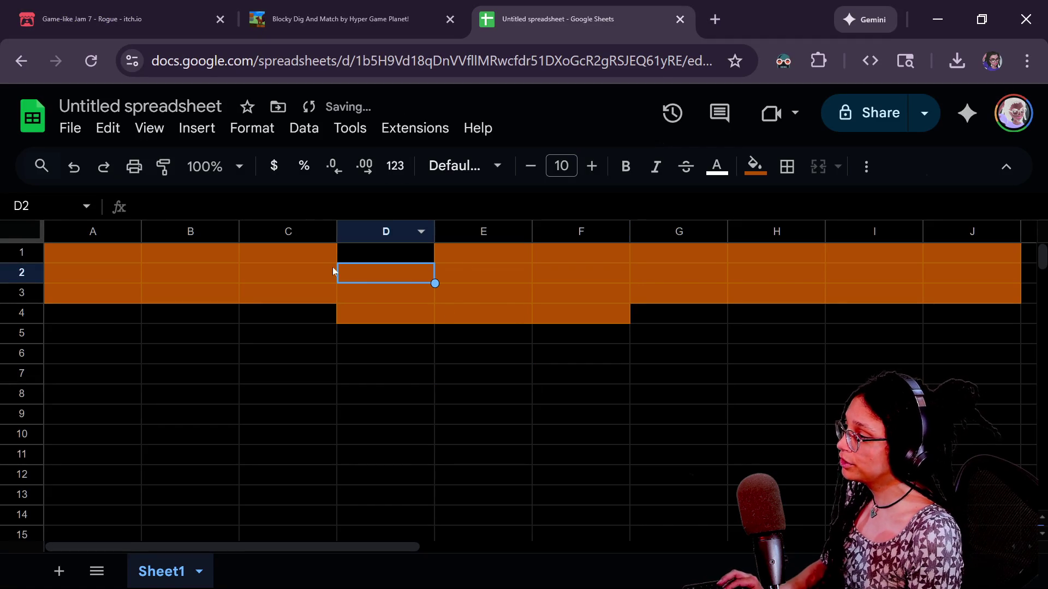
{"action": "key", "text": "Up"}
{"action": "key", "text": "Left"}
{"action": "left_click", "coordinate": [397, 275]}
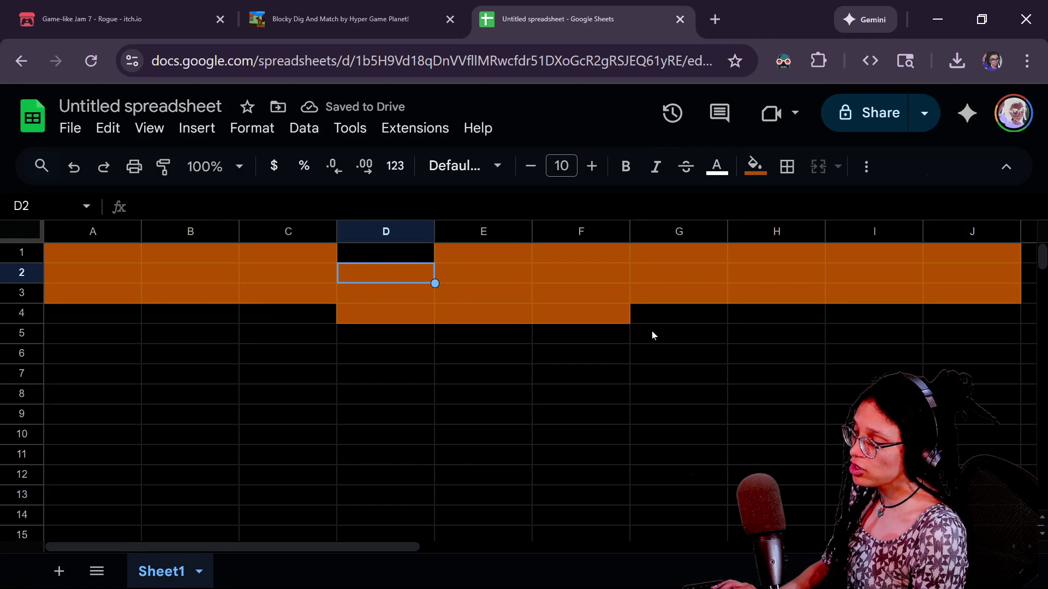
{"action": "left_click", "coordinate": [494, 278]}
{"action": "left_click", "coordinate": [669, 276]}
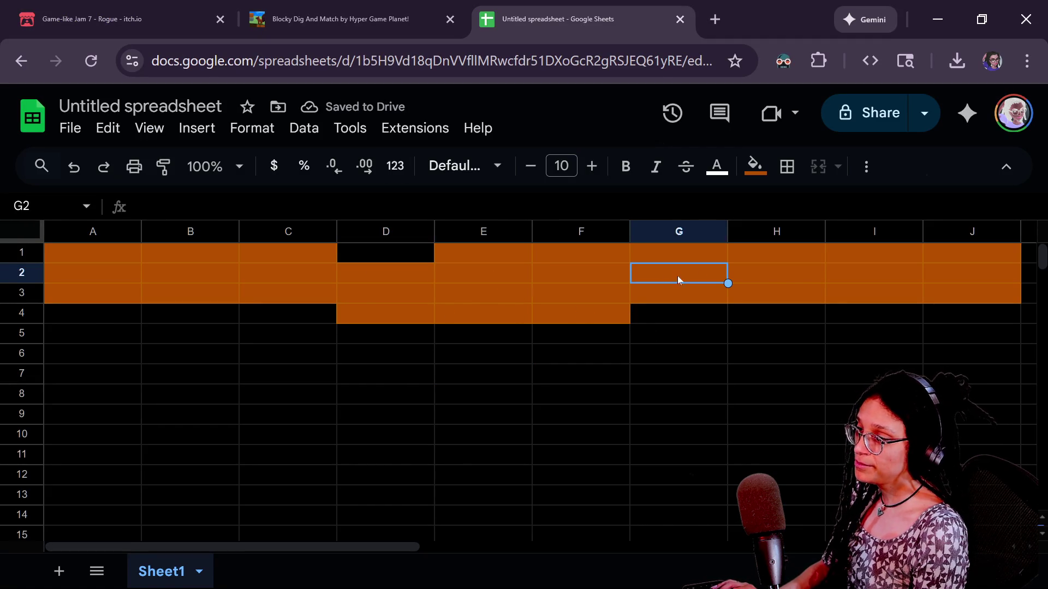
{"action": "left_click", "coordinate": [885, 281]}
{"action": "key", "text": "Right"}
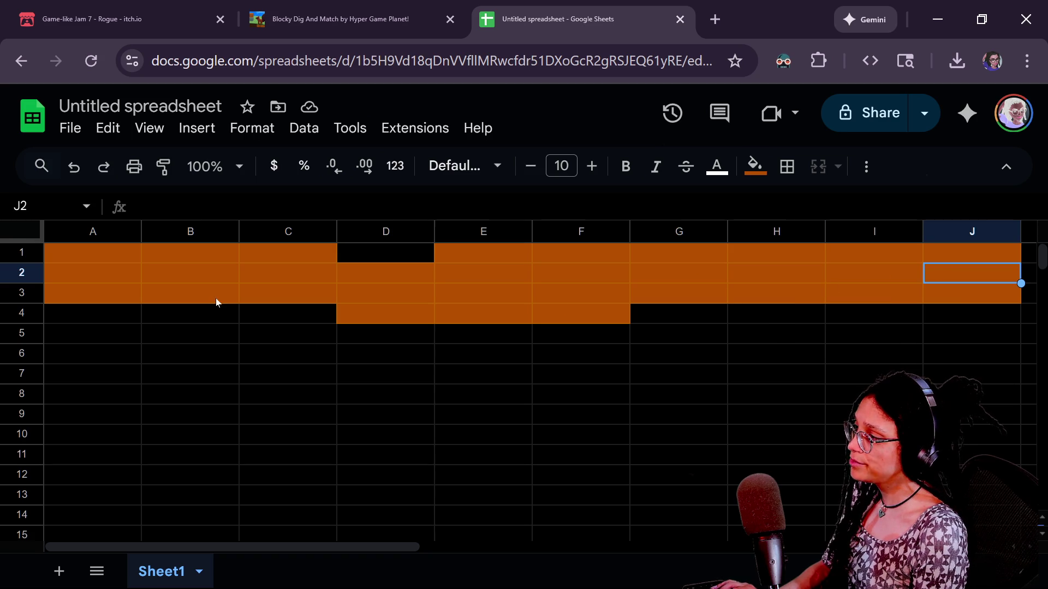
Step: Paste orange tile blocks into B4:D6 and I4:K6
{"action": "left_click", "coordinate": [69, 321]}
{"action": "left_click", "coordinate": [219, 321]}
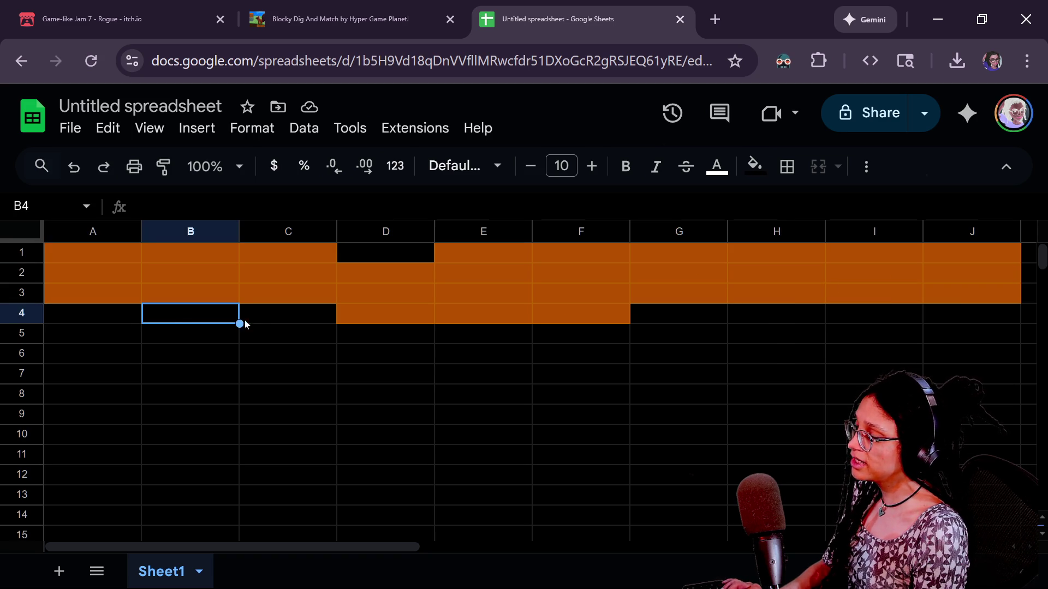
{"action": "key", "text": "ctrl+v"}
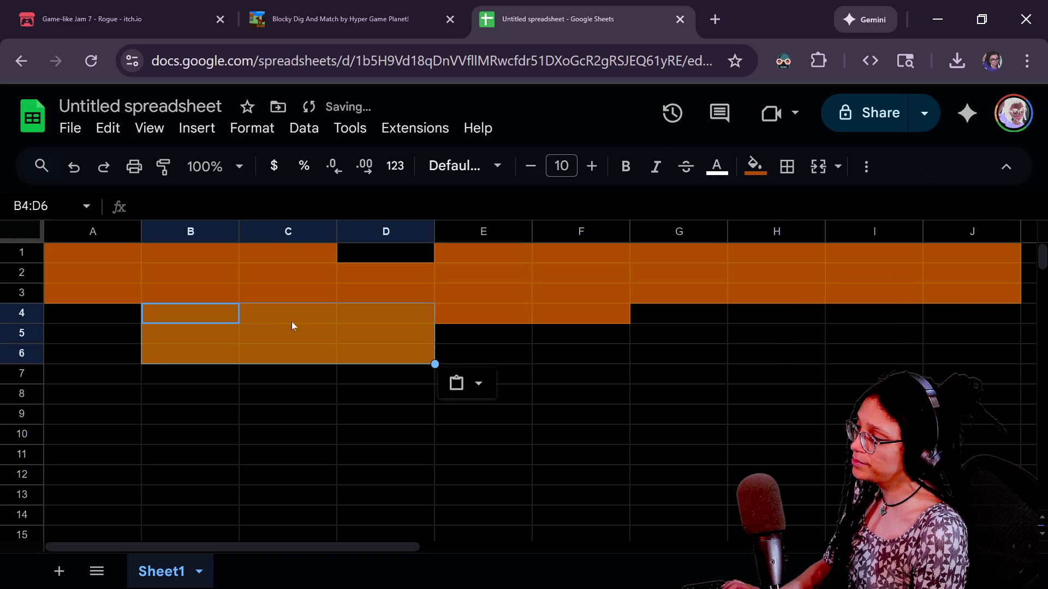
{"action": "left_click", "coordinate": [287, 314]}
{"action": "left_click", "coordinate": [392, 315]}
{"action": "left_click", "coordinate": [495, 319]}
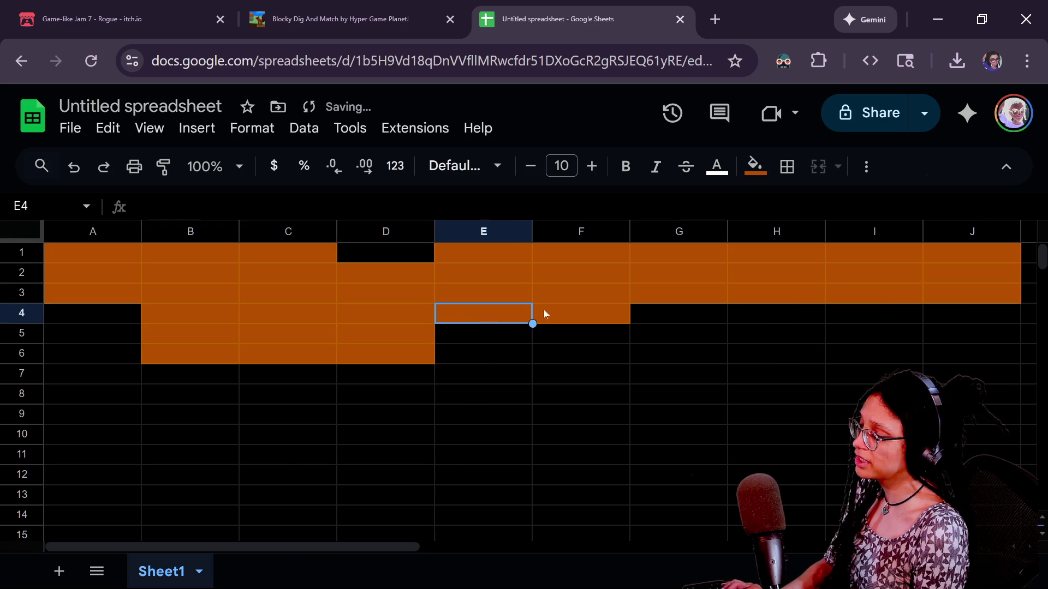
{"action": "left_click", "coordinate": [601, 311]}
{"action": "left_click", "coordinate": [676, 321]}
{"action": "left_click", "coordinate": [775, 315]}
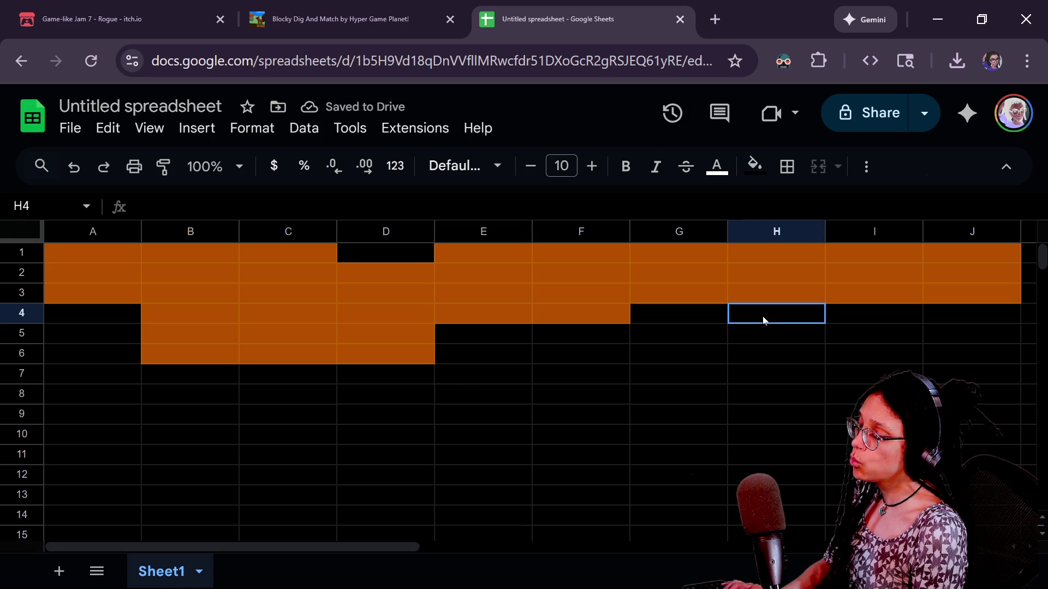
{"action": "left_click", "coordinate": [836, 314]}
{"action": "key", "text": "ctrl+v"}
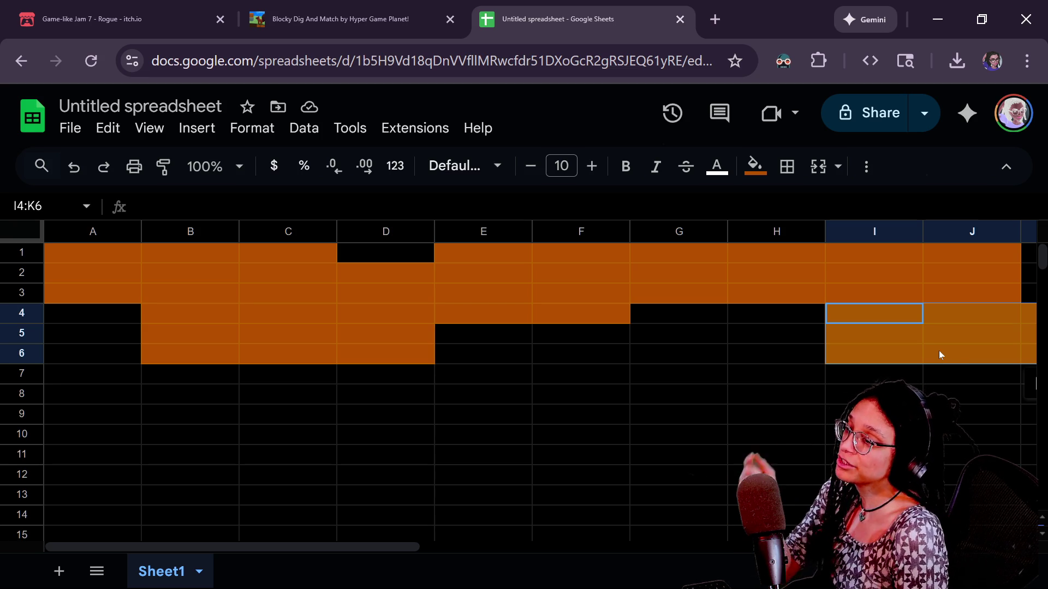
{"action": "left_click", "coordinate": [116, 376]}
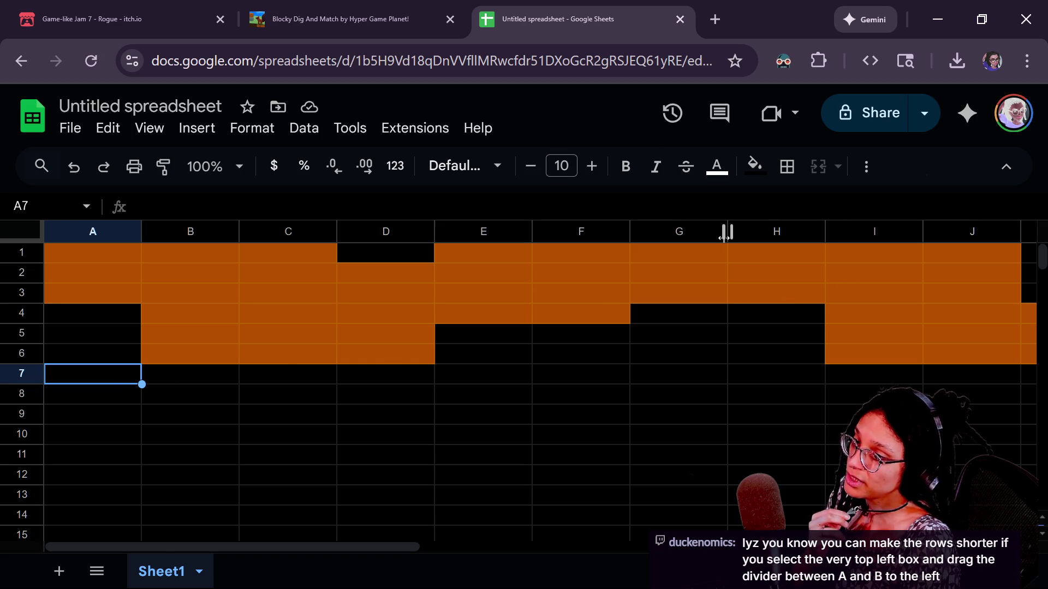
Step: Unfreeze the columns and inspect the cells around the orange blocks
{"action": "mouse_move", "coordinate": [38, 230]}
{"action": "left_mouse_down"}
{"action": "mouse_move", "coordinate": [185, 227]}
{"action": "mouse_move", "coordinate": [1005, 297]}
{"action": "left_mouse_up"}
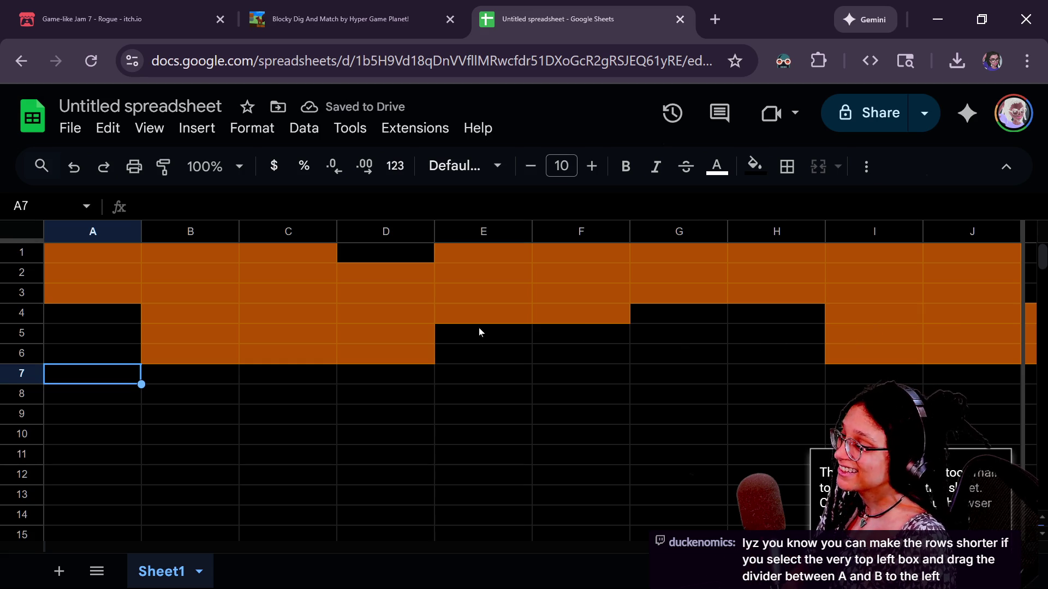
{"action": "left_click", "coordinate": [189, 313]}
{"action": "left_click", "coordinate": [854, 377]}
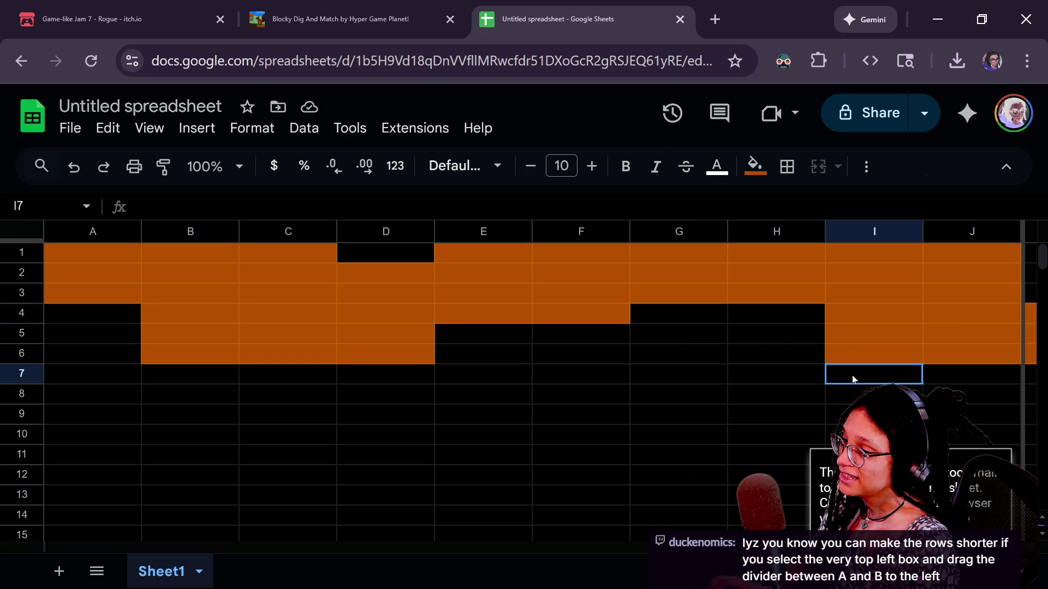
{"action": "mouse_move", "coordinate": [854, 377]}
{"action": "left_mouse_down"}
{"action": "mouse_move", "coordinate": [971, 415]}
{"action": "mouse_move", "coordinate": [852, 376]}
{"action": "left_mouse_up"}
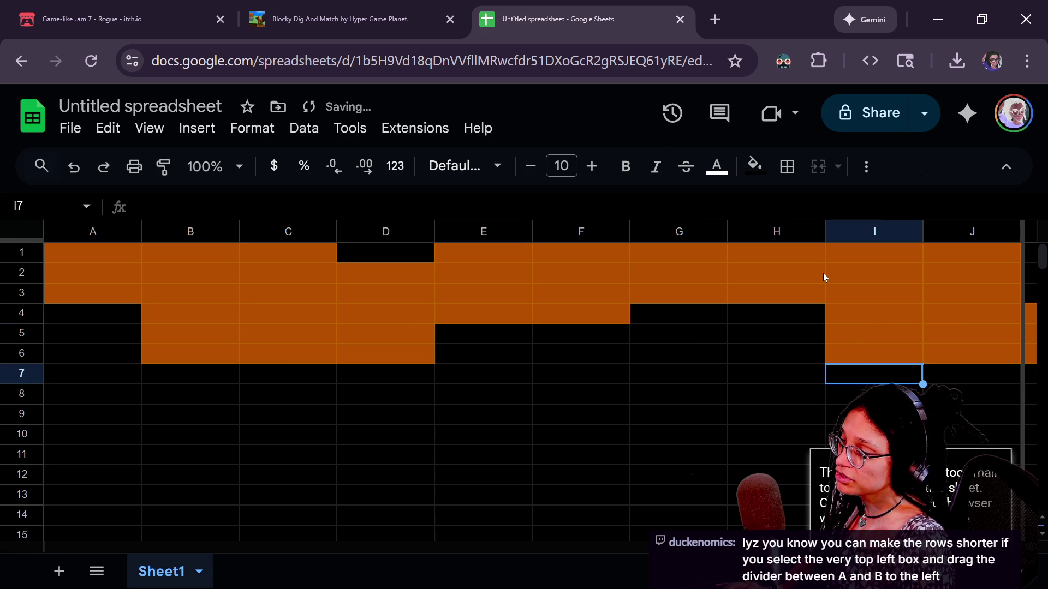
{"action": "left_click", "coordinate": [465, 256]}
{"action": "left_click", "coordinate": [844, 307]}
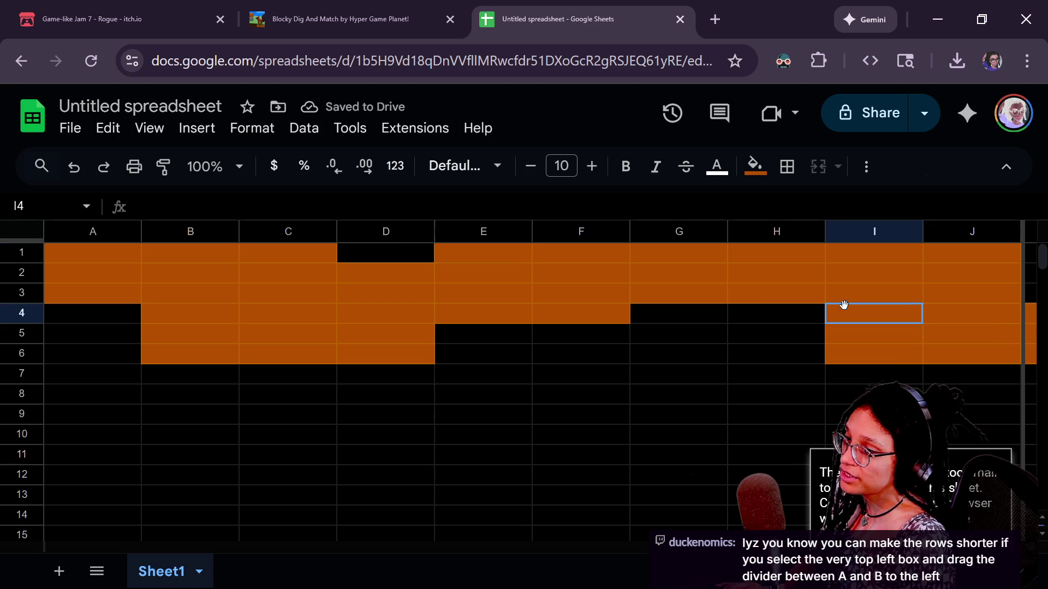
{"action": "left_click", "coordinate": [8, 252]}
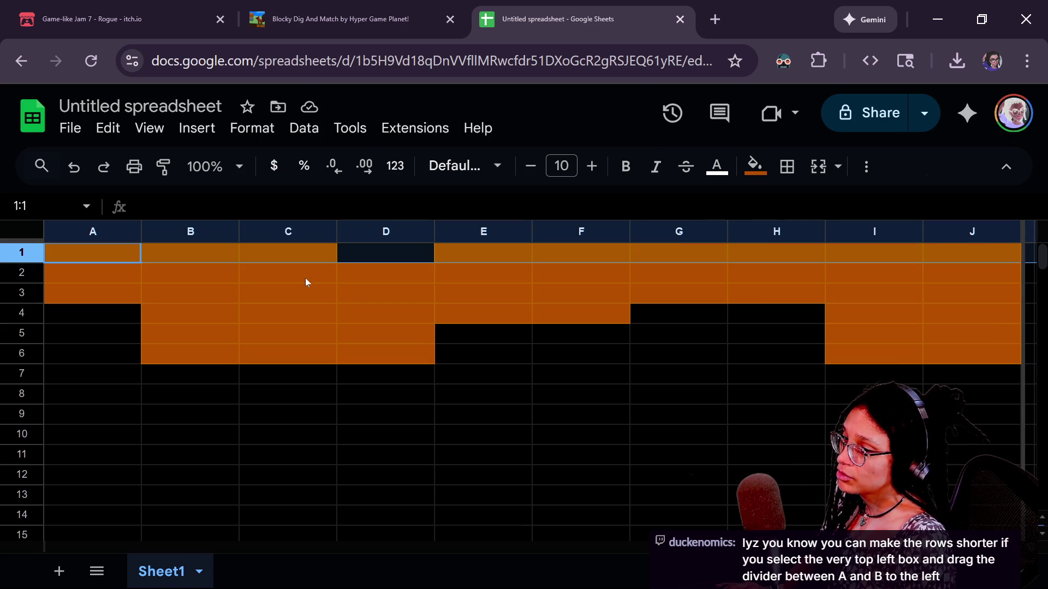
{"action": "left_click", "coordinate": [298, 313]}
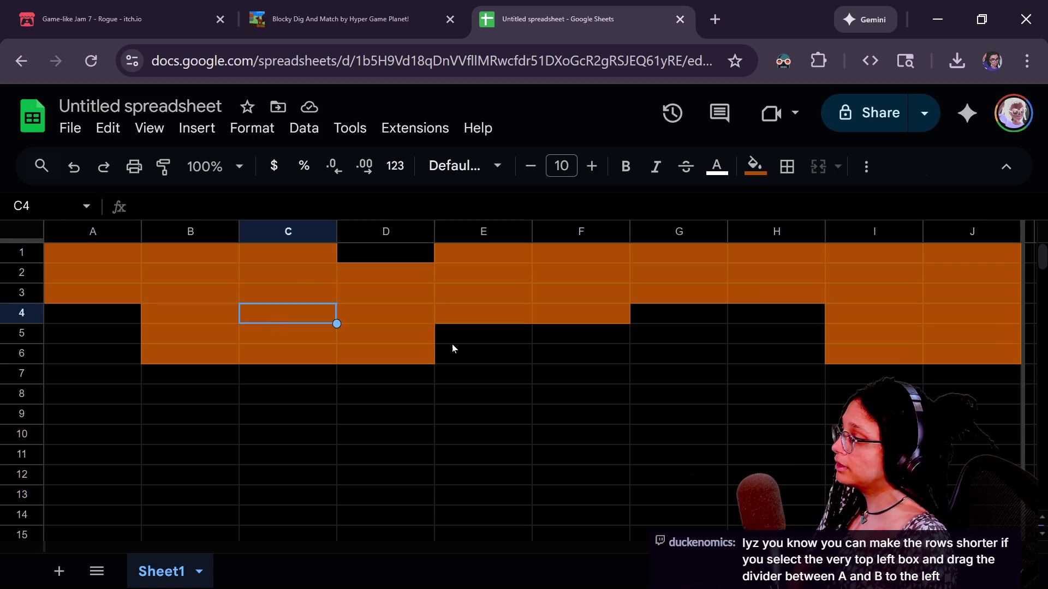
{"action": "left_click", "coordinate": [415, 391]}
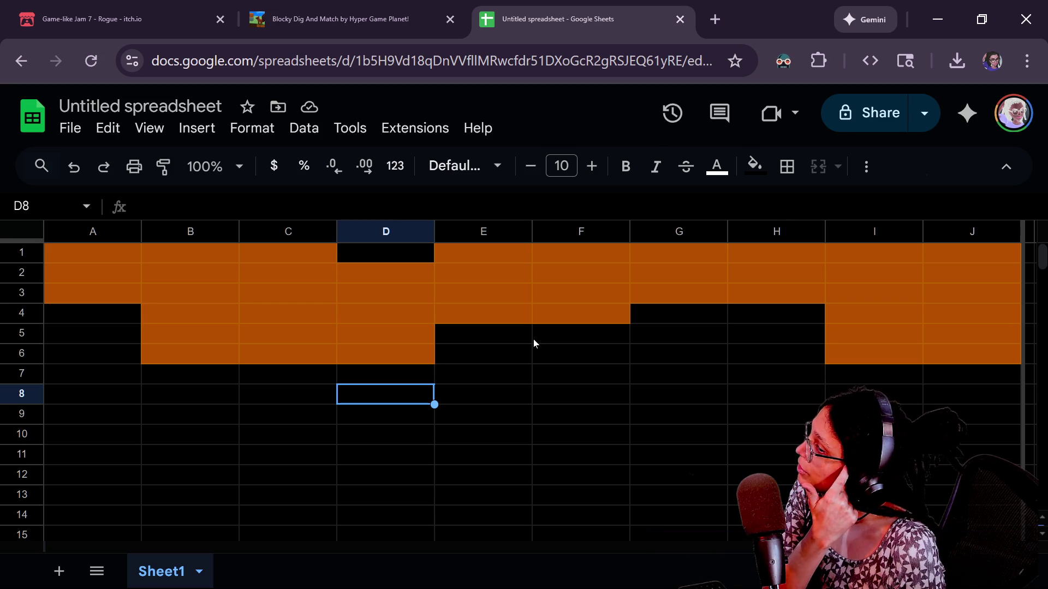
{"action": "left_click", "coordinate": [564, 341]}
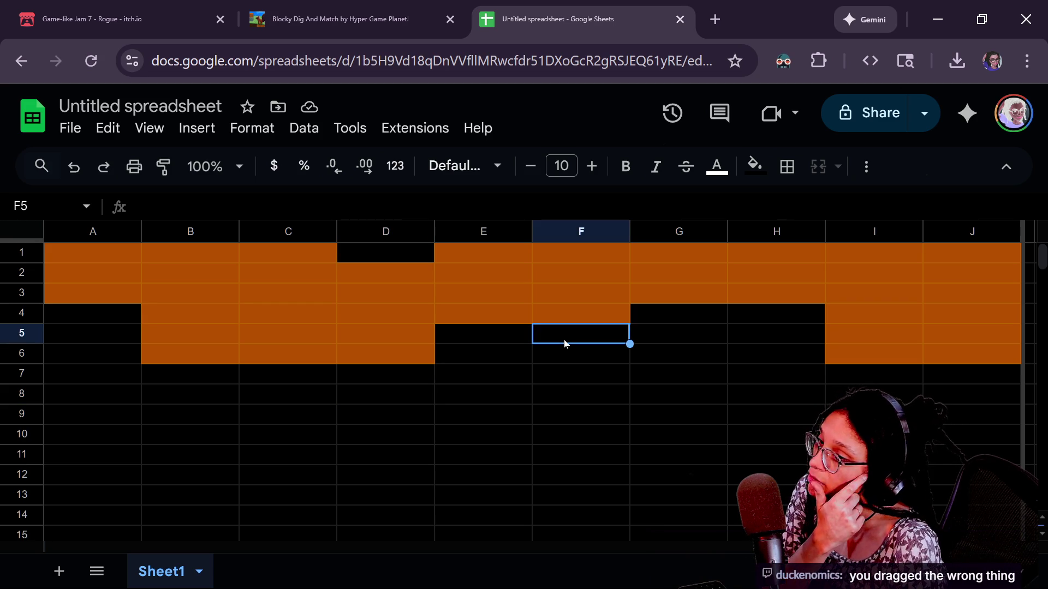
{"action": "left_click", "coordinate": [996, 328]}
{"action": "key", "text": "Right"}
{"action": "key", "text": "Right"}
{"action": "key", "text": "Right"}
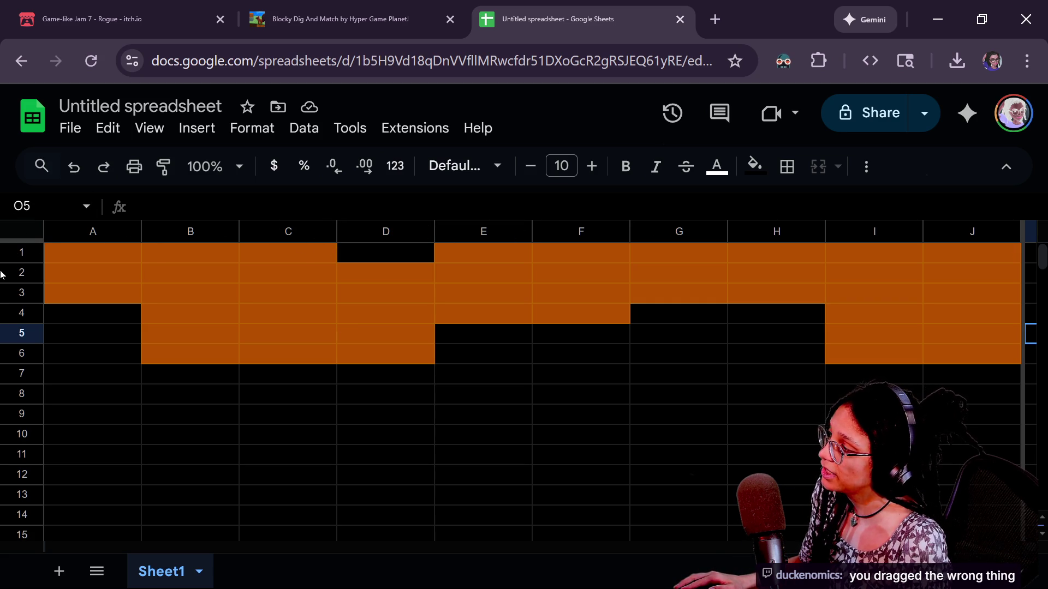
Step: Undo the stray orange block pasted at I8:J10
{"action": "left_click", "coordinate": [873, 354]}
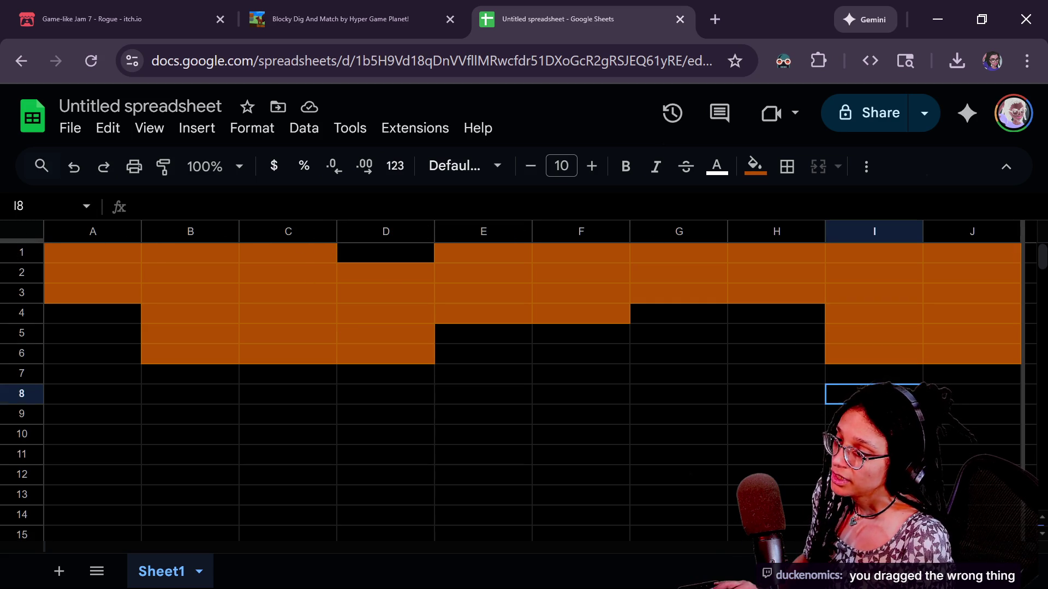
{"action": "key", "text": "ctrl+z"}
{"action": "left_click", "coordinate": [784, 360]}
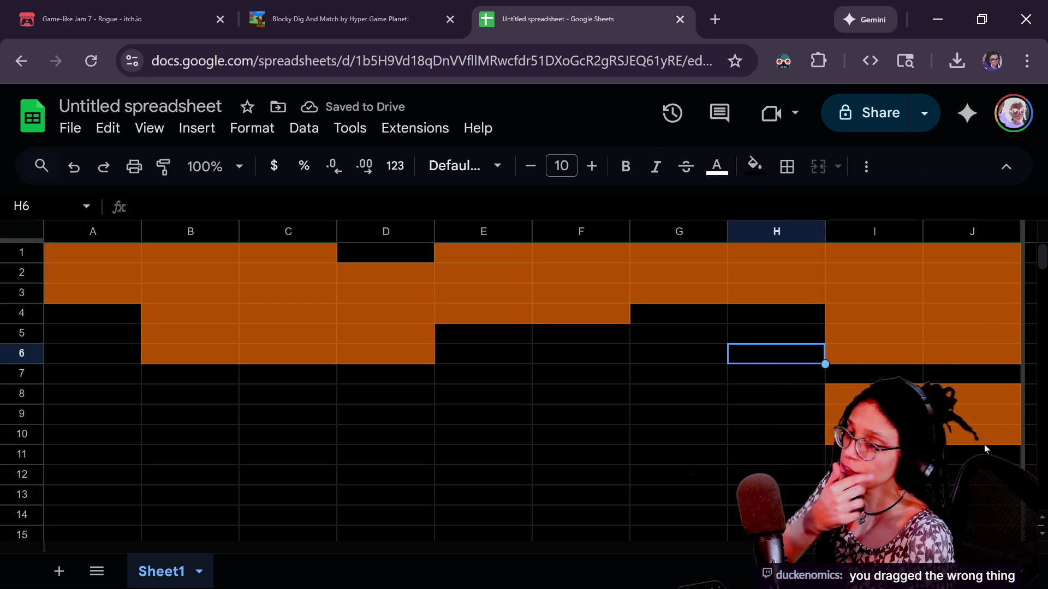
{"action": "left_click", "coordinate": [677, 439]}
{"action": "key", "text": "ctrl+z"}
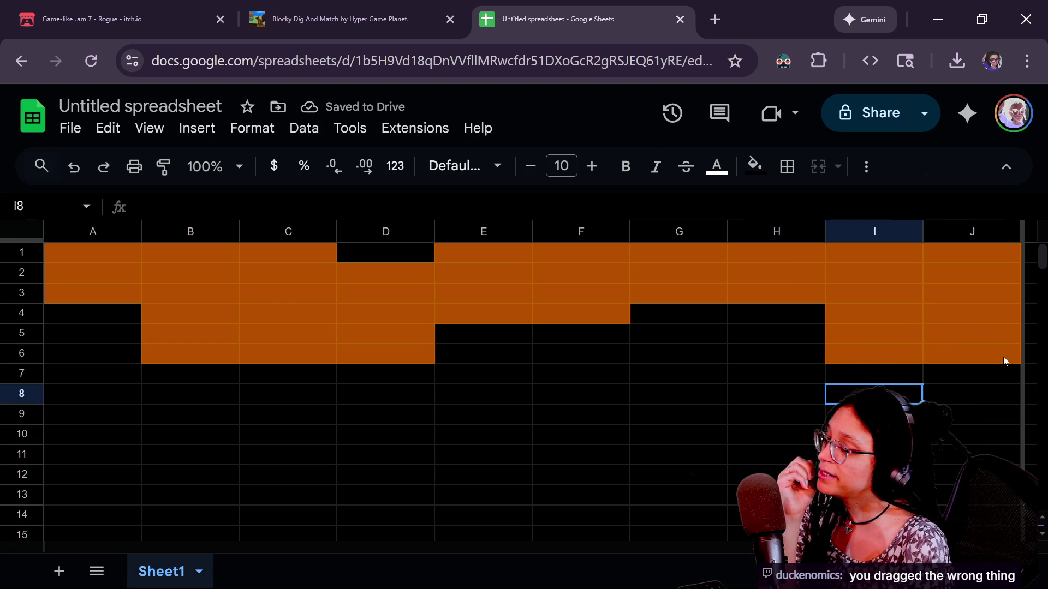
Step: Undo the orange fill on I4:K6, leaving only B4:D6 filled in rows 4–6
{"action": "mouse_move", "coordinate": [1022, 313]}
{"action": "left_mouse_down"}
{"action": "mouse_move", "coordinate": [676, 293]}
{"action": "mouse_move", "coordinate": [43, 294]}
{"action": "left_mouse_up"}
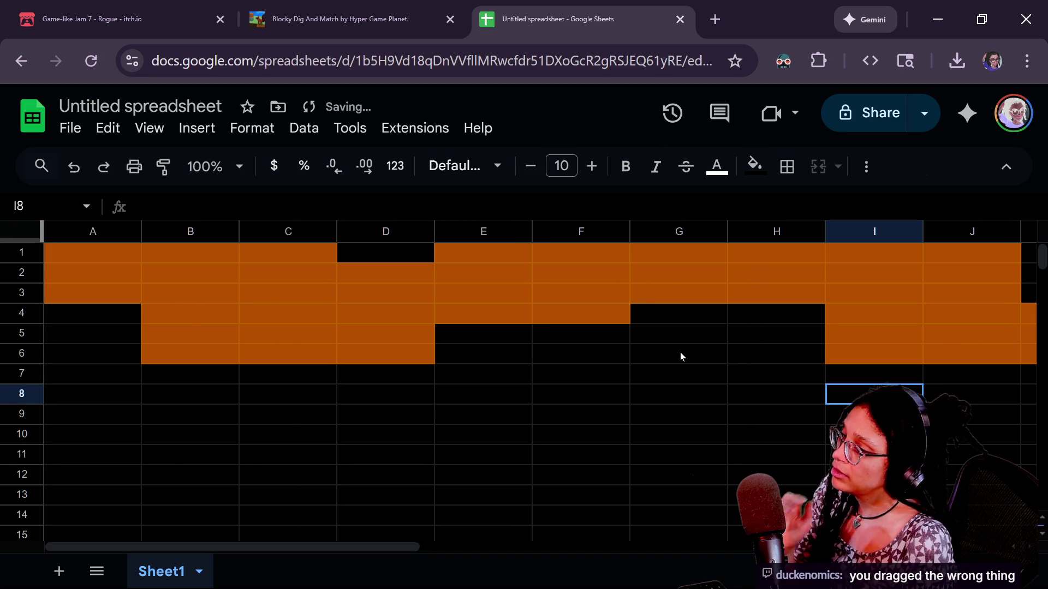
{"action": "left_click_drag", "start_coordinate": [368, 544], "coordinate": [467, 540]}
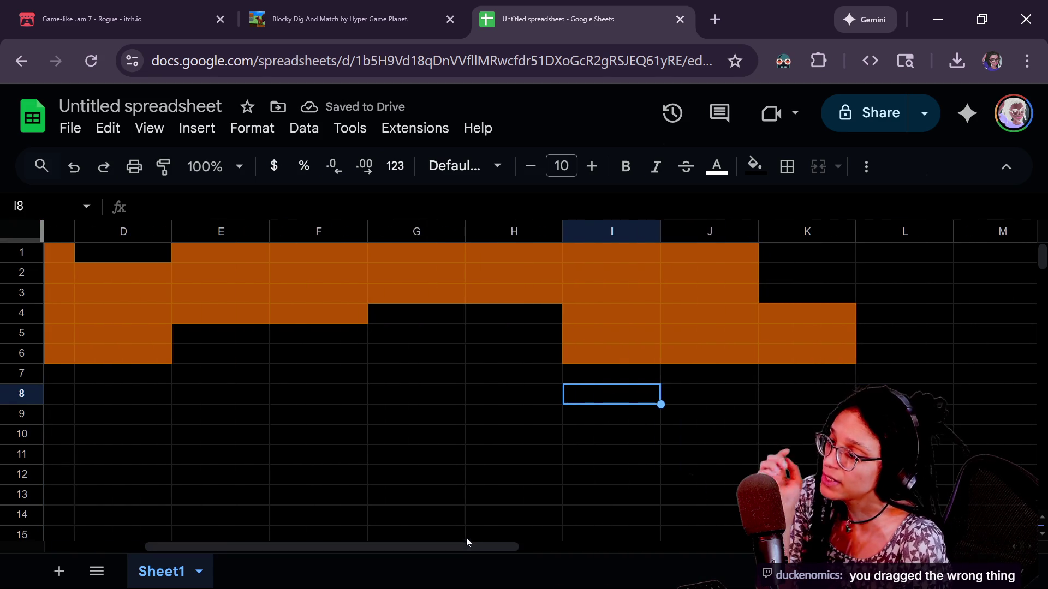
{"action": "left_click", "coordinate": [779, 329]}
{"action": "left_click", "coordinate": [775, 314]}
{"action": "left_click", "coordinate": [771, 356]}
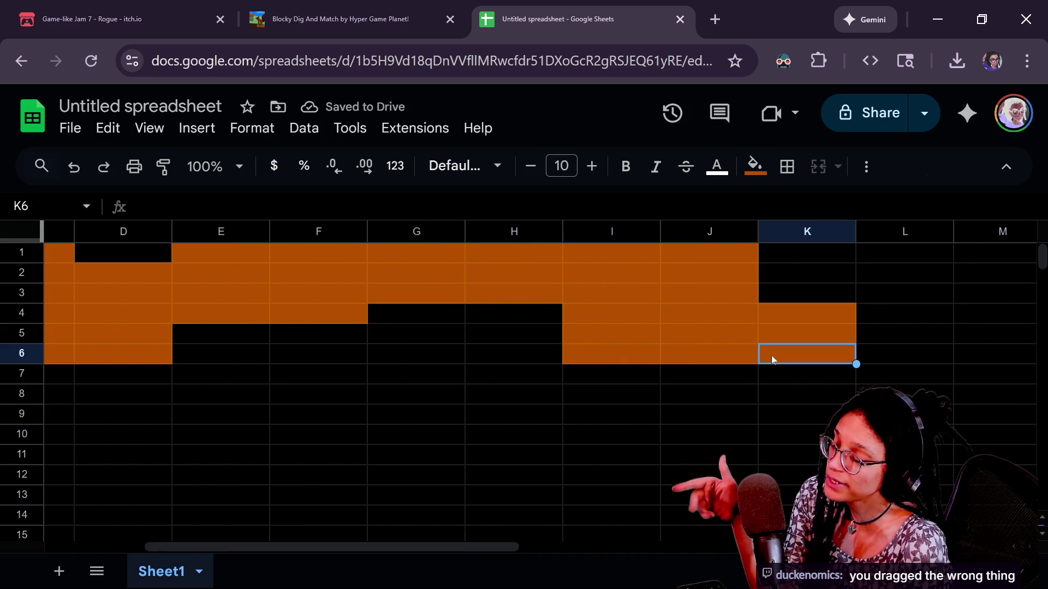
{"action": "left_click", "coordinate": [461, 310]}
{"action": "left_click", "coordinate": [585, 302]}
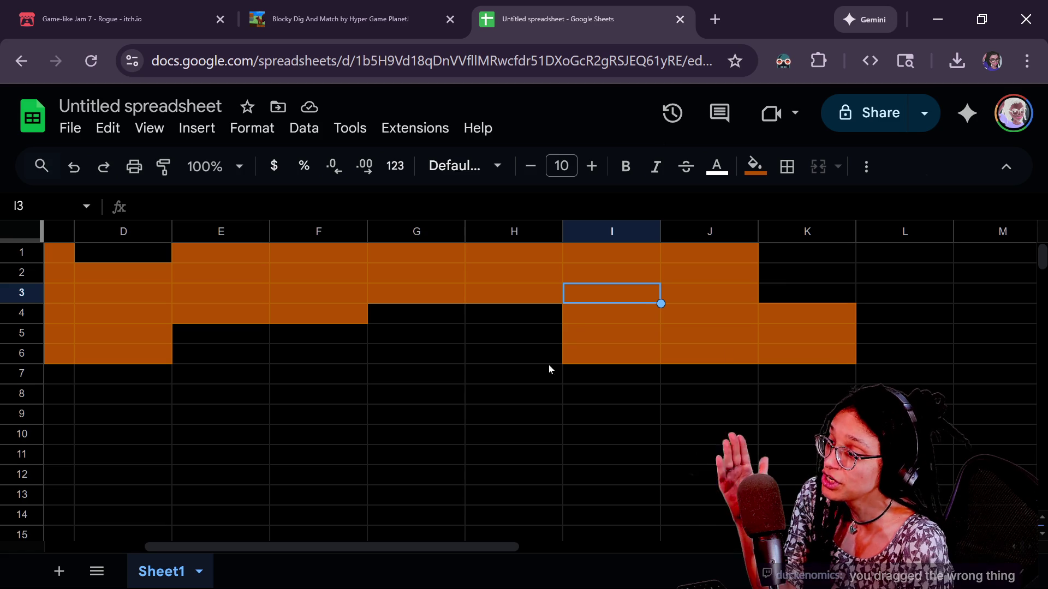
{"action": "left_click", "coordinate": [570, 322]}
{"action": "key", "text": "ctrl+z"}
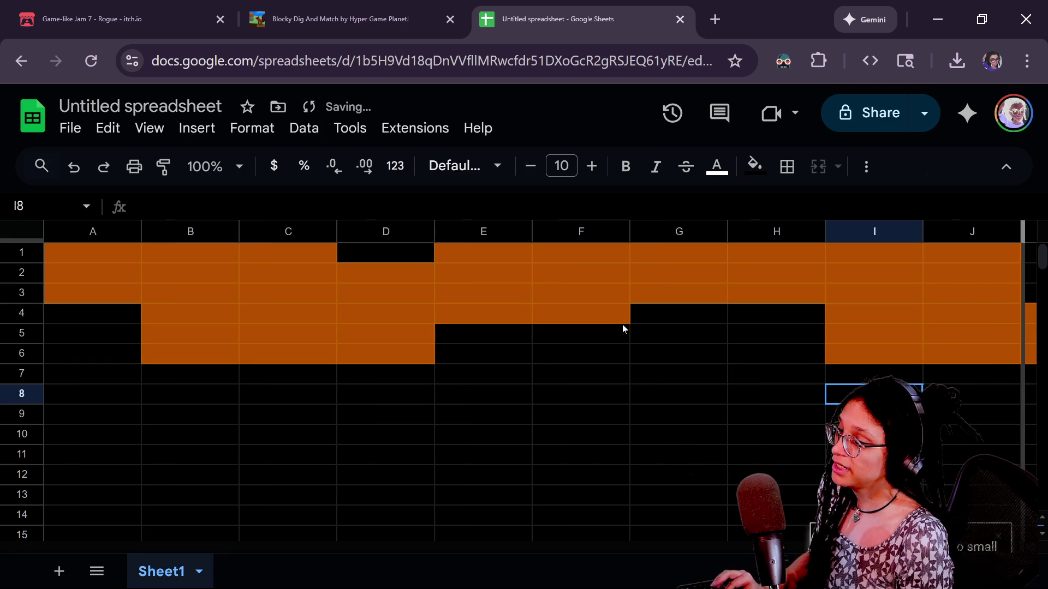
{"action": "key", "text": "ctrl+z"}
{"action": "key", "text": "ctrl+z"}
{"action": "key", "text": "ctrl+z"}
{"action": "key", "text": "ctrl+y"}
{"action": "key", "text": "ctrl+y"}
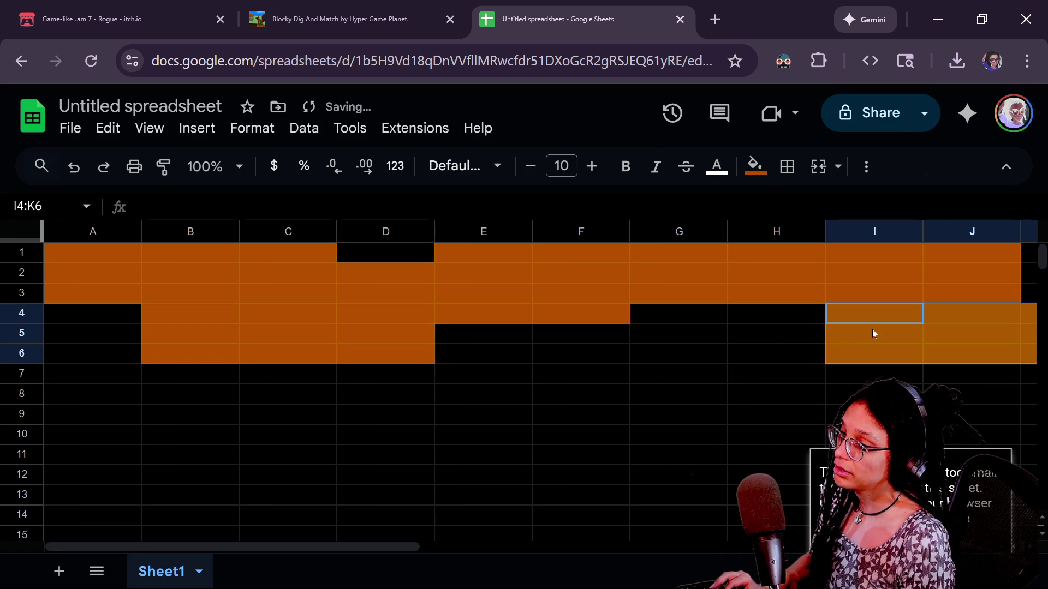
{"action": "key", "text": "ctrl+z"}
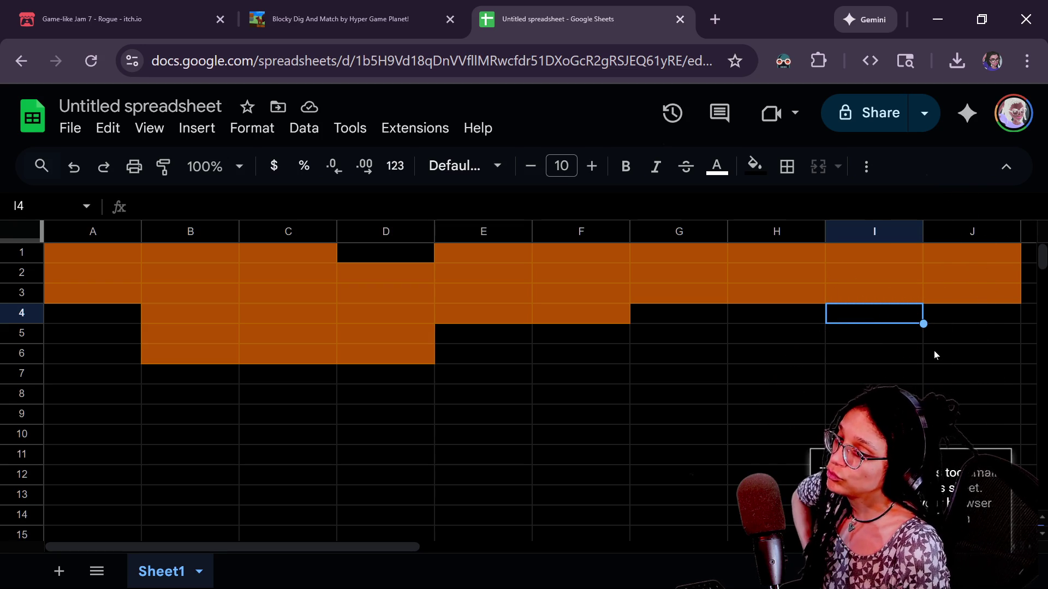
{"action": "left_click", "coordinate": [1005, 313]}
Step: Select cells along row 4 and extend the selection to I4:J5
{"action": "left_click", "coordinate": [1027, 314]}
{"action": "left_click", "coordinate": [911, 305]}
{"action": "left_click", "coordinate": [991, 312]}
{"action": "left_click", "coordinate": [1028, 315]}
{"action": "left_click", "coordinate": [920, 308]}
{"action": "left_click", "coordinate": [1015, 298]}
{"action": "left_click", "coordinate": [996, 320]}
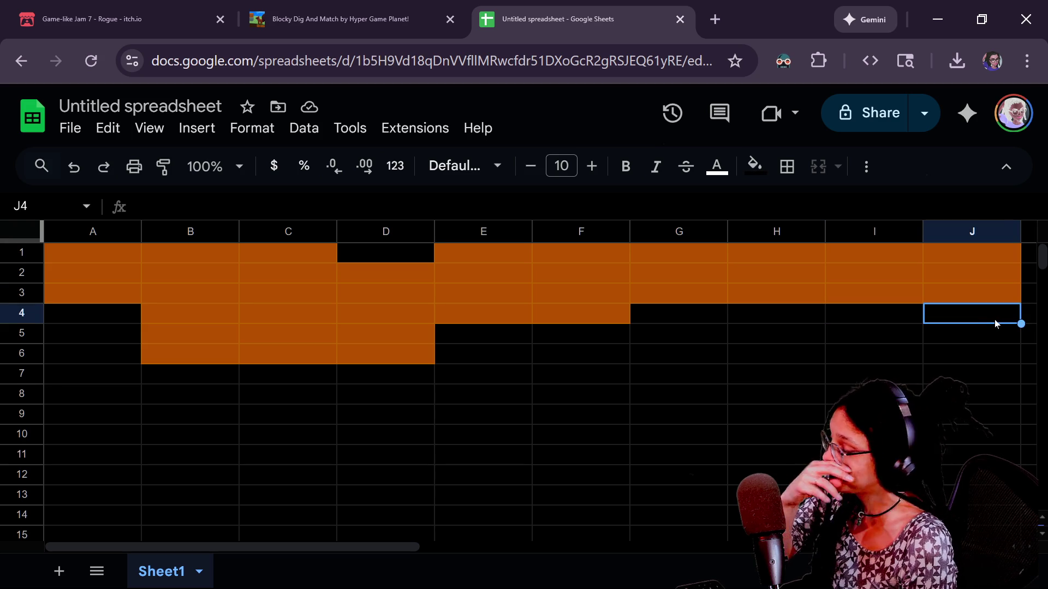
{"action": "left_click", "coordinate": [1028, 315]}
{"action": "left_click", "coordinate": [901, 320]}
{"action": "left_click", "coordinate": [960, 313]}
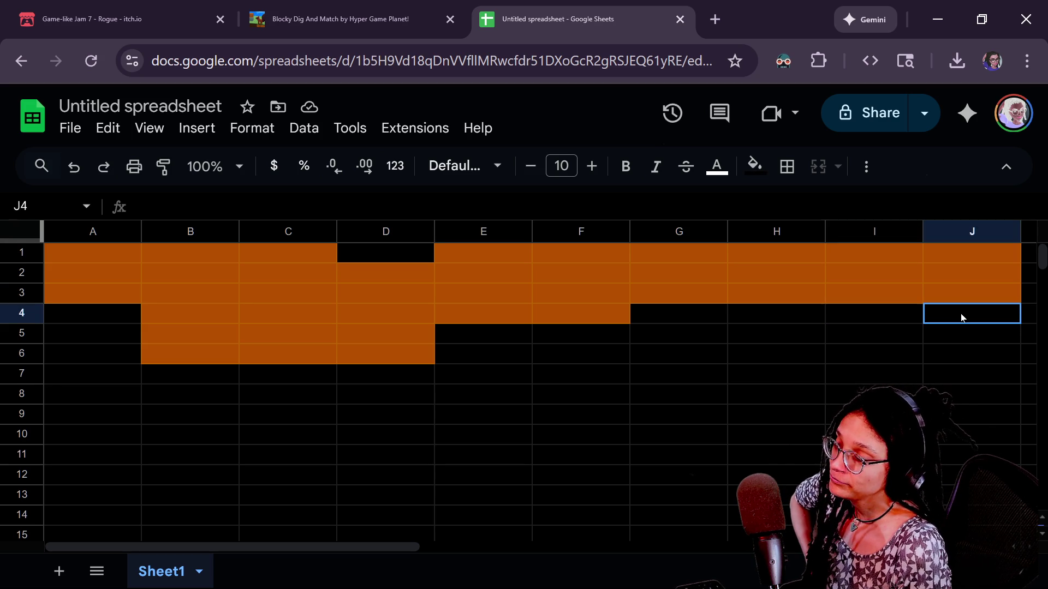
{"action": "left_click", "coordinate": [884, 312]}
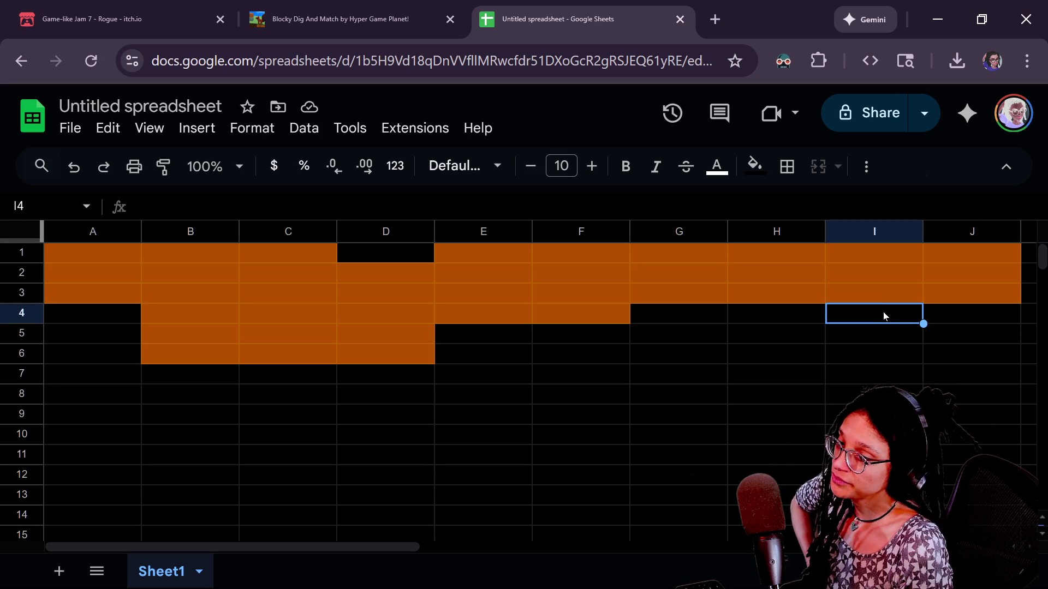
{"action": "left_click", "coordinate": [966, 341], "text": "shift"}
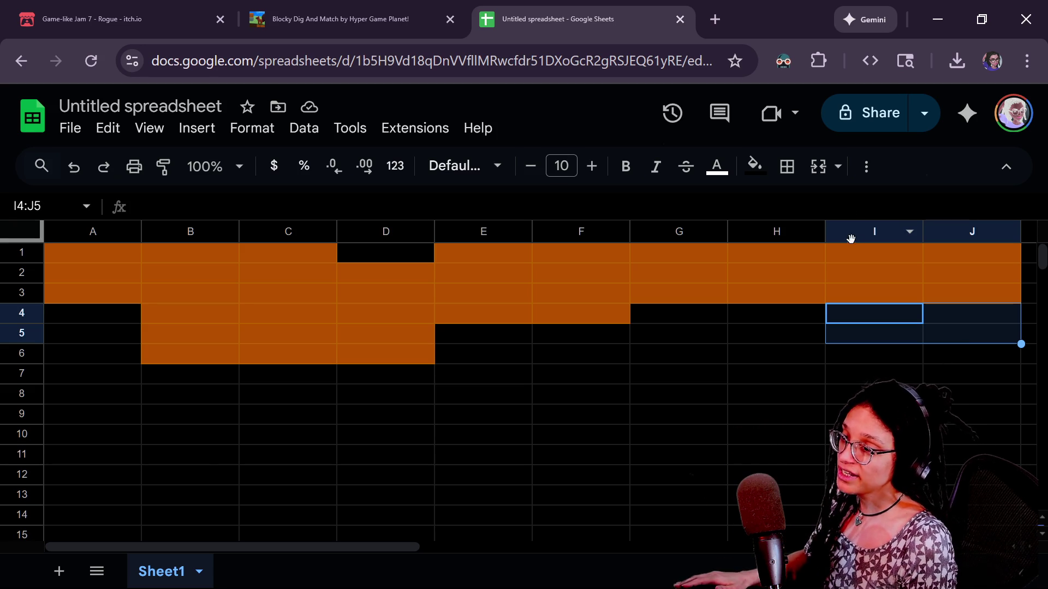
Step: Remove the orange fill from H1:J3 and paste the orange 3x3 block into I4:K6
{"action": "left_click", "coordinate": [860, 251]}
{"action": "left_click", "coordinate": [987, 300]}
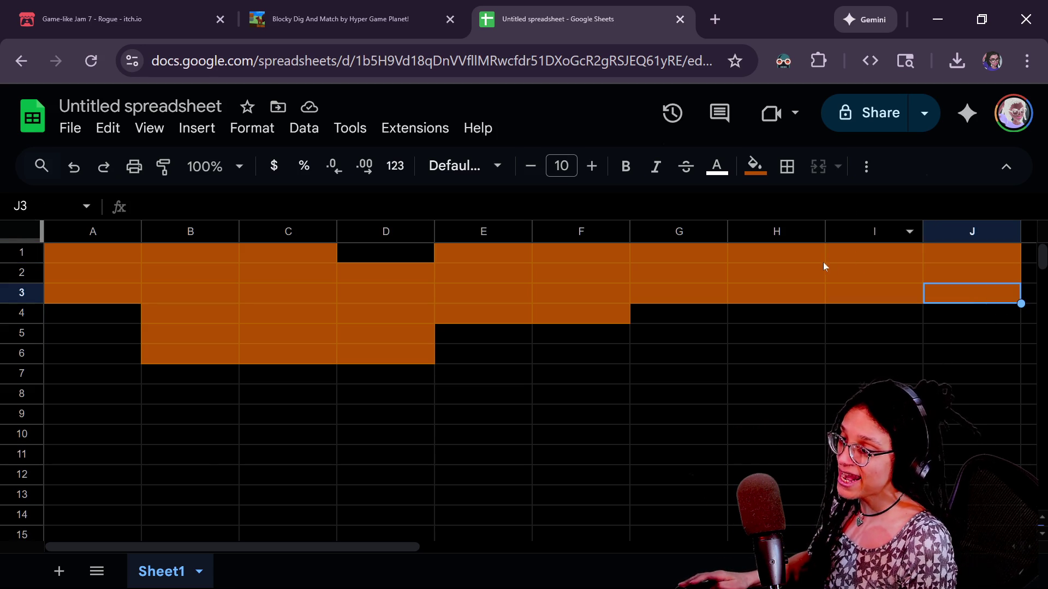
{"action": "left_click", "coordinate": [766, 250], "text": "shift"}
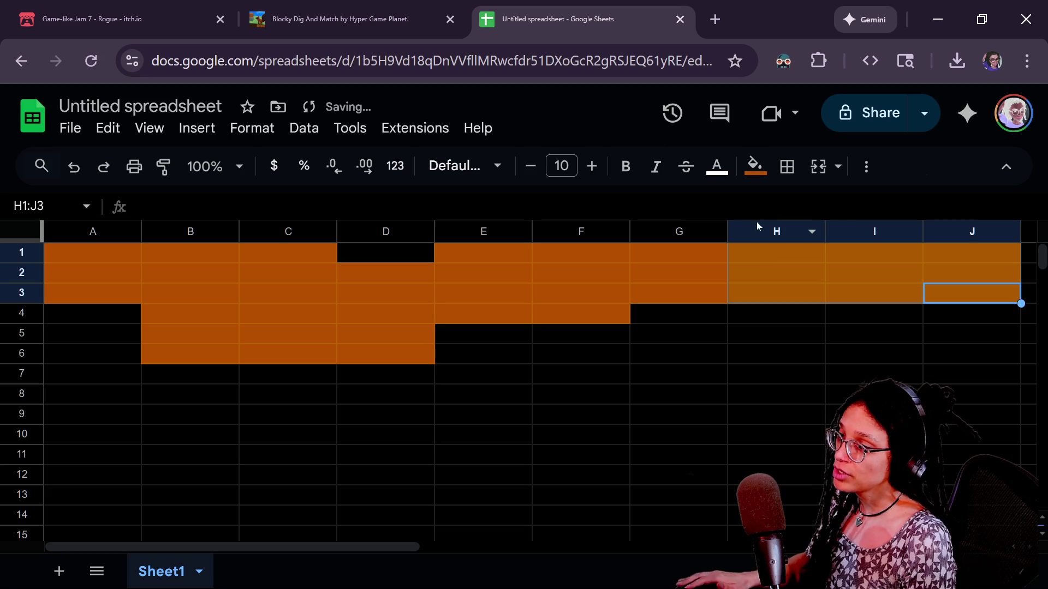
{"action": "left_click", "coordinate": [755, 165]}
{"action": "left_click", "coordinate": [853, 239]}
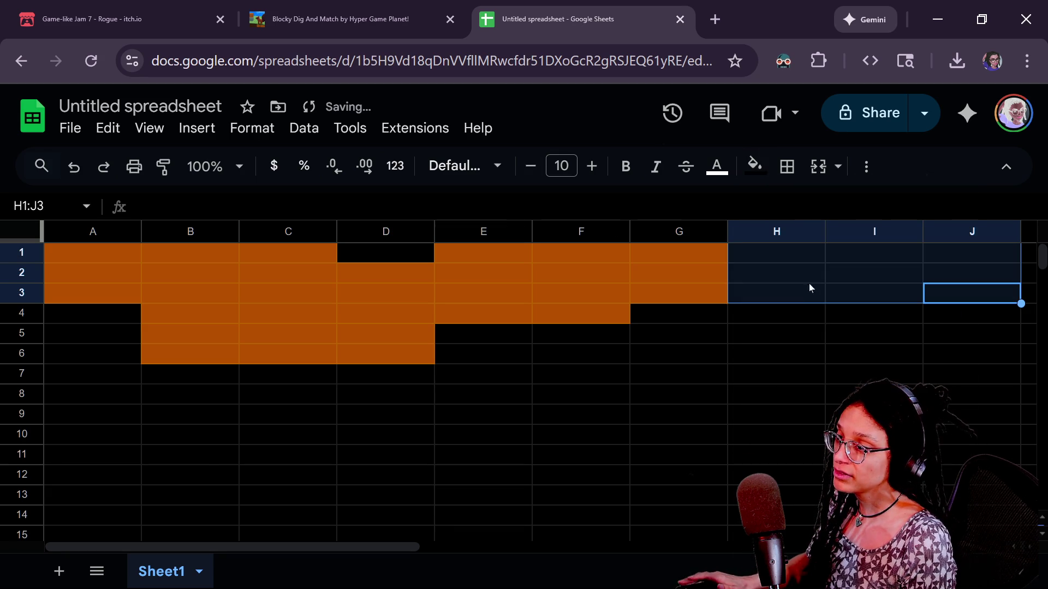
{"action": "left_click", "coordinate": [797, 307]}
{"action": "left_click", "coordinate": [803, 254]}
{"action": "left_click", "coordinate": [906, 313]}
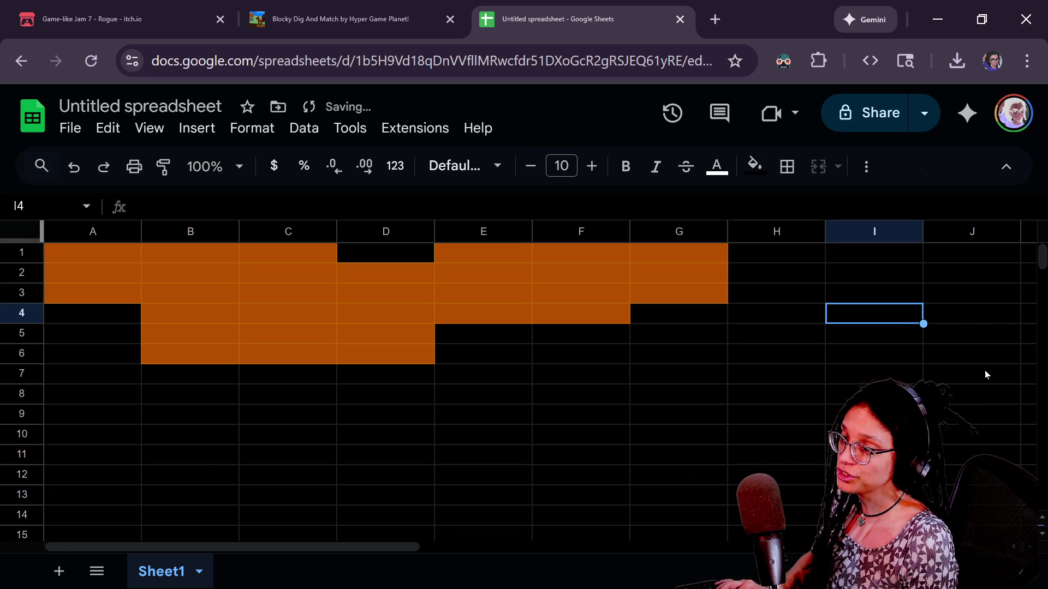
{"action": "key", "text": "ctrl+v"}
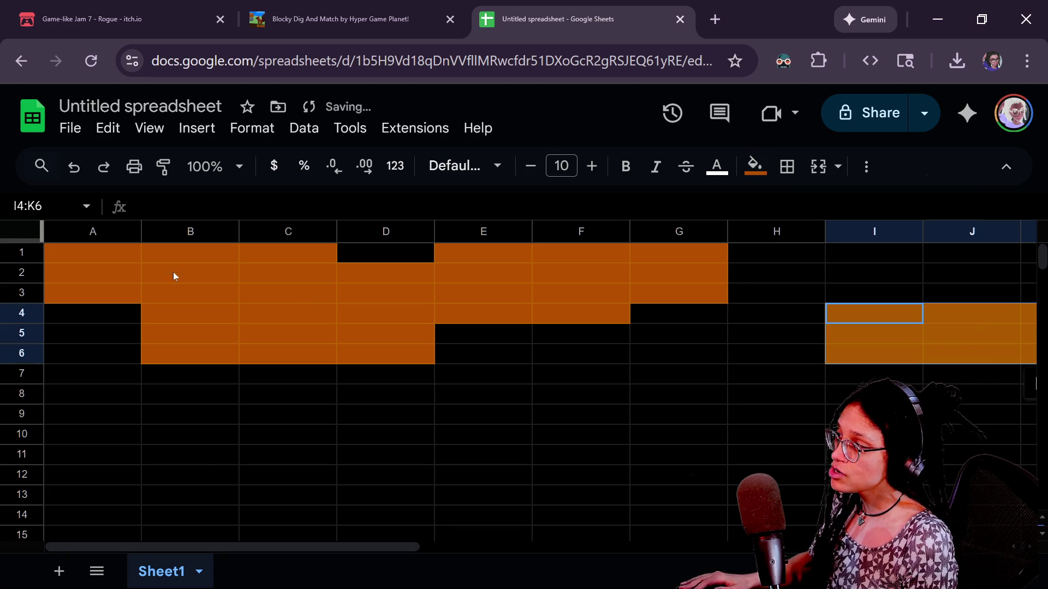
Step: Clear the fill from K4:K6 and shade I4:J6 dark brown
{"action": "left_click_drag", "start_coordinate": [1029, 314], "coordinate": [1028, 358]}
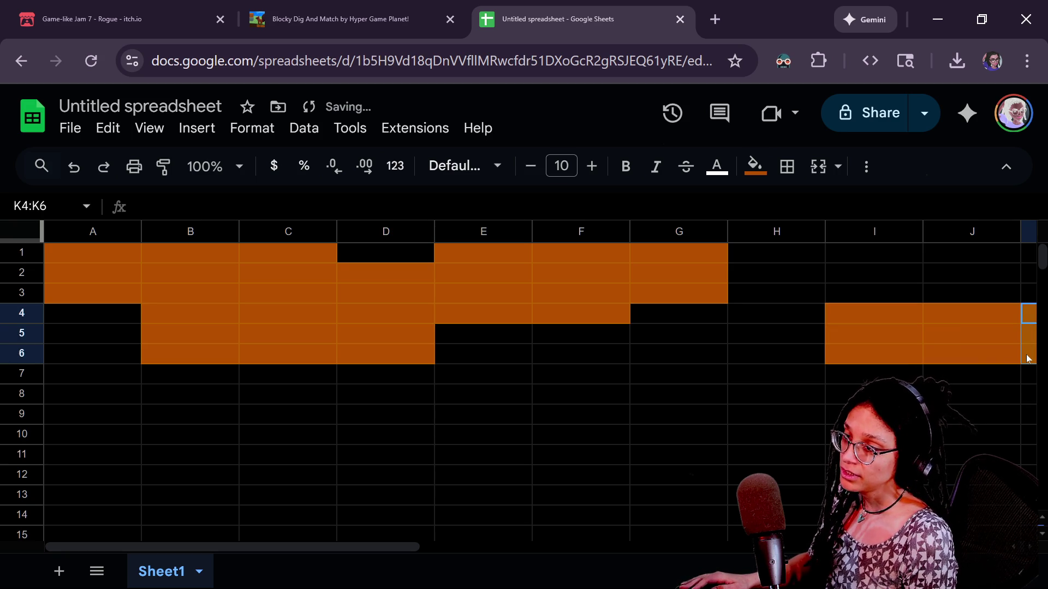
{"action": "left_click", "coordinate": [755, 166]}
{"action": "left_click", "coordinate": [775, 204]}
{"action": "left_click", "coordinate": [914, 318]}
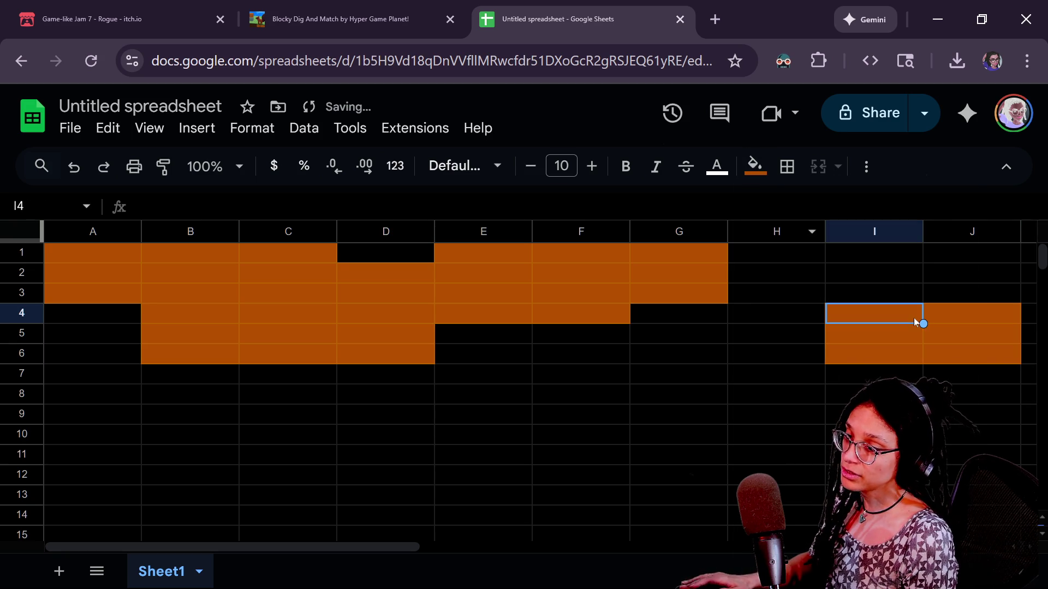
{"action": "left_click", "coordinate": [961, 322], "text": "shift"}
{"action": "left_click", "coordinate": [935, 358], "text": "shift"}
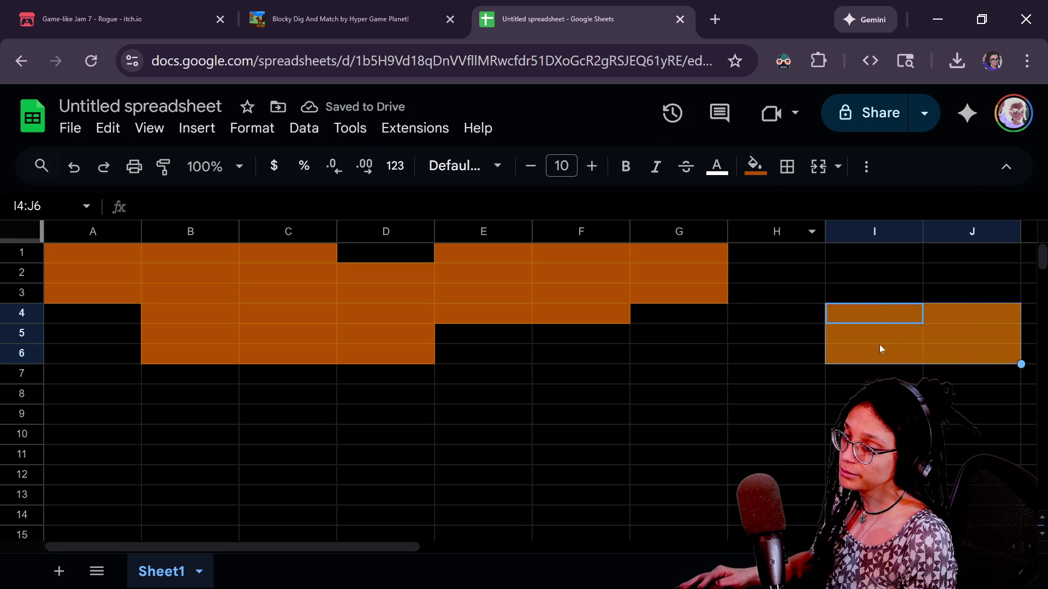
{"action": "left_click", "coordinate": [754, 166]}
{"action": "left_click", "coordinate": [802, 380]}
{"action": "left_click", "coordinate": [634, 302]}
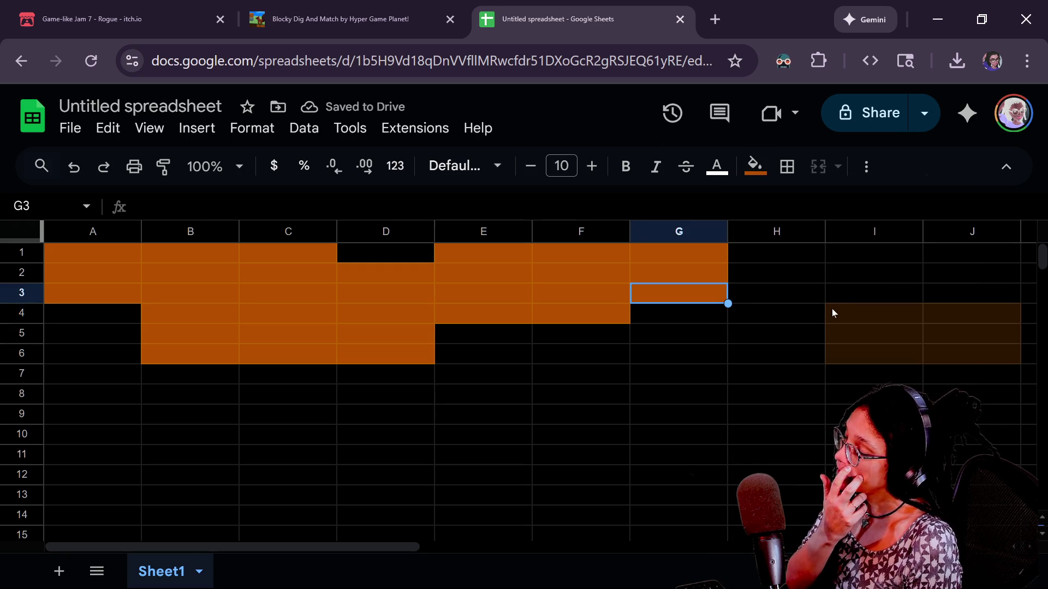
{"action": "left_click", "coordinate": [870, 311]}
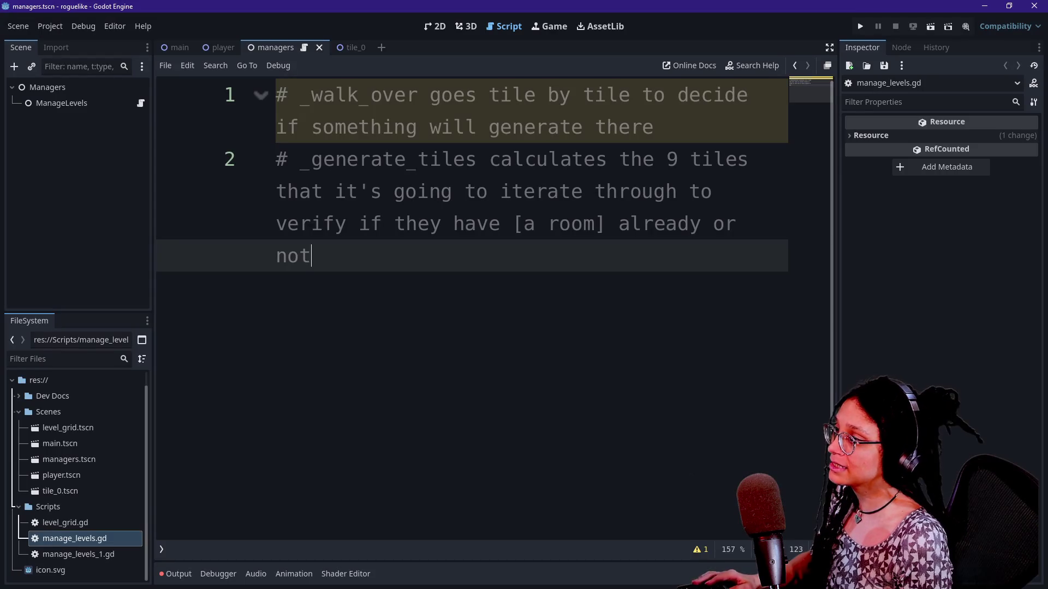
{"action": "left_click", "coordinate": [654, 127]}
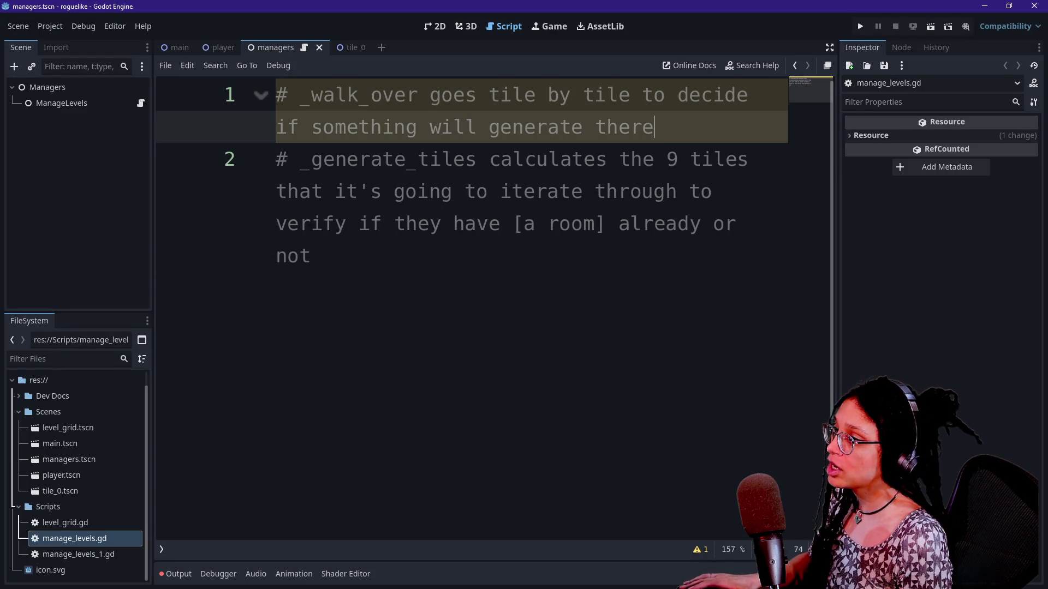
Step: Write a line-3 comment saying generation is skipped without 9 adjacent tiles
{"action": "key", "text": "Return"}
{"action": "type", "text": "#"}
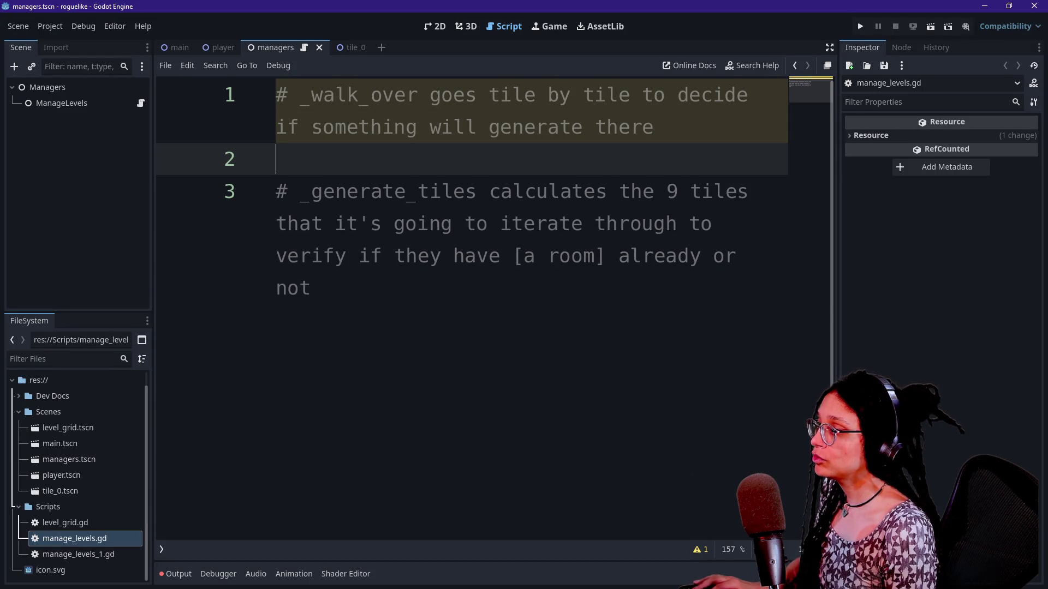
{"action": "key", "text": "BackSpace"}
{"action": "left_click", "coordinate": [311, 255]}
{"action": "key", "text": "Return"}
{"action": "type", "text": "# if there arent 9 tiles available,"}
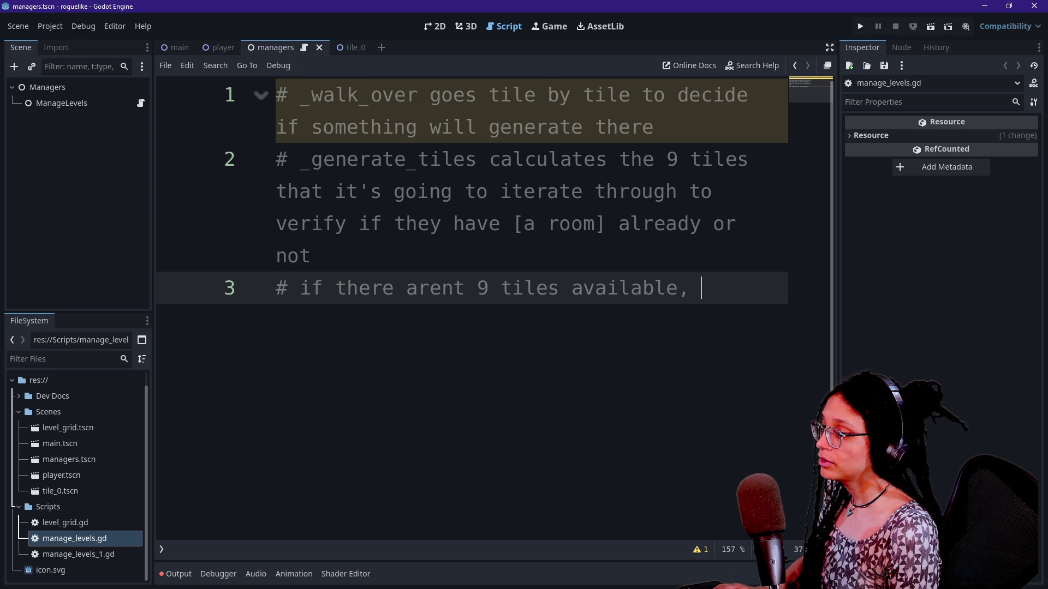
{"action": "left_click", "coordinate": [489, 287]}
{"action": "type", "text": "adjacent"}
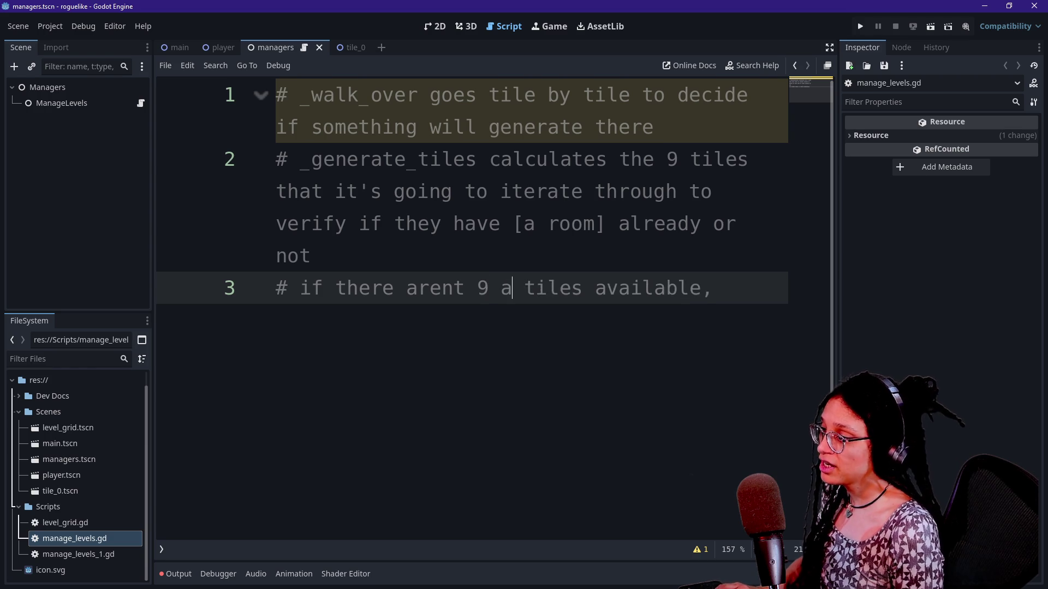
{"action": "key", "text": "End"}
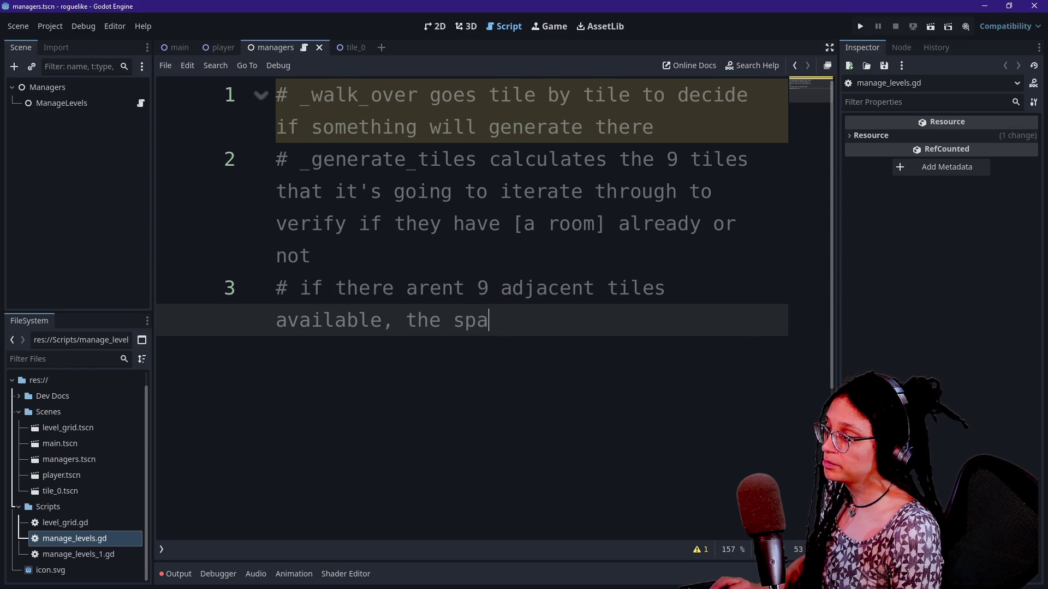
{"action": "double_click", "coordinate": [483, 321]}
{"action": "type", "text": "gene"}
{"action": "type", "text": "ion is skipped"}
{"action": "left_click_drag", "start_coordinate": [276, 223], "coordinate": [311, 256]}
{"action": "key", "text": "alt+Tab"}
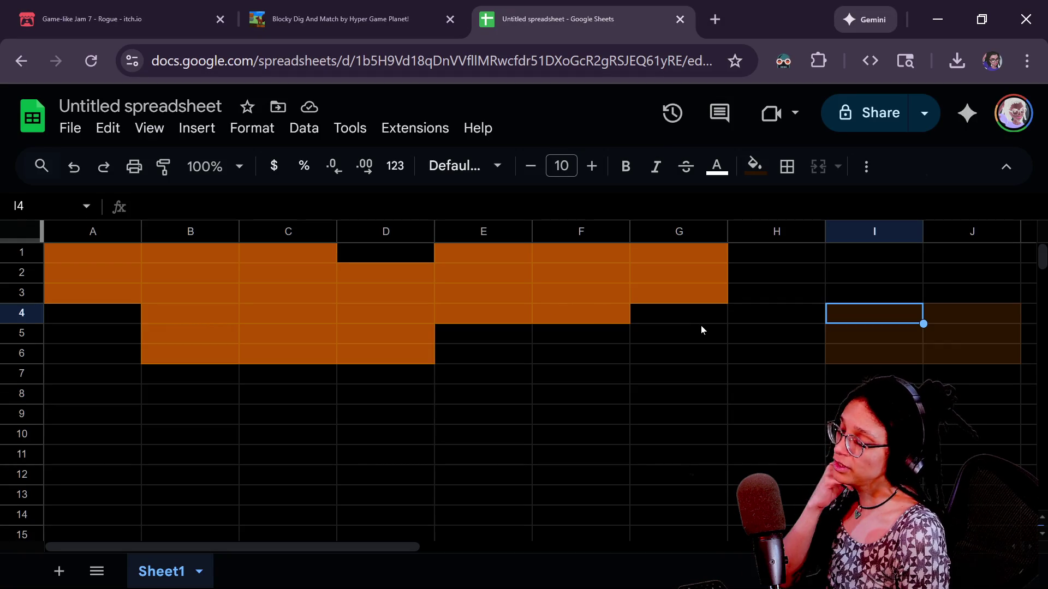
Step: Clear the dark brown fill from I4:J6
{"action": "left_click", "coordinate": [700, 328]}
{"action": "left_click", "coordinate": [885, 322]}
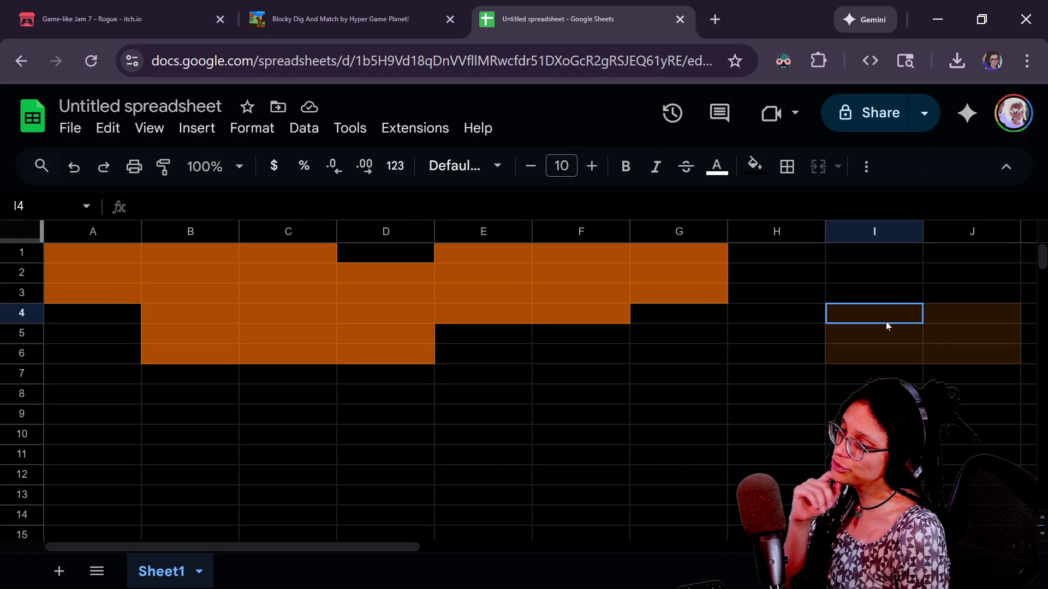
{"action": "left_click", "coordinate": [956, 357], "text": "shift"}
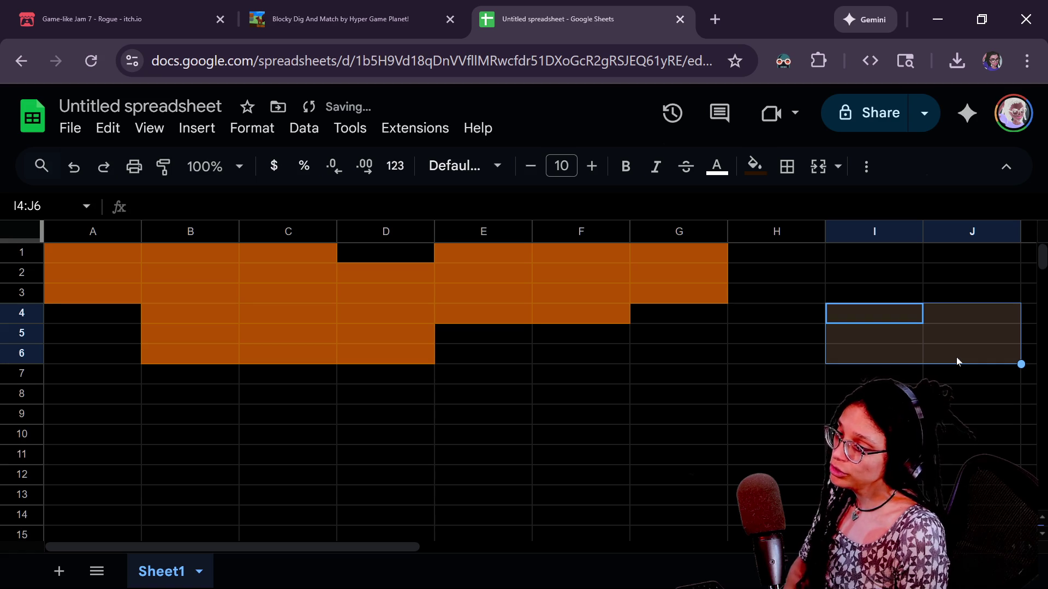
{"action": "left_click", "coordinate": [754, 164]}
{"action": "left_click", "coordinate": [770, 207]}
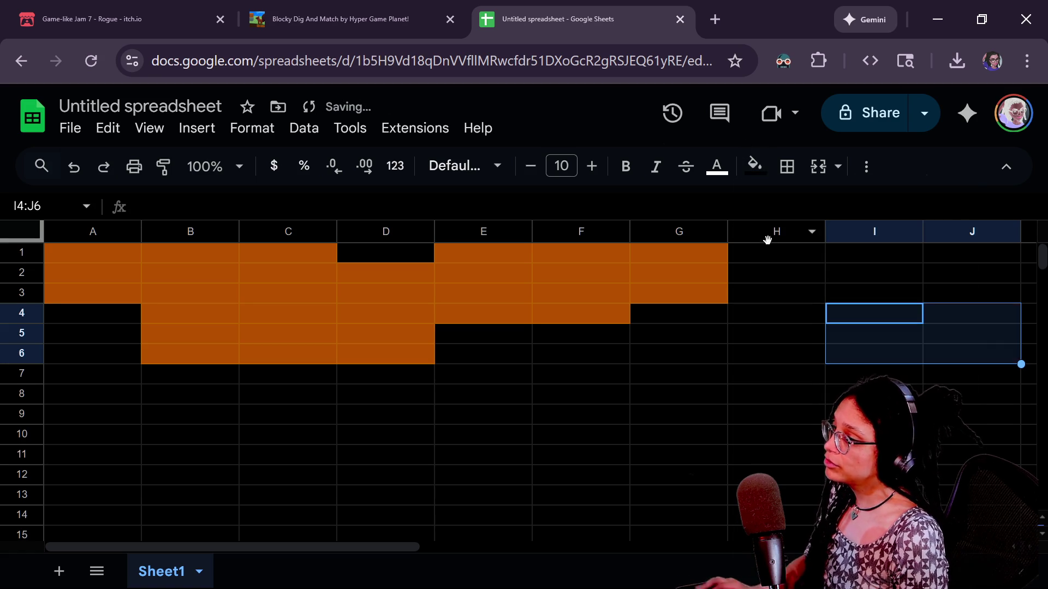
Step: Paste the orange 3x3 block into H1:J3, E8:G10 and B10:D12
{"action": "left_click", "coordinate": [758, 257]}
{"action": "key", "text": "ctrl+v"}
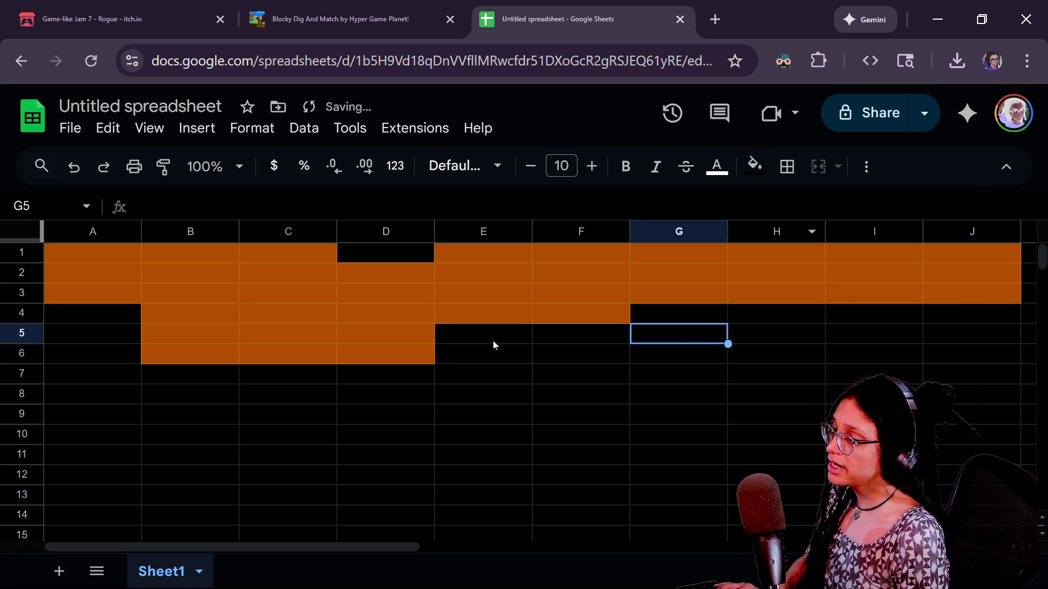
{"action": "left_click", "coordinate": [452, 399]}
{"action": "key", "text": "ctrl+v"}
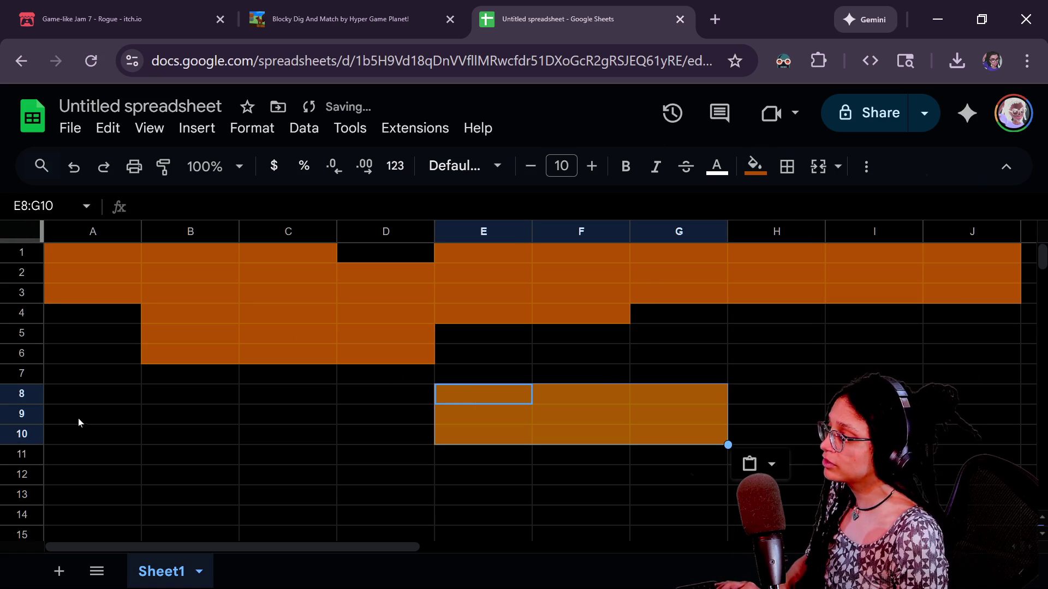
{"action": "left_click", "coordinate": [190, 432]}
{"action": "key", "text": "ctrl+v"}
Step: Paste another orange block at H7:J9, undoing a misplaced paste at I7:K9
{"action": "left_click", "coordinate": [834, 374]}
{"action": "key", "text": "ctrl+v"}
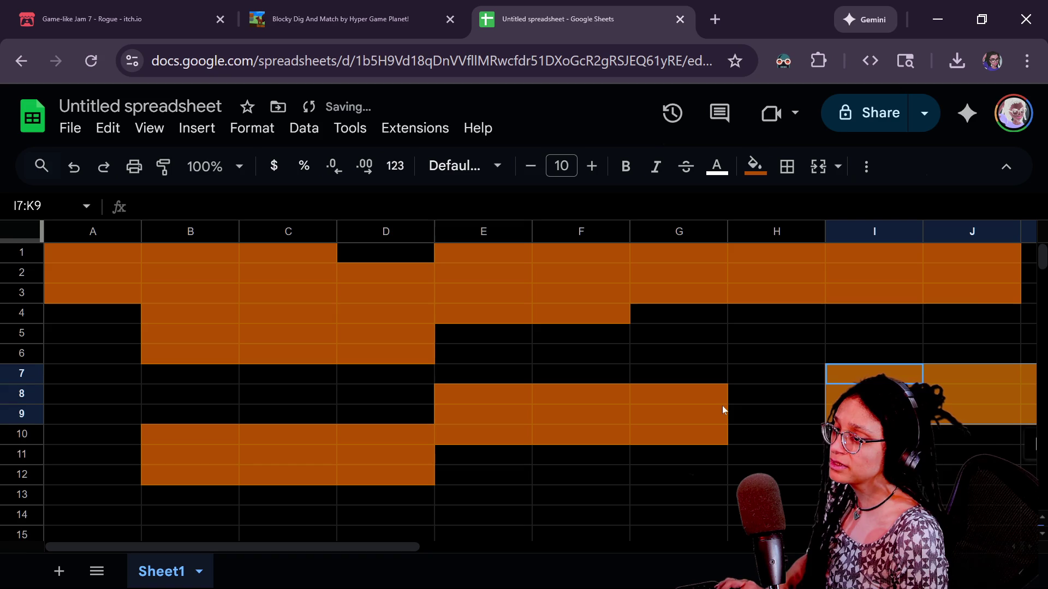
{"action": "key", "text": "ctrl+z"}
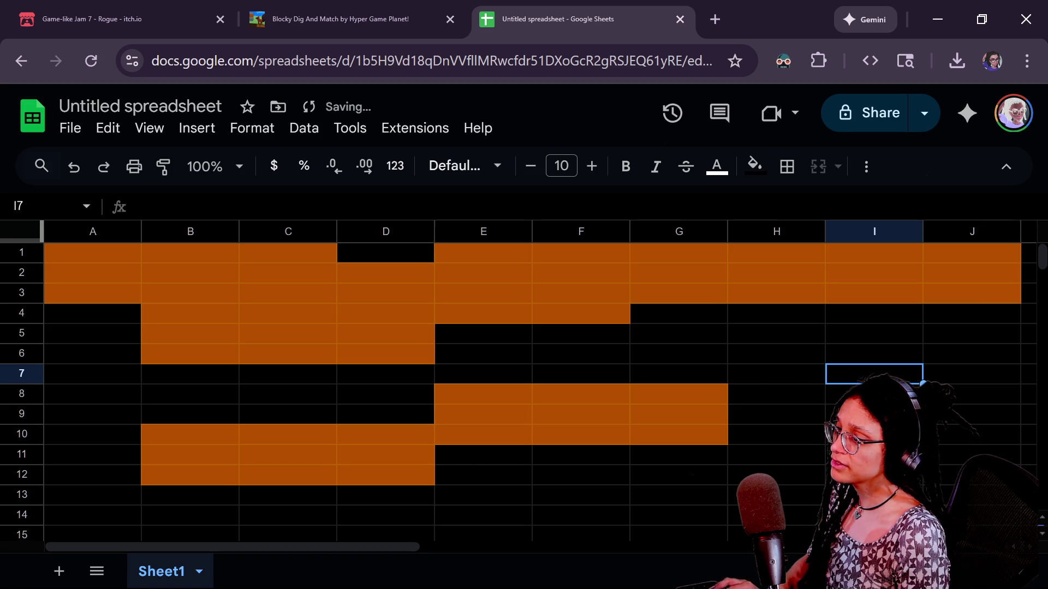
{"action": "left_click", "coordinate": [776, 373]}
{"action": "key", "text": "ctrl+v"}
{"action": "left_click", "coordinate": [149, 324]}
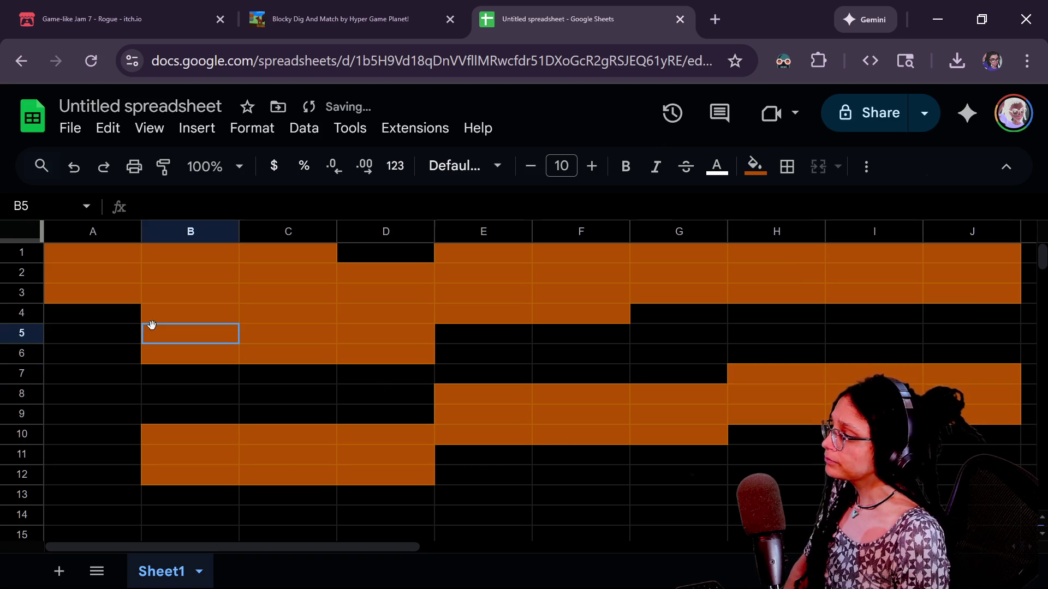
{"action": "left_click", "coordinate": [76, 255]}
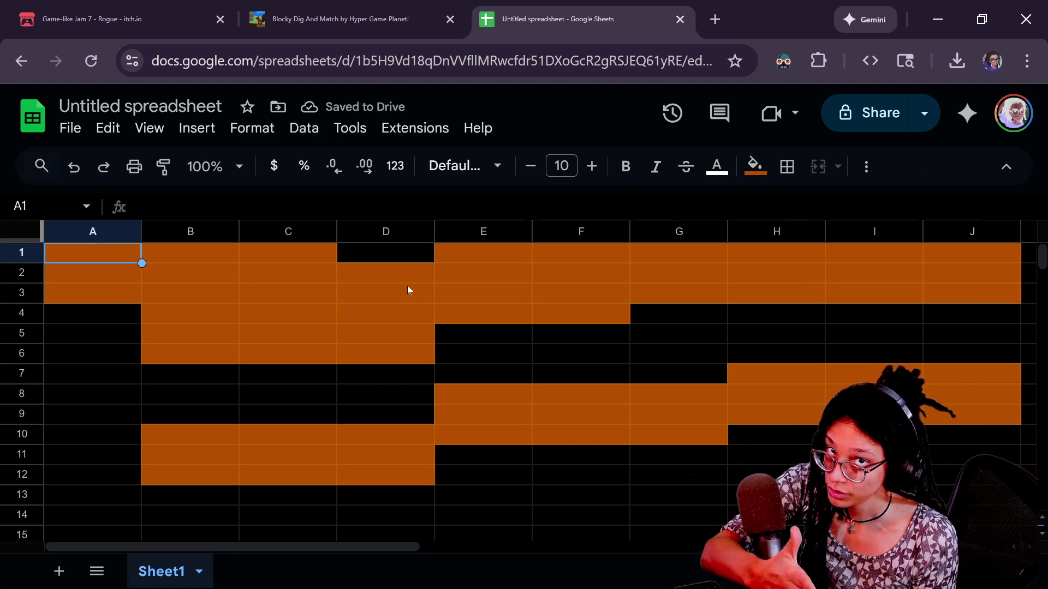
{"action": "key", "text": "alt+Tab"}
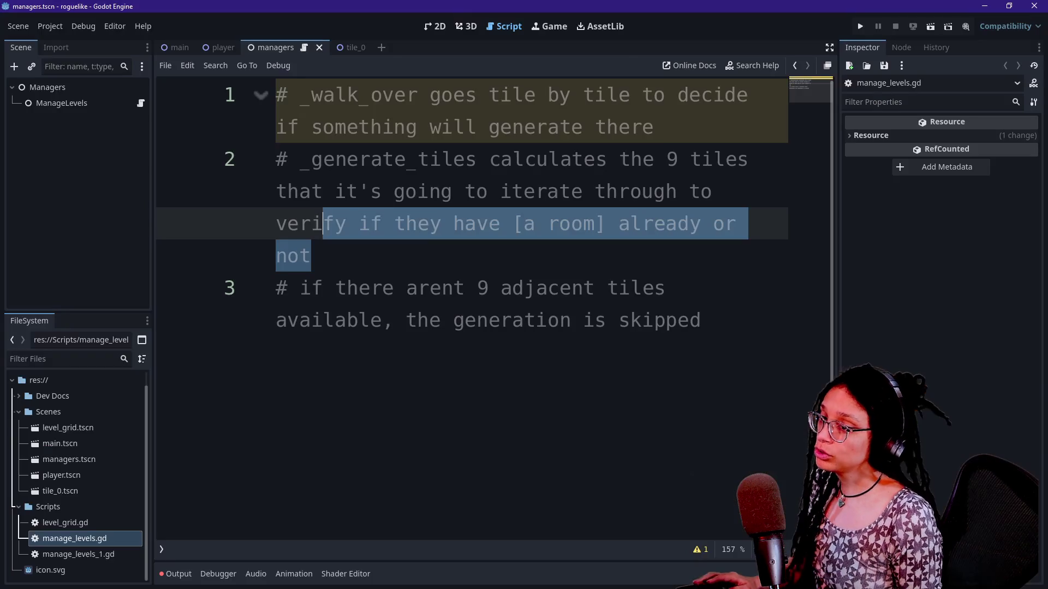
Step: Review the three tile-generation comments in manage_levels.gd, then return to the tile grid
{"action": "left_click", "coordinate": [311, 255]}
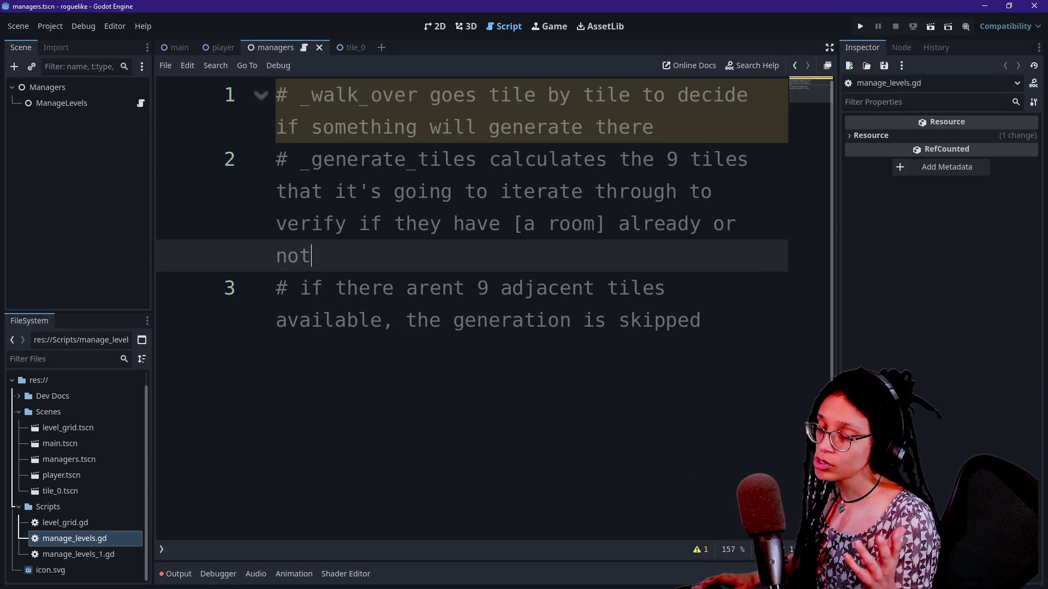
{"action": "key", "text": "alt+Tab"}
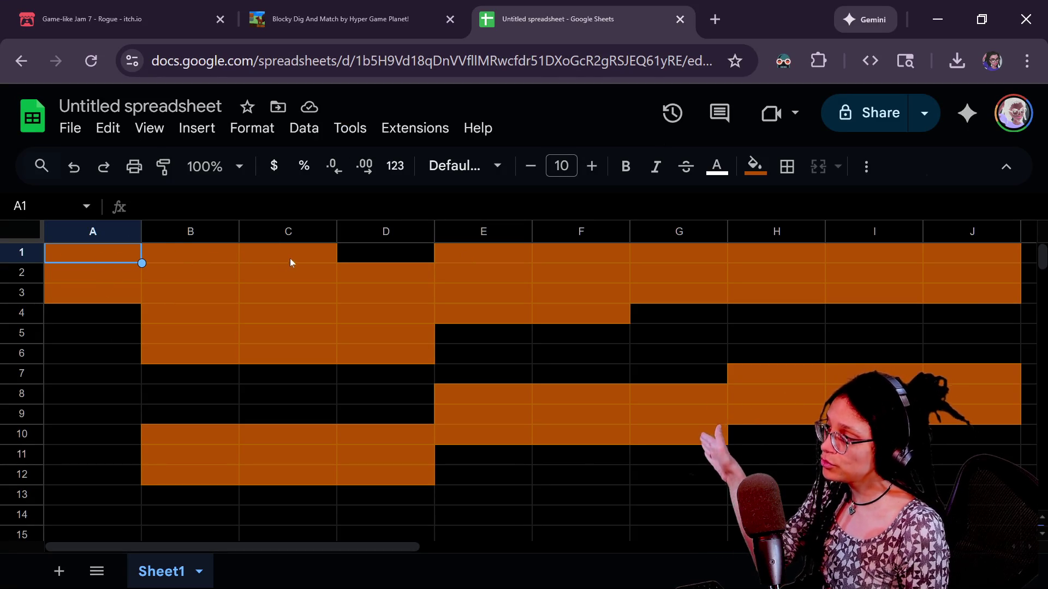
Step: Fill cell A1 dark brown
{"action": "left_click", "coordinate": [110, 287]}
{"action": "left_click", "coordinate": [106, 258]}
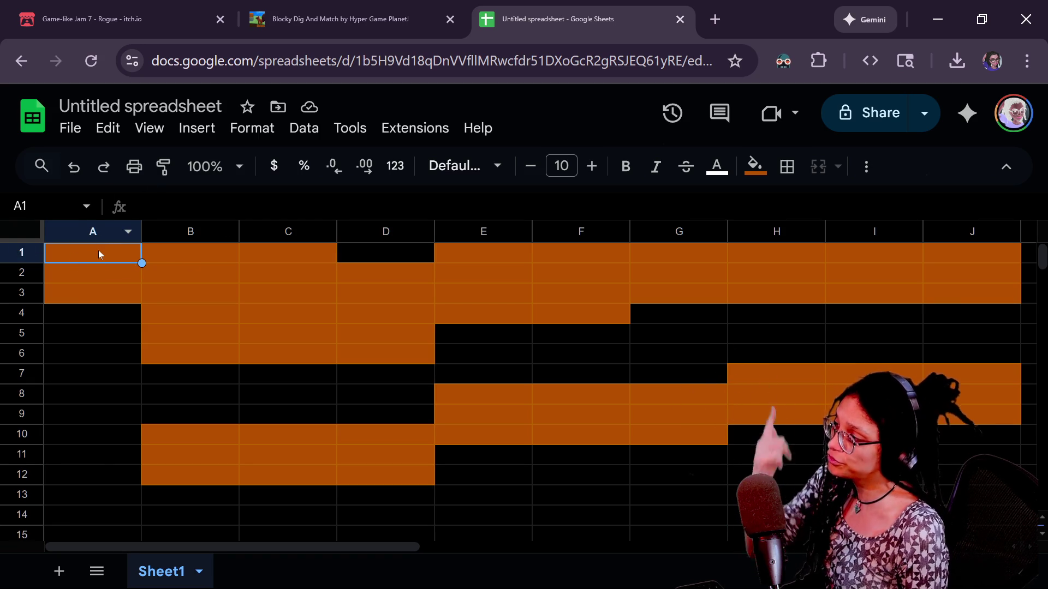
{"action": "left_click", "coordinate": [753, 167]}
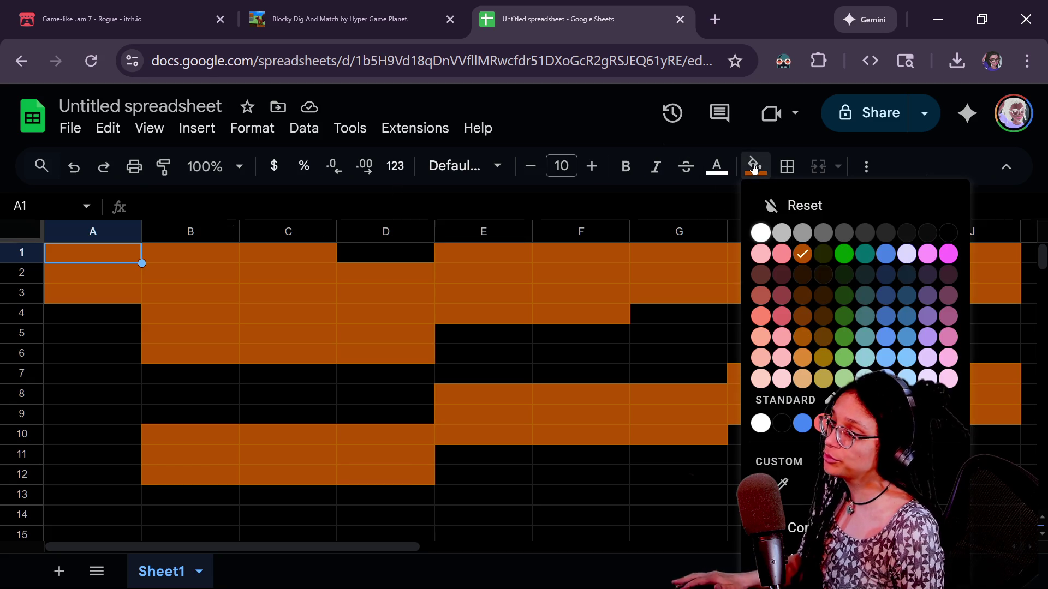
{"action": "left_click", "coordinate": [804, 276]}
{"action": "left_click", "coordinate": [91, 290]}
{"action": "left_click", "coordinate": [92, 257]}
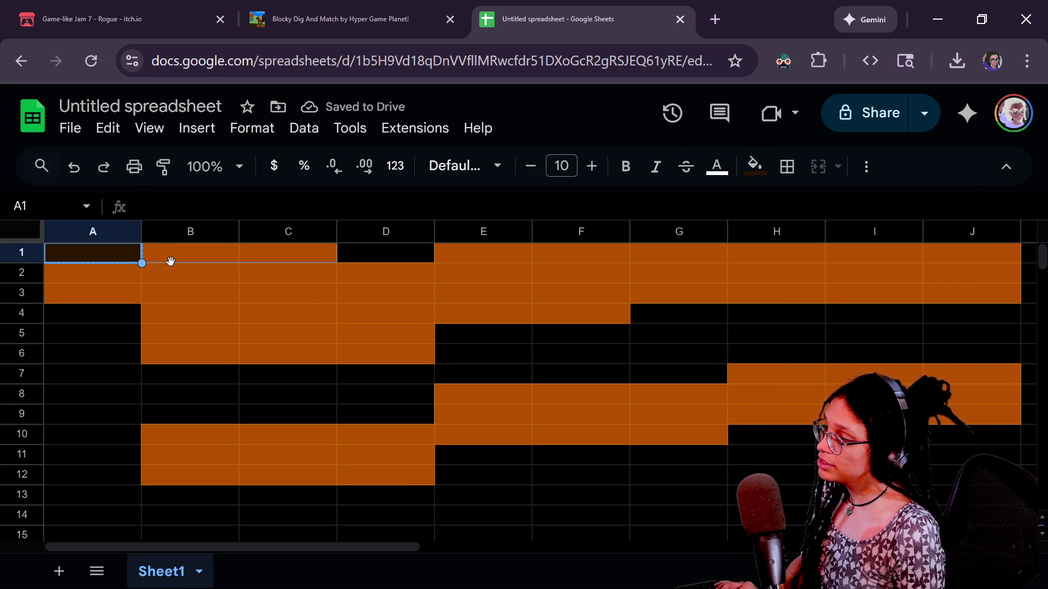
Step: Paste the dark brown fill across row 1, from B1 through J1
{"action": "left_click", "coordinate": [194, 290]}
{"action": "left_click", "coordinate": [192, 253]}
{"action": "key", "text": "ctrl+v"}
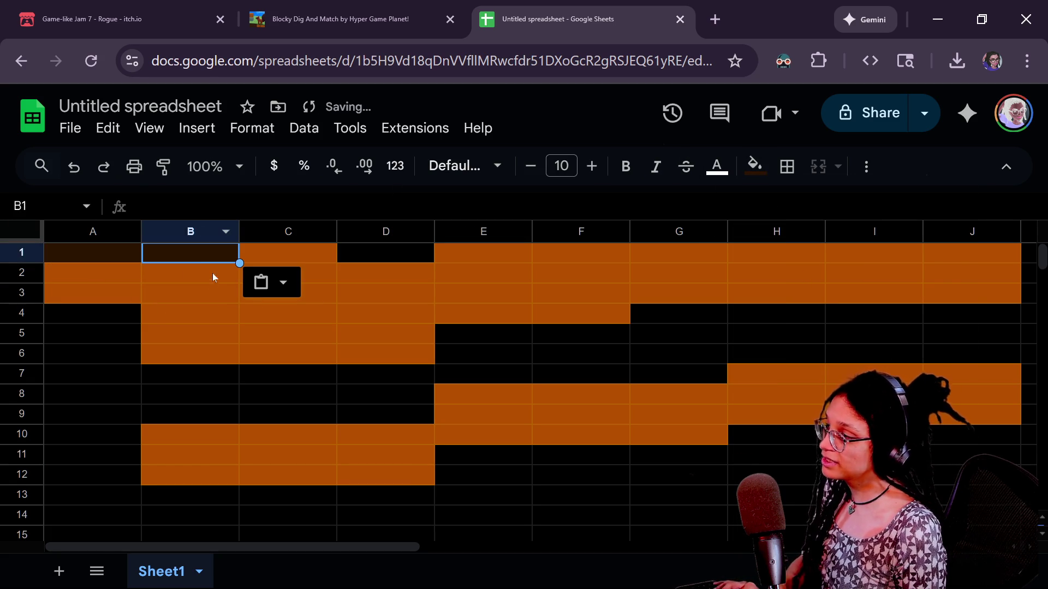
{"action": "left_click", "coordinate": [318, 255]}
{"action": "key", "text": "ctrl+v"}
{"action": "left_click", "coordinate": [430, 257]}
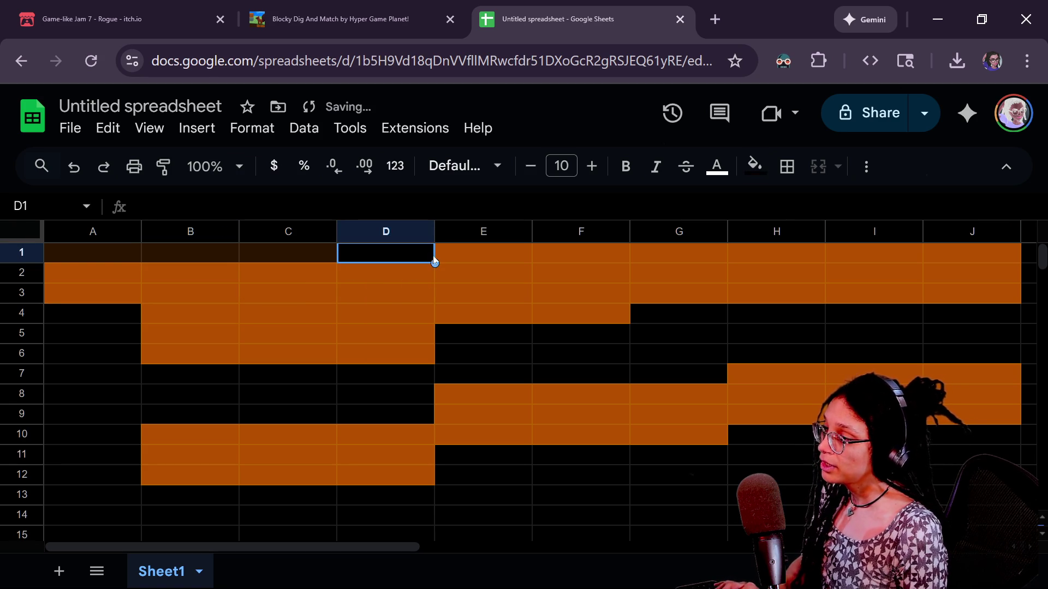
{"action": "key", "text": "ctrl+v"}
{"action": "left_click", "coordinate": [451, 255]}
{"action": "key", "text": "ctrl+v"}
{"action": "left_click", "coordinate": [600, 254]}
{"action": "key", "text": "ctrl+v"}
{"action": "left_click", "coordinate": [676, 254]}
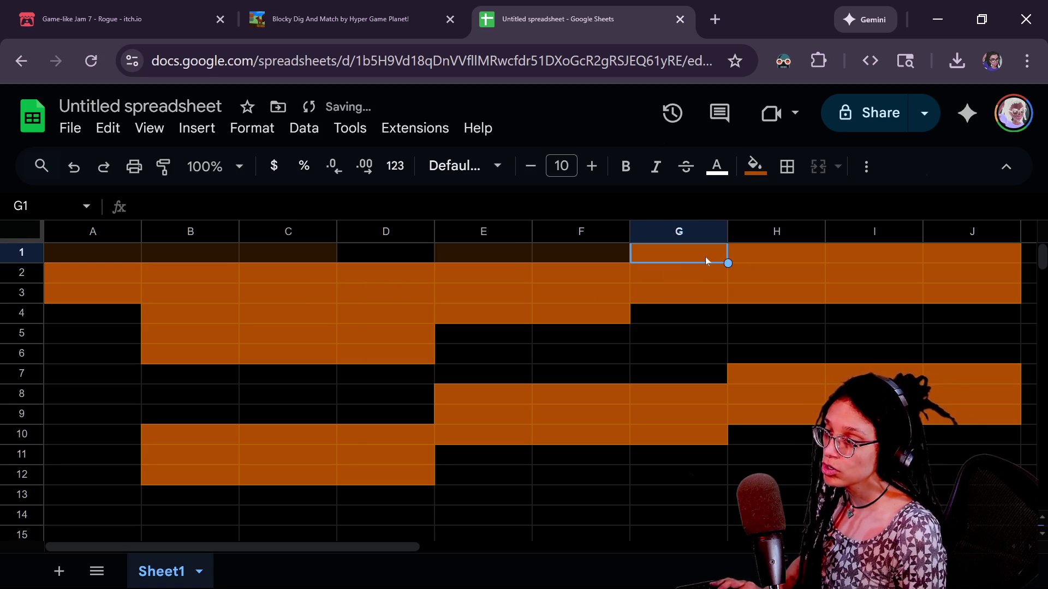
{"action": "key", "text": "ctrl+v"}
{"action": "left_click", "coordinate": [775, 256]}
{"action": "key", "text": "ctrl+v"}
{"action": "left_click", "coordinate": [867, 258]}
{"action": "key", "text": "ctrl+v"}
{"action": "left_click", "coordinate": [958, 251]}
{"action": "key", "text": "ctrl+v"}
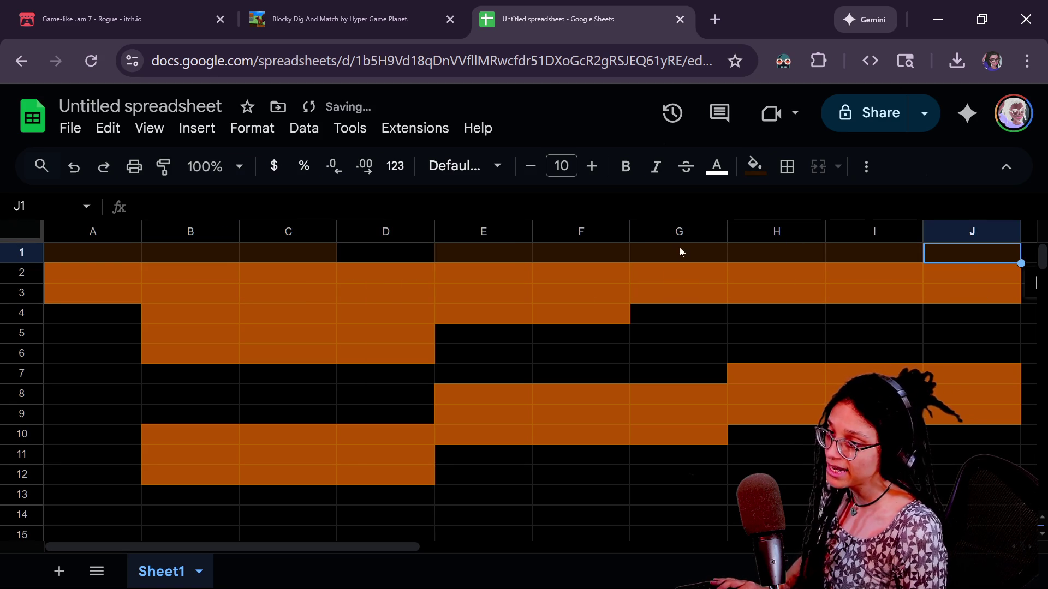
Step: Paste the dark brown fill into A2
{"action": "left_click", "coordinate": [84, 274]}
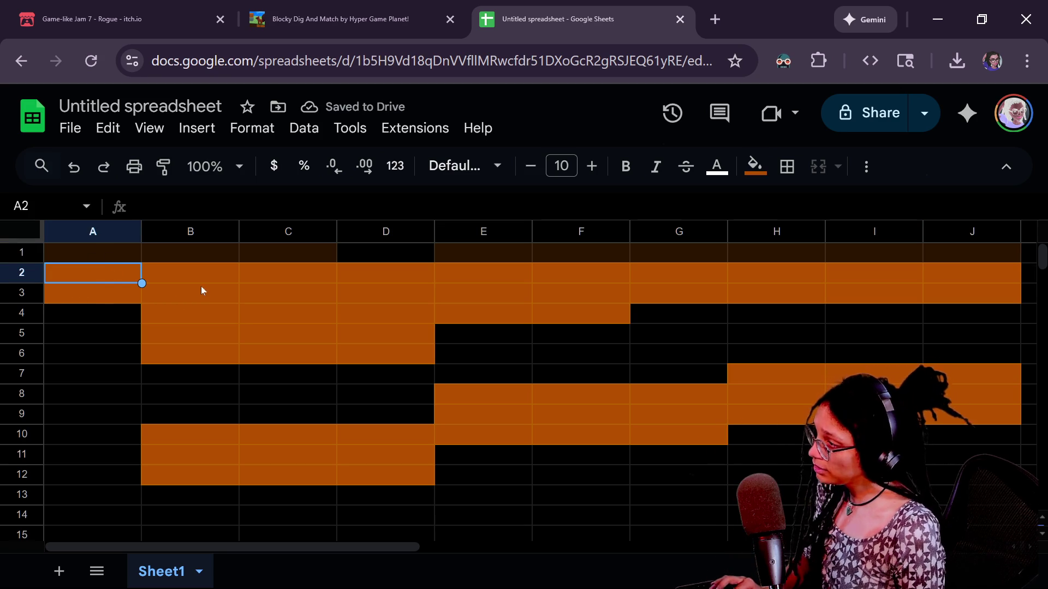
{"action": "key", "text": "ctrl+v"}
{"action": "left_click", "coordinate": [187, 274]}
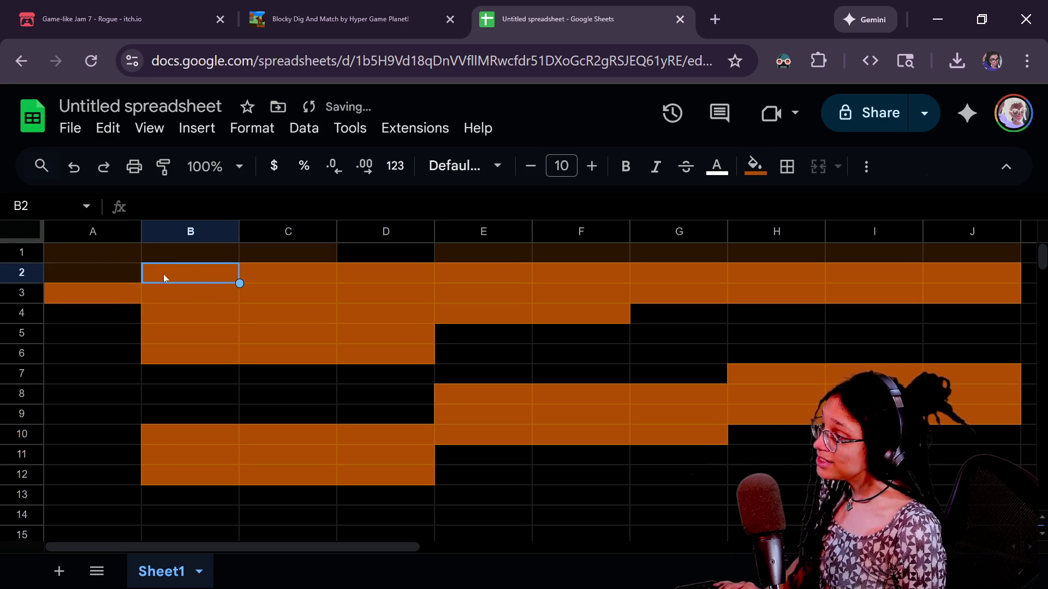
{"action": "left_click", "coordinate": [165, 257]}
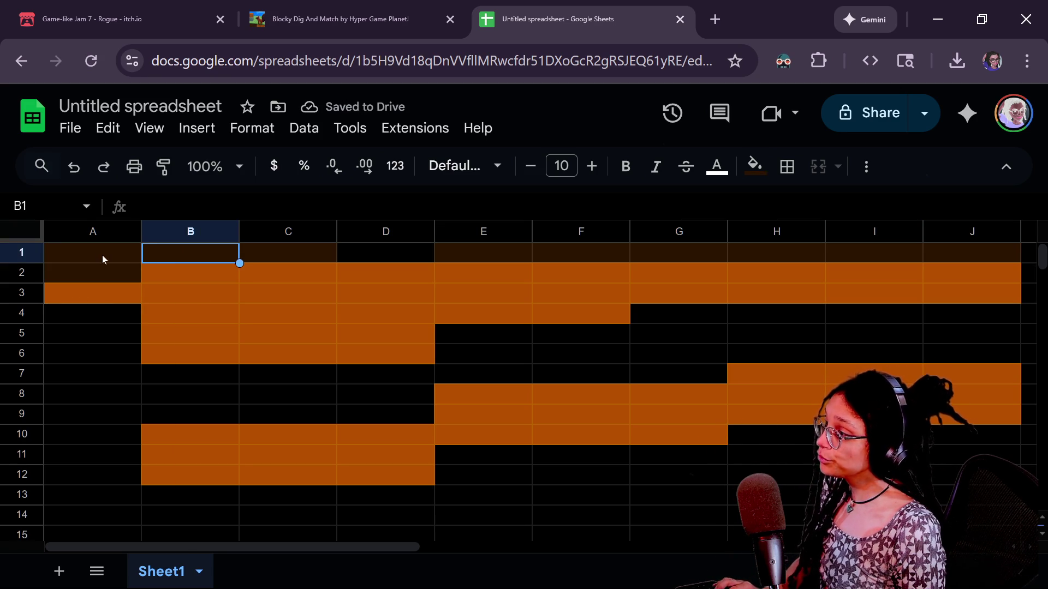
{"action": "left_click_drag", "start_coordinate": [102, 254], "coordinate": [110, 270]}
{"action": "left_click_drag", "start_coordinate": [207, 257], "coordinate": [284, 276]}
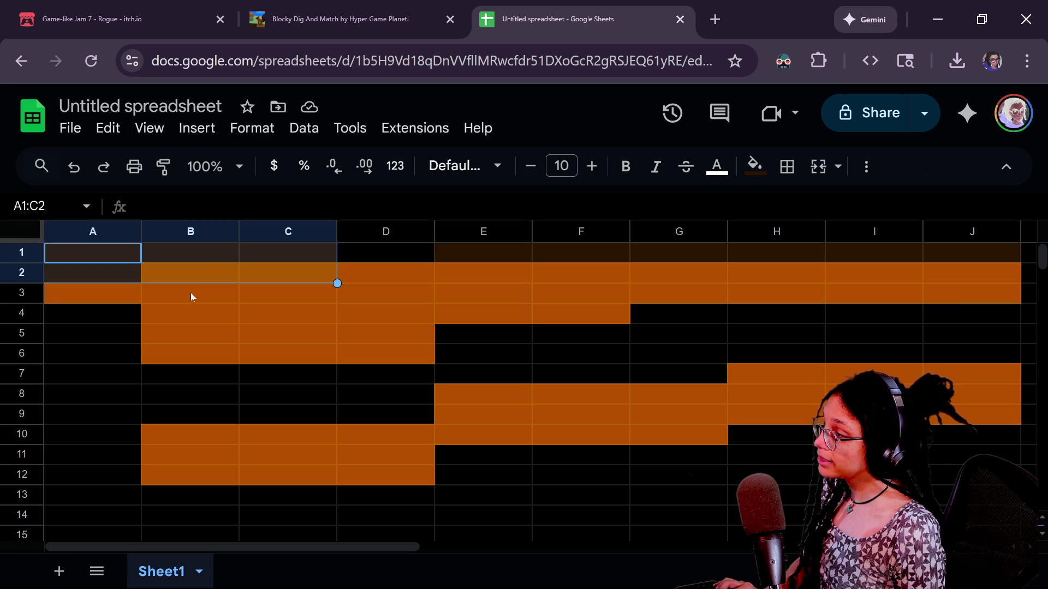
{"action": "left_click", "coordinate": [210, 274]}
{"action": "left_click", "coordinate": [271, 281]}
Step: Paste the dark brown fill into D2 and J2
{"action": "left_click", "coordinate": [388, 274]}
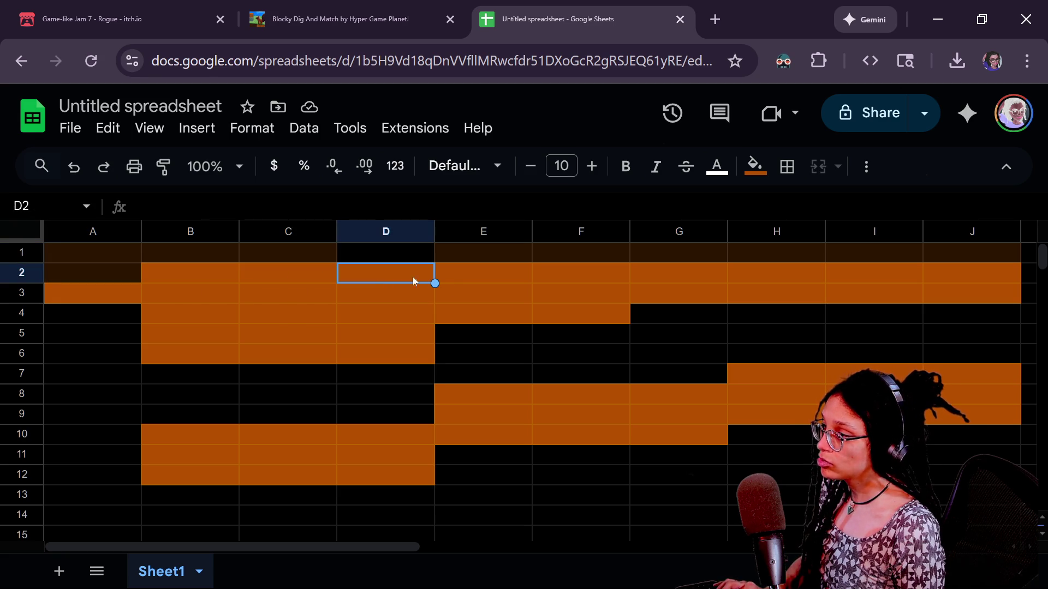
{"action": "key", "text": "ctrl+v"}
{"action": "left_click", "coordinate": [466, 273]}
{"action": "left_click", "coordinate": [556, 276]}
{"action": "left_click", "coordinate": [677, 277]}
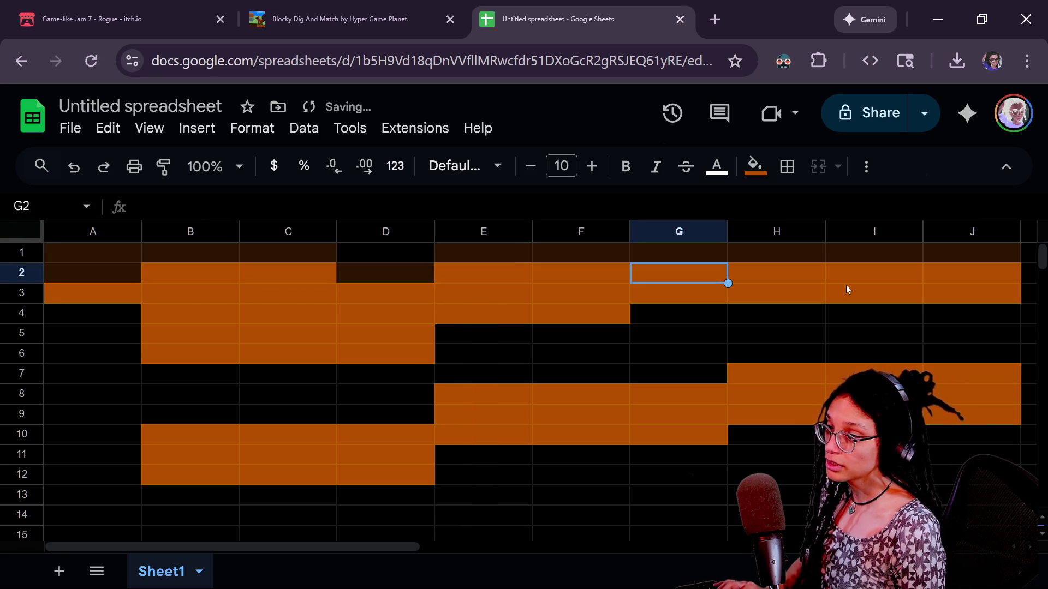
{"action": "left_click", "coordinate": [971, 274]}
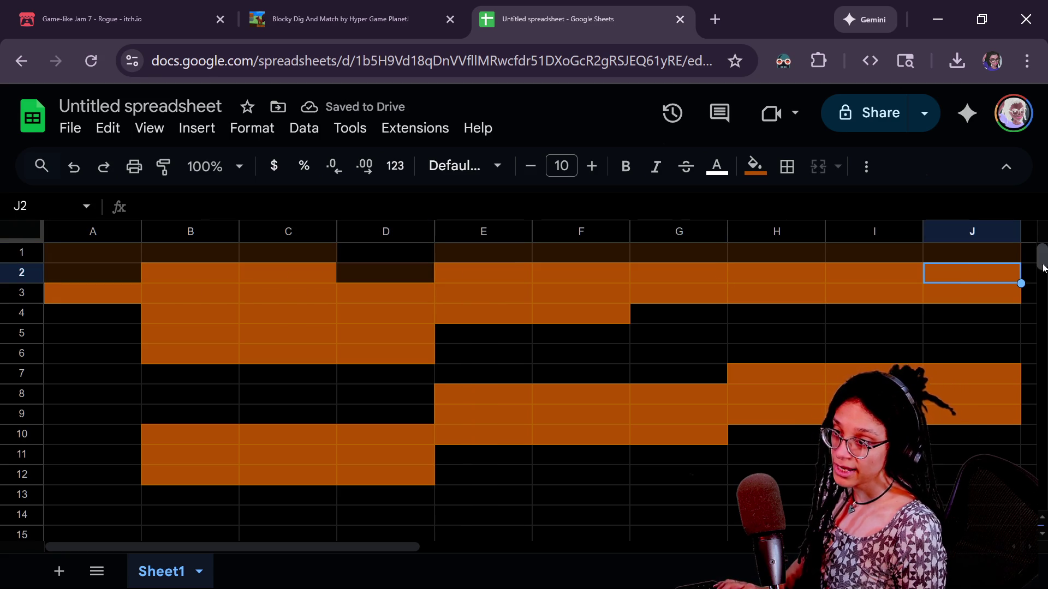
{"action": "key", "text": "ctrl+v"}
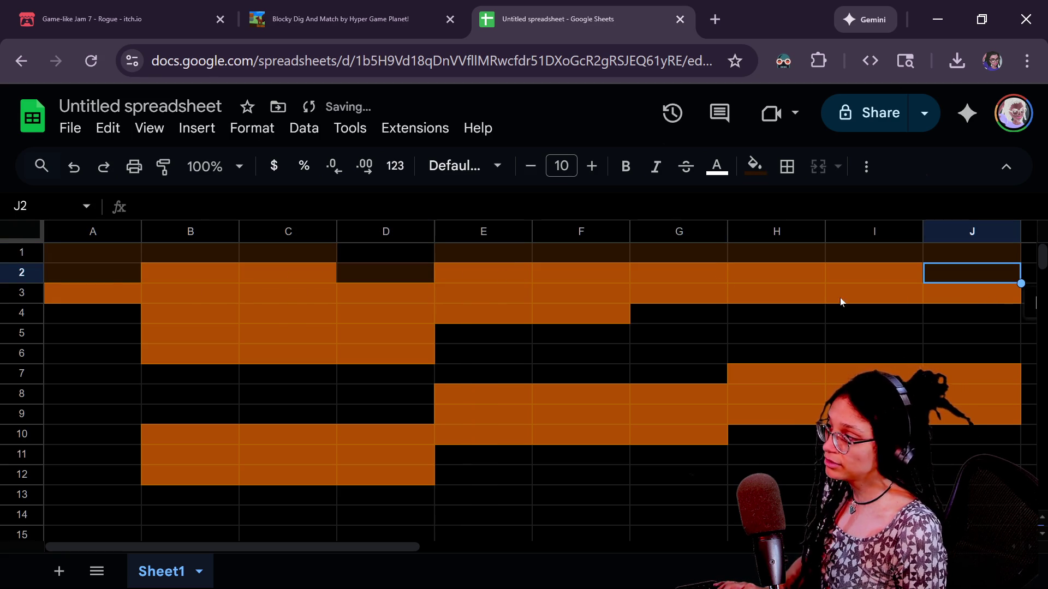
{"action": "left_click", "coordinate": [87, 289]}
Step: Paste the dark brown fill into A3 and J3
{"action": "key", "text": "ctrl+v"}
{"action": "left_click", "coordinate": [198, 295]}
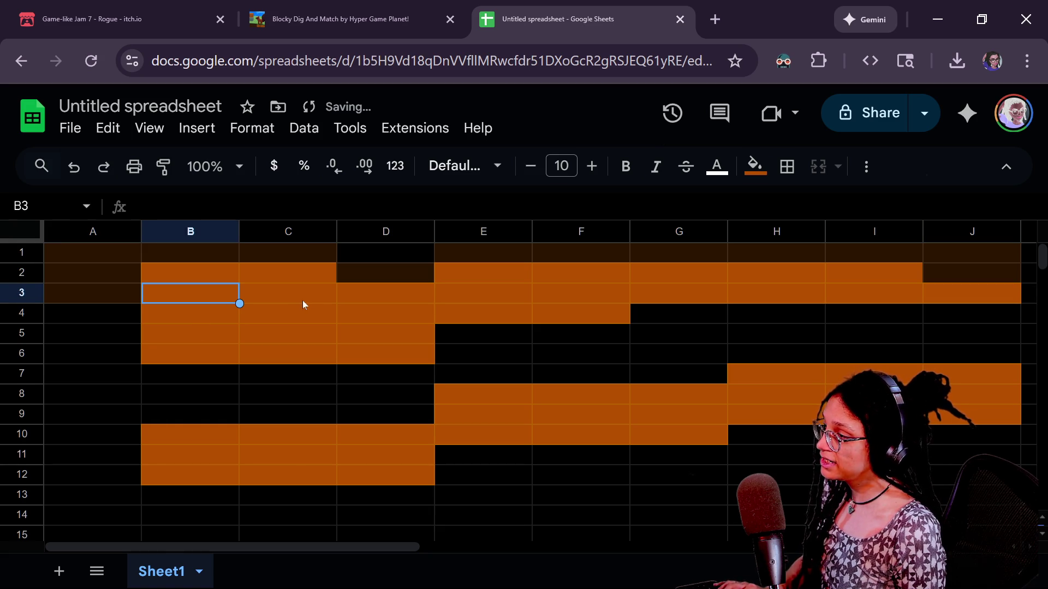
{"action": "key", "text": "Down"}
{"action": "key", "text": "Up"}
{"action": "key", "text": "Right"}
{"action": "key", "text": "Right"}
{"action": "key", "text": "Right"}
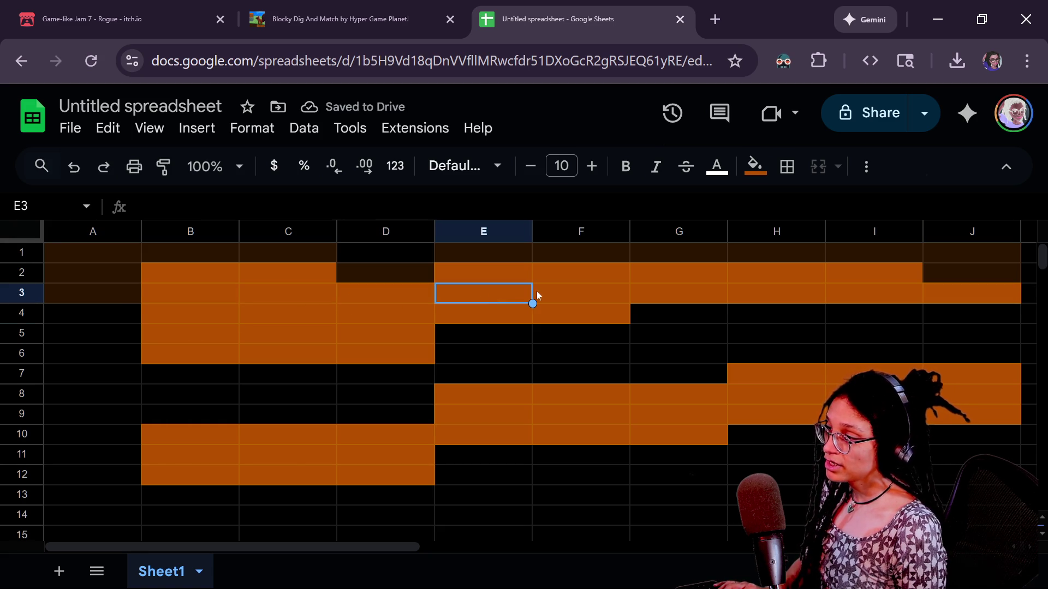
{"action": "left_click", "coordinate": [951, 296]}
{"action": "key", "text": "ctrl+v"}
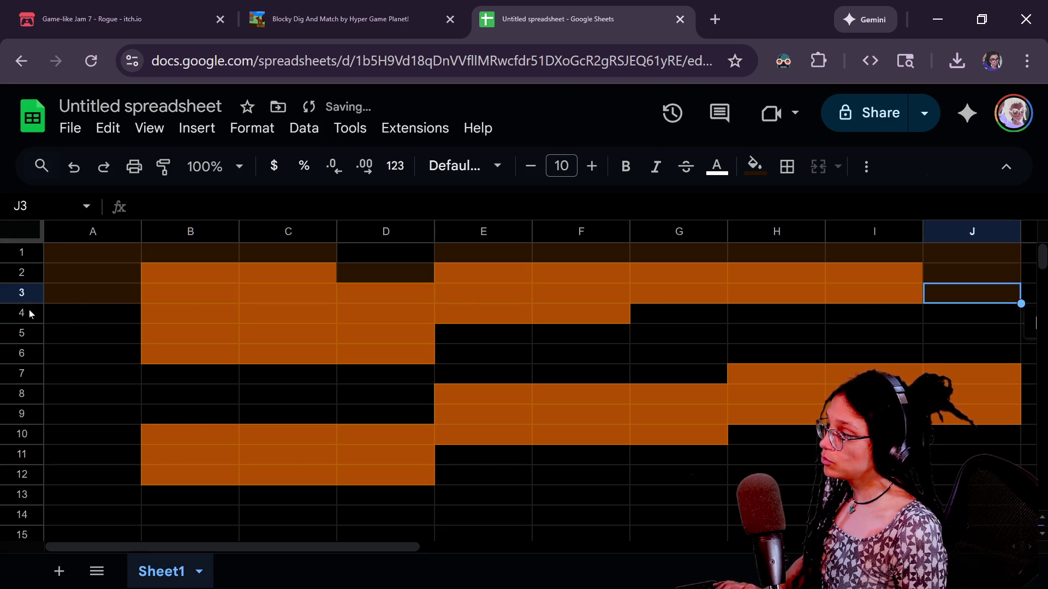
Step: Make B4 dark brown using D2's fill, undoing the mistaken pastes along the way
{"action": "left_click", "coordinate": [209, 313]}
{"action": "key", "text": "ctrl+v"}
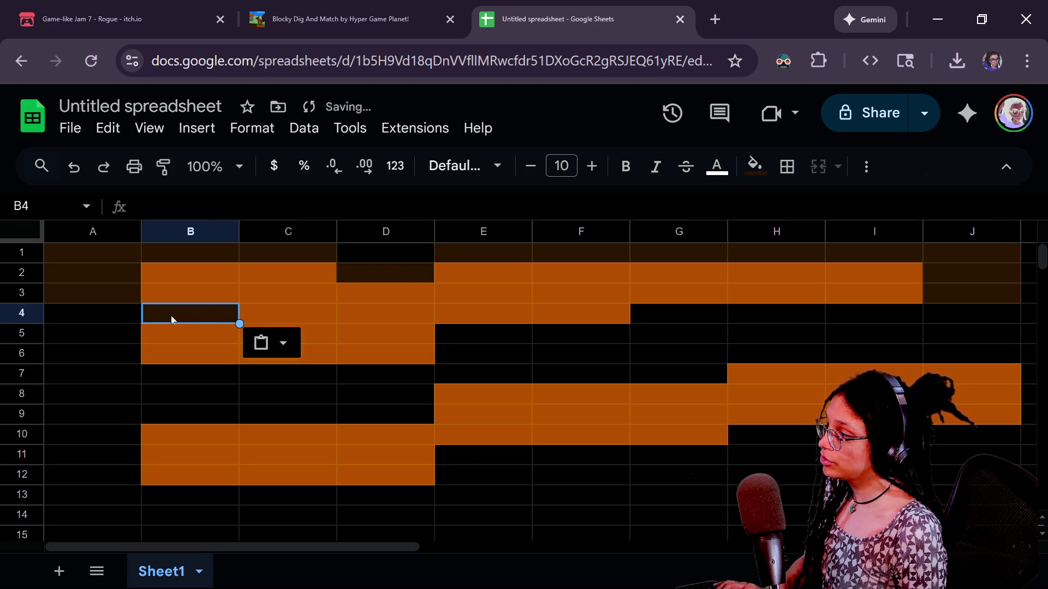
{"action": "key", "text": "ctrl+z"}
{"action": "key", "text": "ctrl+v"}
{"action": "key", "text": "ctrl+z"}
{"action": "left_click_drag", "start_coordinate": [383, 258], "coordinate": [378, 274]}
{"action": "left_click", "coordinate": [208, 310]}
{"action": "key", "text": "ctrl+v"}
{"action": "key", "text": "ctrl+z"}
{"action": "left_click", "coordinate": [364, 283]}
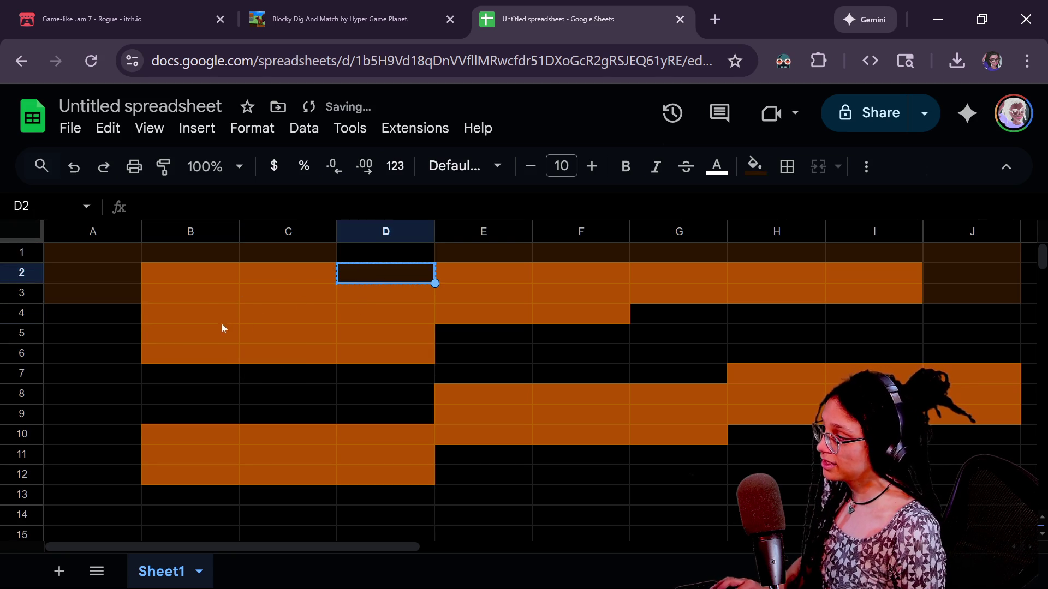
{"action": "left_click", "coordinate": [239, 316]}
{"action": "left_click", "coordinate": [302, 322]}
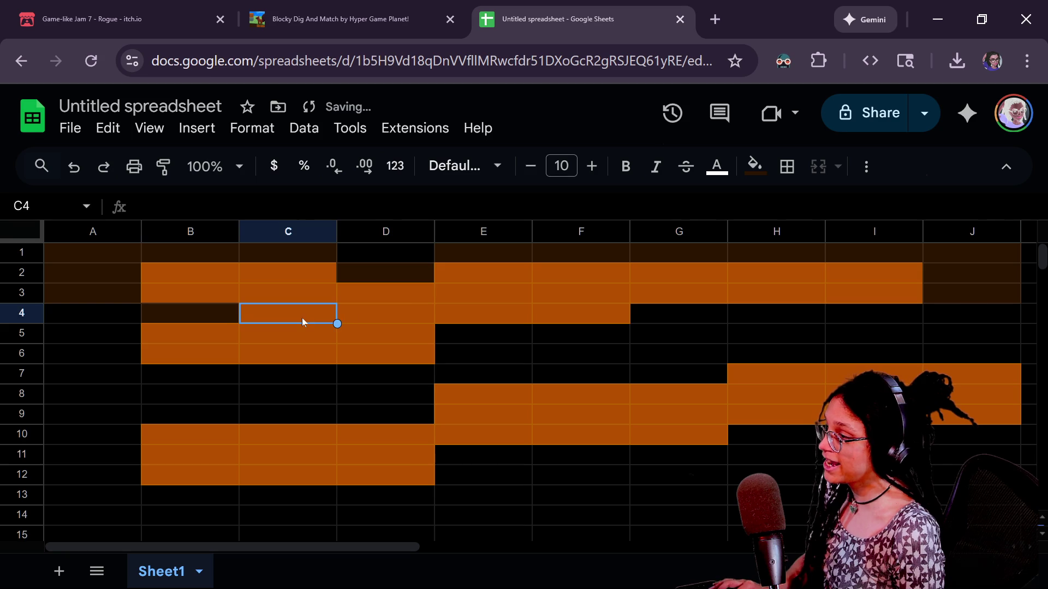
{"action": "left_click", "coordinate": [625, 315]}
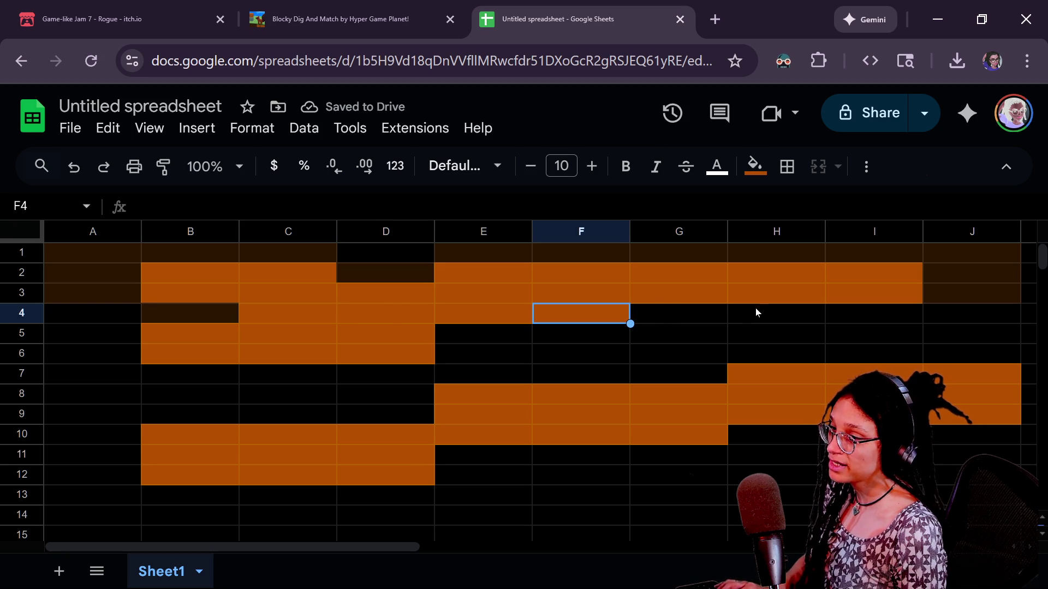
Step: Paste the dark fill into G3, H3, I3, F4 and E4
{"action": "left_click", "coordinate": [665, 297]}
{"action": "key", "text": "ctrl+v"}
{"action": "left_click", "coordinate": [784, 292]}
{"action": "key", "text": "ctrl+v"}
{"action": "left_click", "coordinate": [862, 297]}
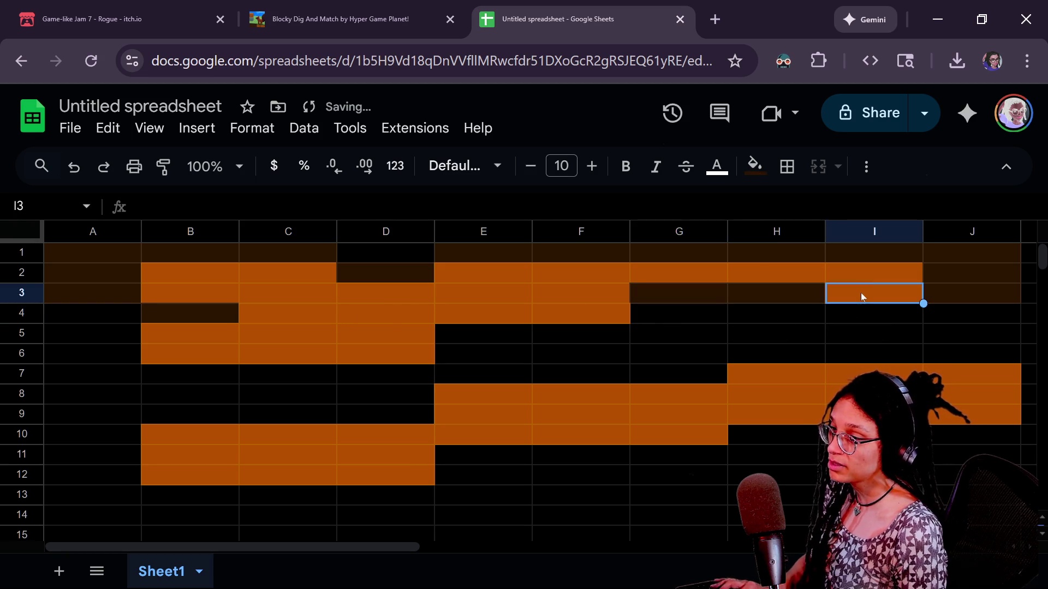
{"action": "key", "text": "ctrl+v"}
{"action": "left_click", "coordinate": [578, 299]}
{"action": "left_click", "coordinate": [579, 309]}
{"action": "key", "text": "ctrl+v"}
{"action": "left_click", "coordinate": [509, 312]}
{"action": "key", "text": "ctrl+v"}
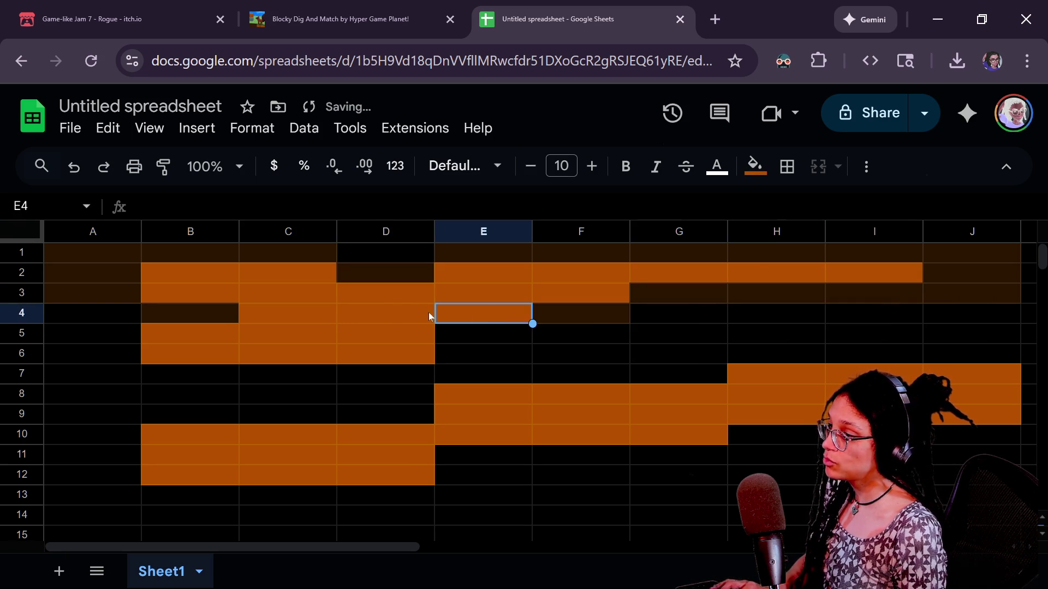
{"action": "key", "text": "ctrl+v"}
Step: Paste the dark fill into B5, D5 and B6
{"action": "left_click", "coordinate": [418, 343]}
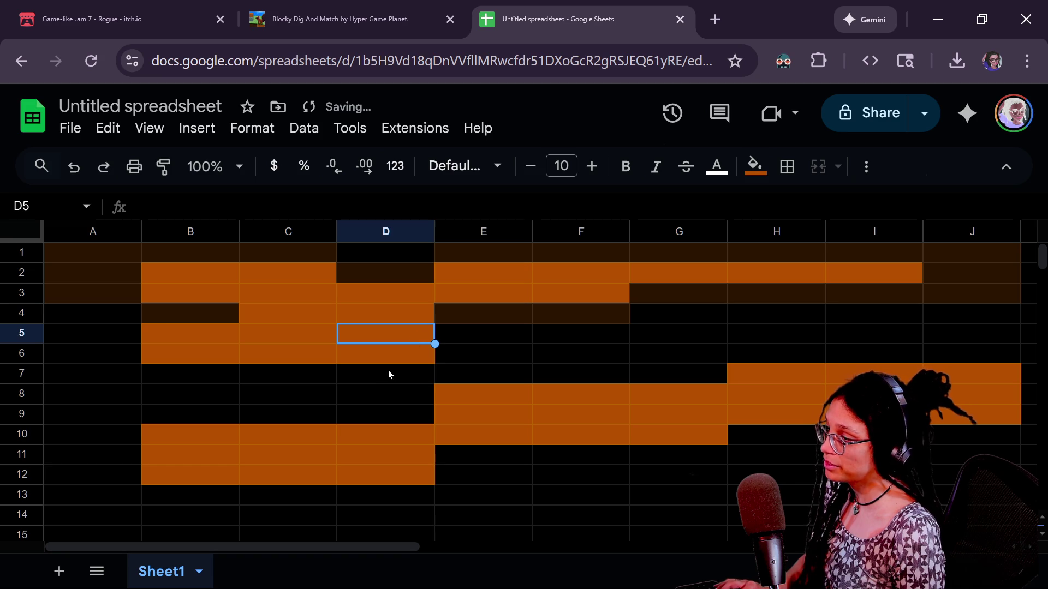
{"action": "left_click", "coordinate": [161, 331]}
{"action": "key", "text": "ctrl+v"}
{"action": "left_click", "coordinate": [412, 335]}
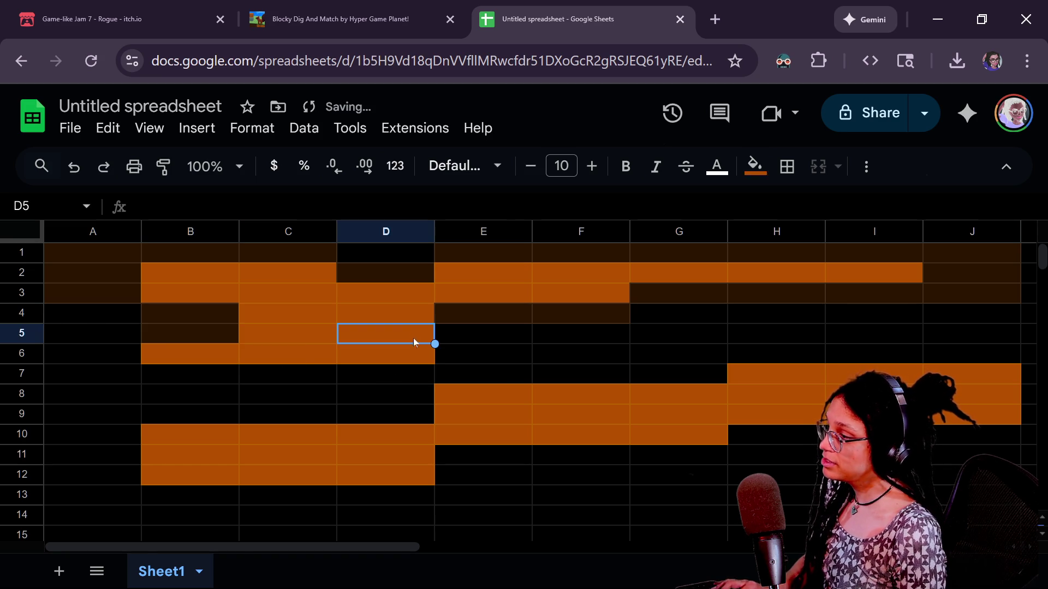
{"action": "key", "text": "ctrl+v"}
{"action": "left_click", "coordinate": [171, 352]}
{"action": "key", "text": "ctrl+v"}
Step: Darken C6 and D6 to finish the lower edge of the orange area
{"action": "left_click", "coordinate": [300, 350]}
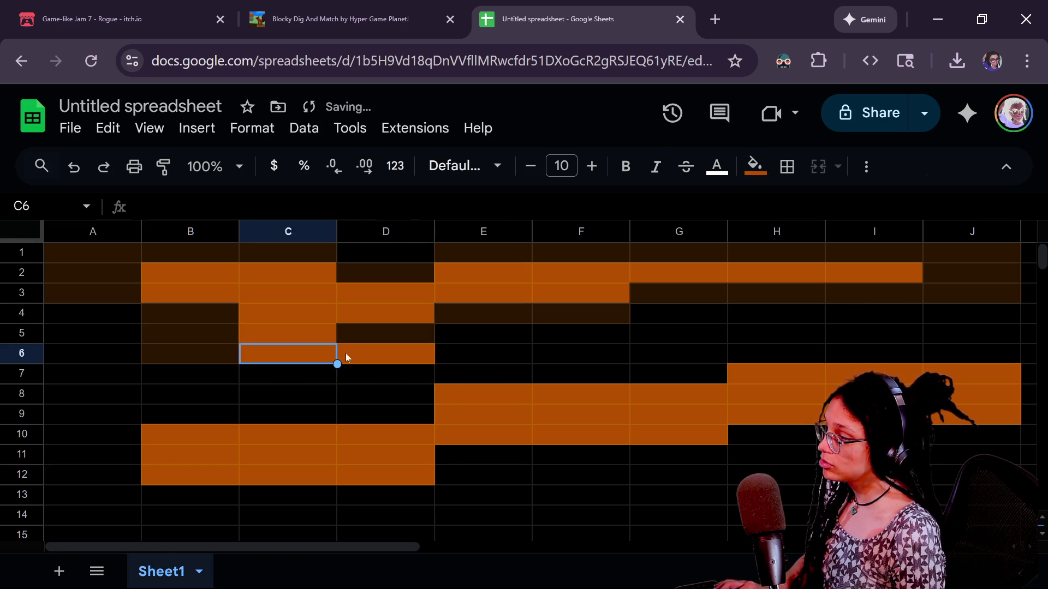
{"action": "key", "text": "ctrl+v"}
{"action": "left_click", "coordinate": [386, 355]}
{"action": "key", "text": "ctrl+v"}
{"action": "left_click", "coordinate": [473, 339]}
{"action": "key", "text": "Left"}
{"action": "key", "text": "Left"}
{"action": "key", "text": "Up"}
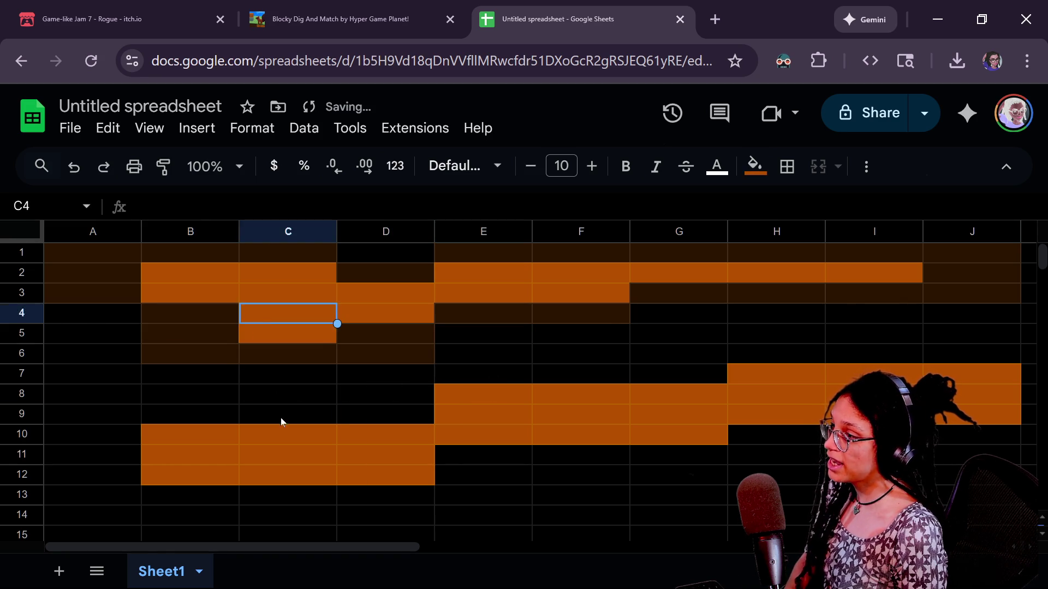
{"action": "left_click", "coordinate": [280, 420]}
{"action": "key", "text": "Up"}
{"action": "key", "text": "Up"}
{"action": "key", "text": "Up"}
{"action": "left_click", "coordinate": [476, 297]}
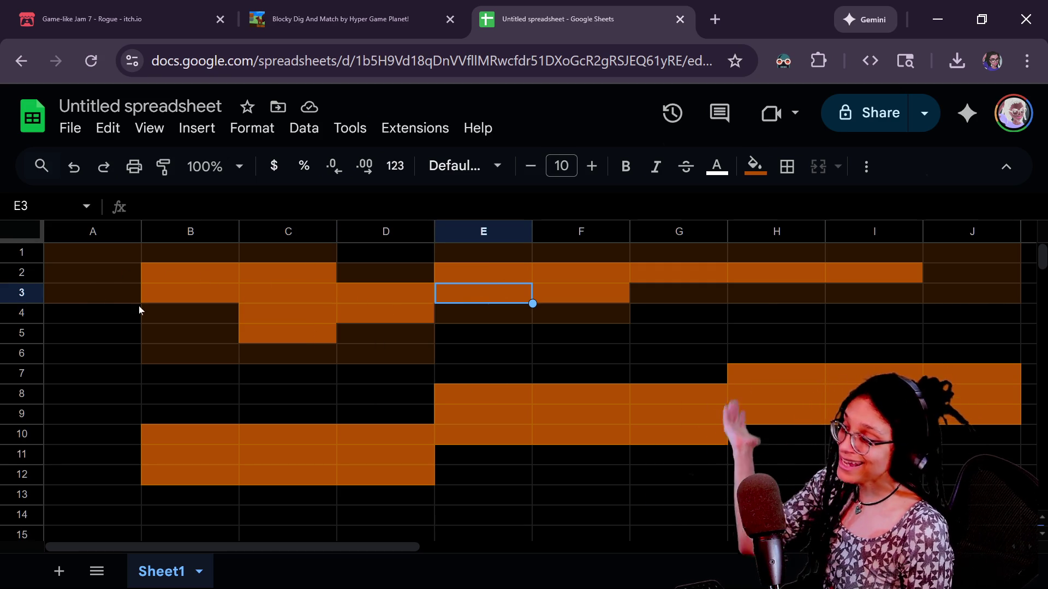
{"action": "left_click", "coordinate": [285, 256]}
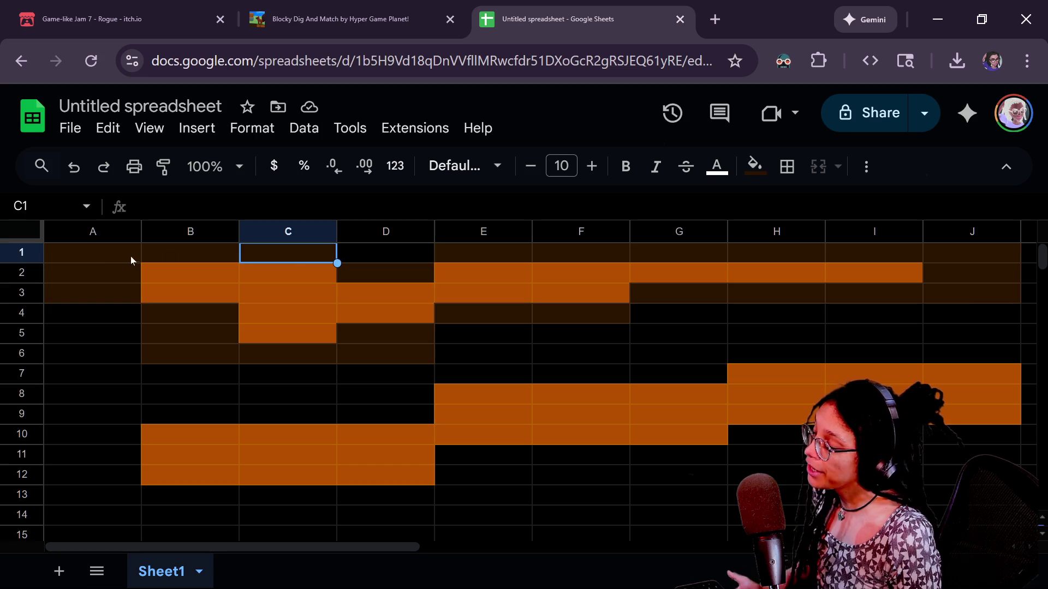
{"action": "left_click", "coordinate": [109, 250]}
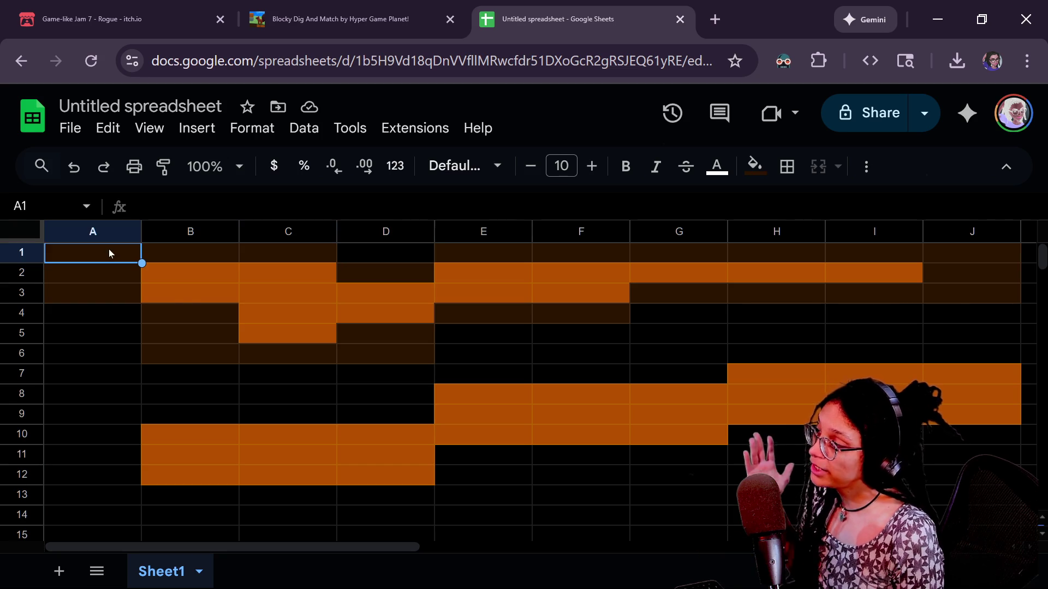
{"action": "left_click", "coordinate": [158, 255]}
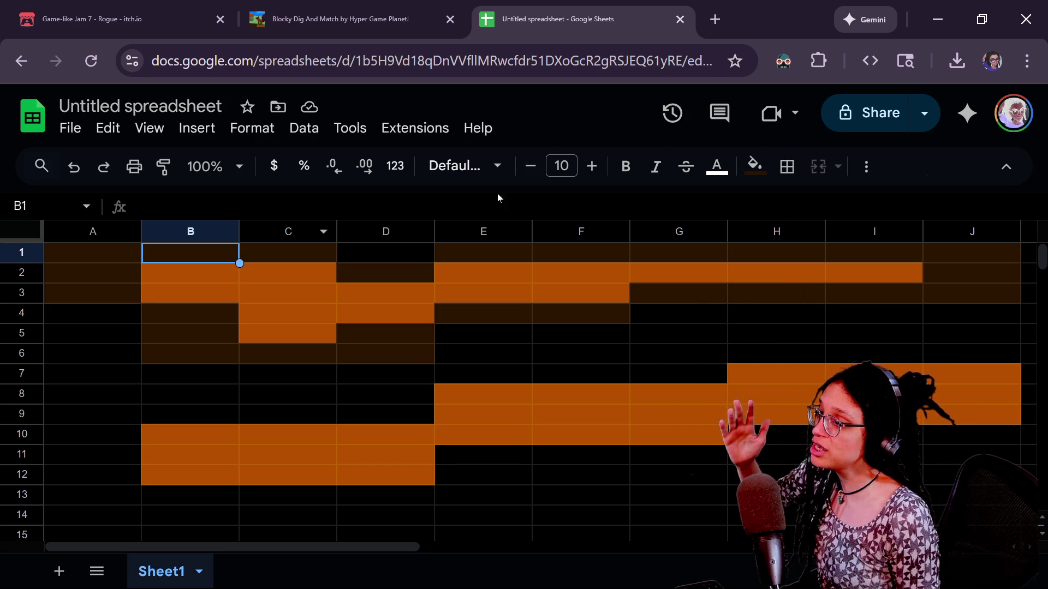
Step: Inspect the cells around C6 in the tile grid without changing any fill
{"action": "left_click", "coordinate": [754, 165]}
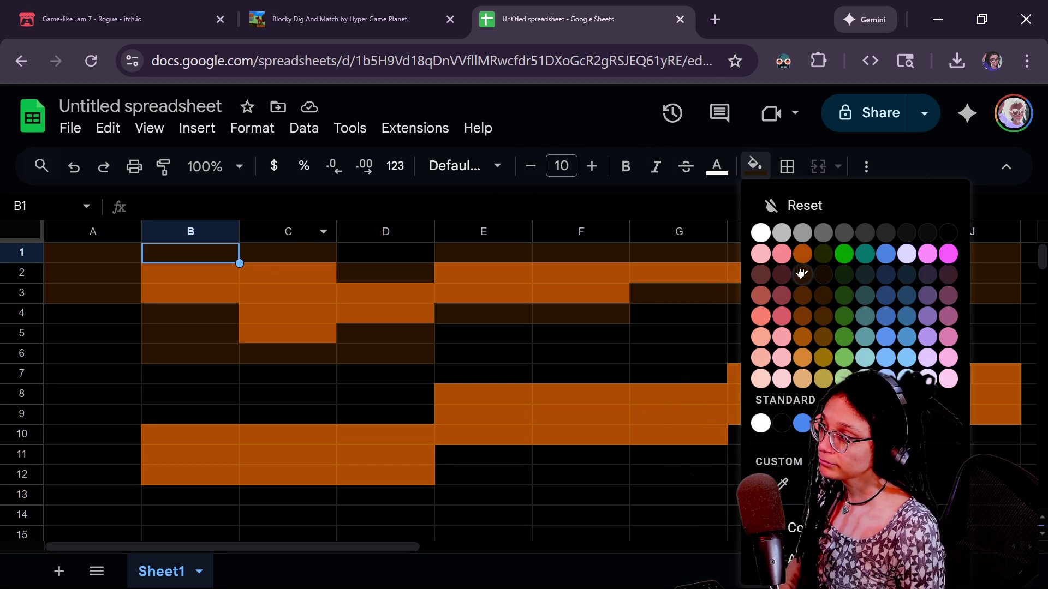
{"action": "left_click", "coordinate": [358, 257]}
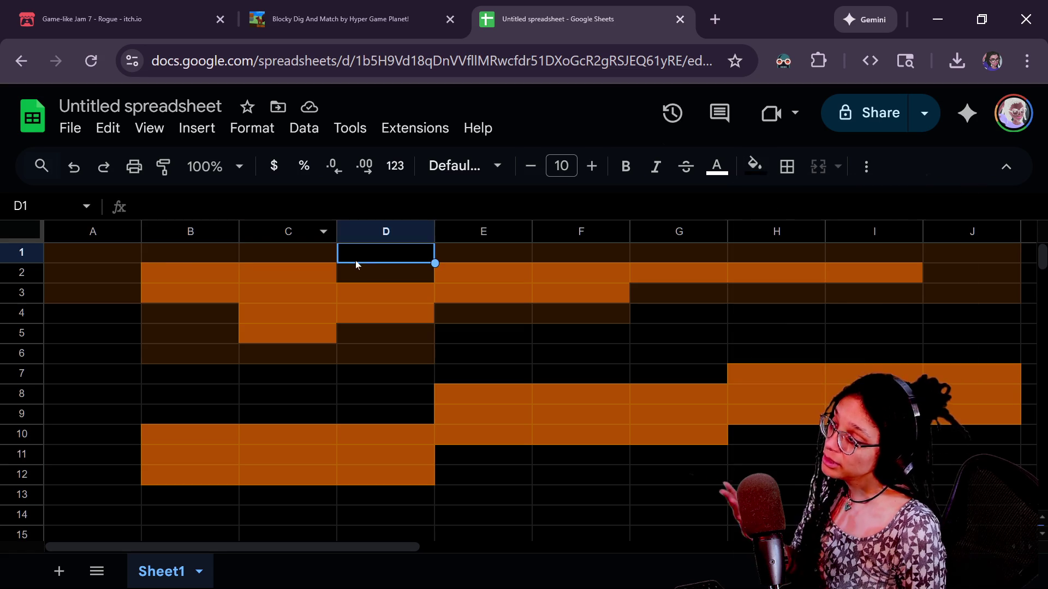
{"action": "left_click", "coordinate": [182, 257]}
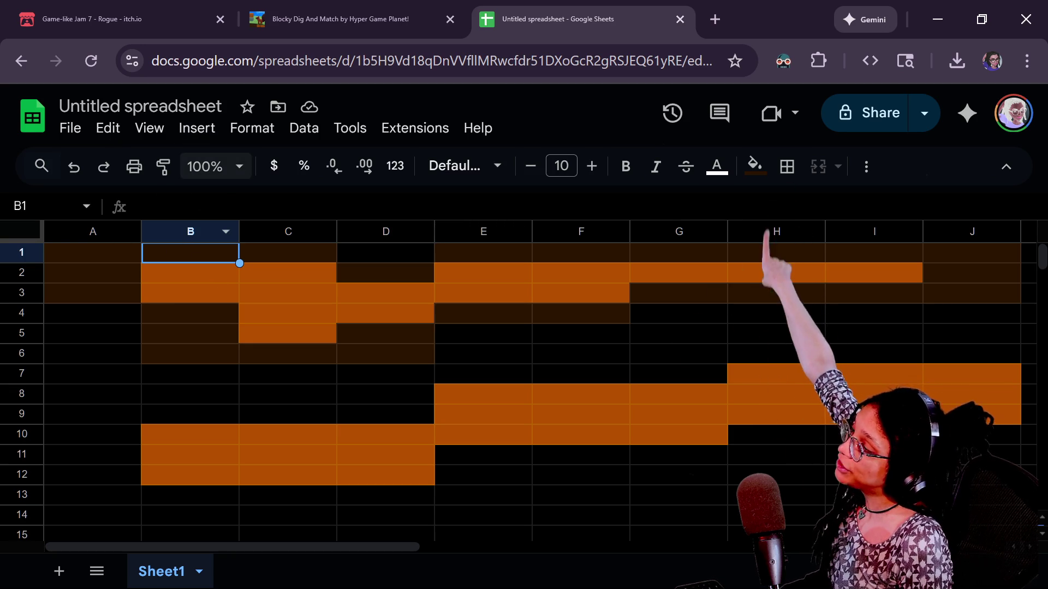
{"action": "left_click", "coordinate": [282, 361]}
{"action": "left_click", "coordinate": [282, 381]}
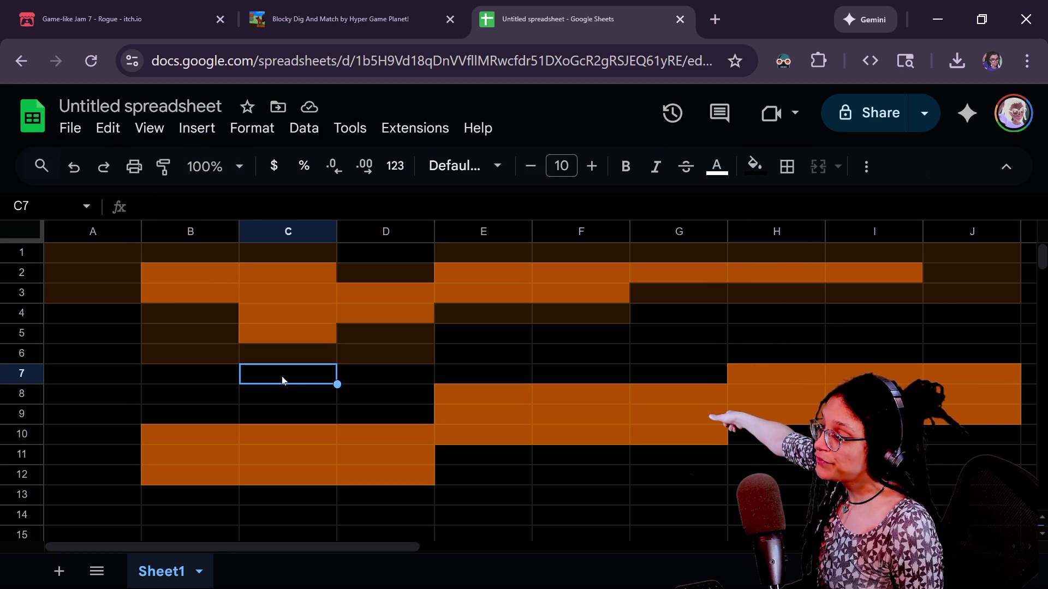
{"action": "left_click", "coordinate": [289, 359]}
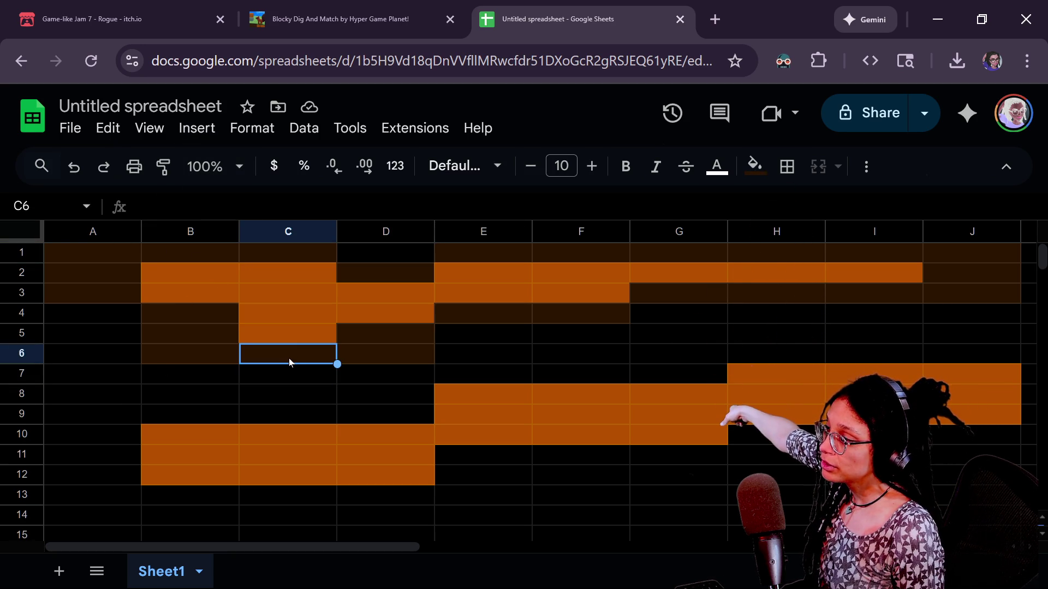
{"action": "left_click", "coordinate": [294, 386]}
{"action": "left_click", "coordinate": [289, 355]}
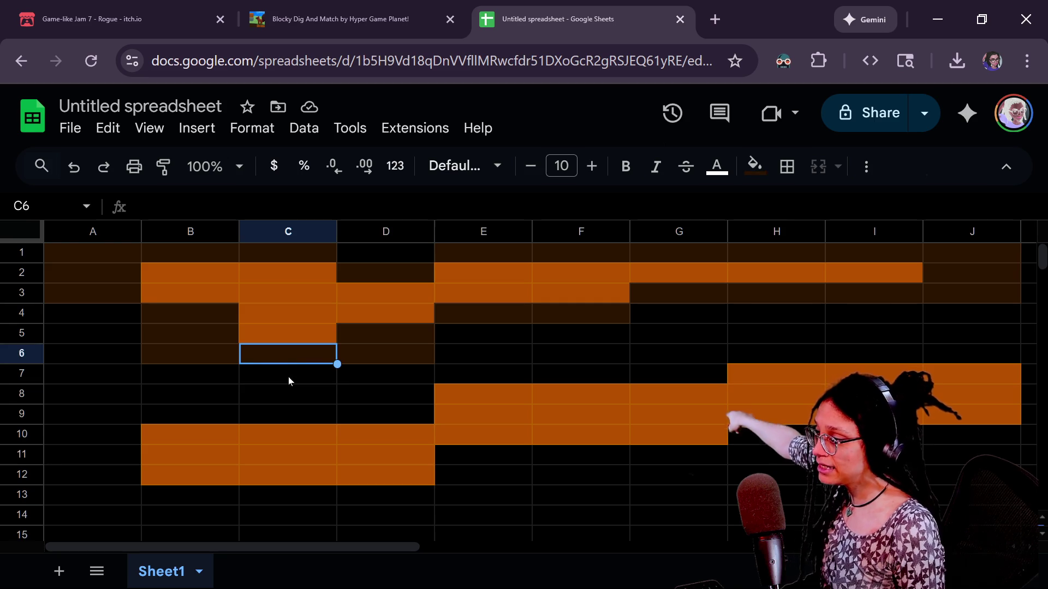
{"action": "left_click", "coordinate": [237, 361]}
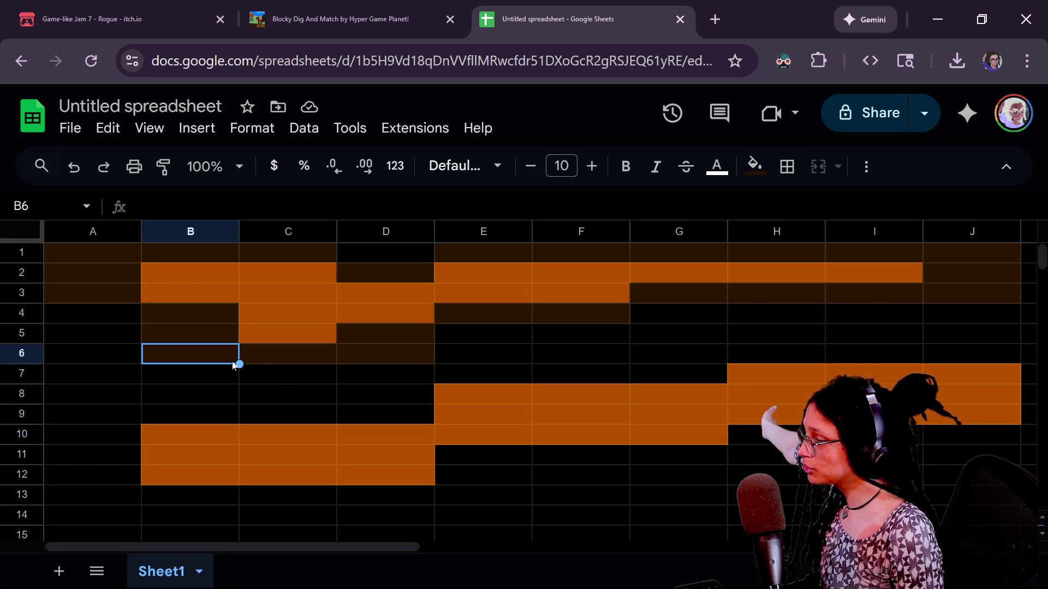
{"action": "left_click", "coordinate": [371, 360]}
Step: Fill cell C6 with cornflower blue
{"action": "left_click", "coordinate": [303, 361]}
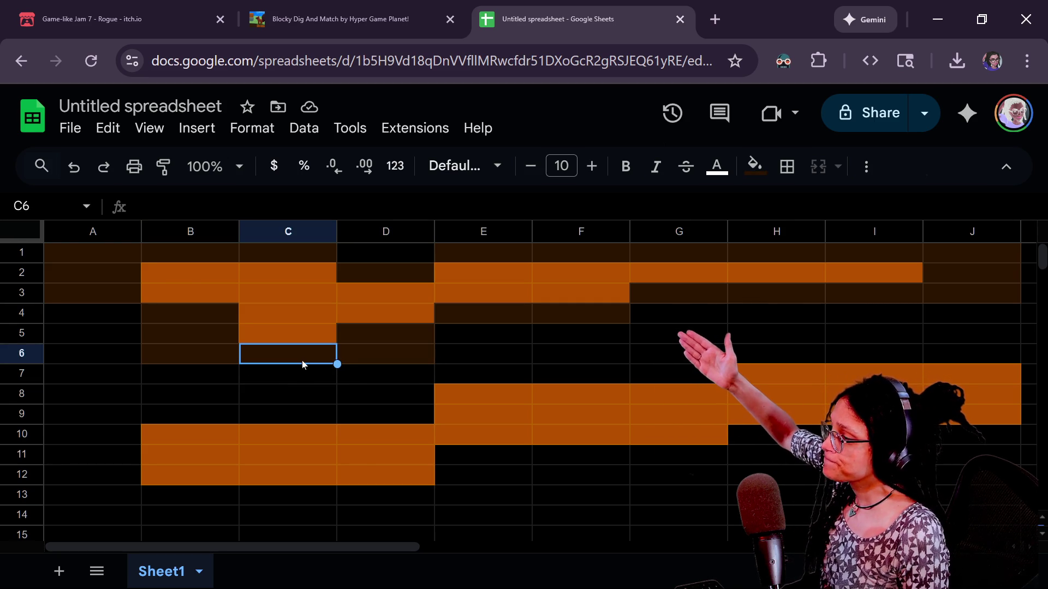
{"action": "left_click", "coordinate": [293, 339]}
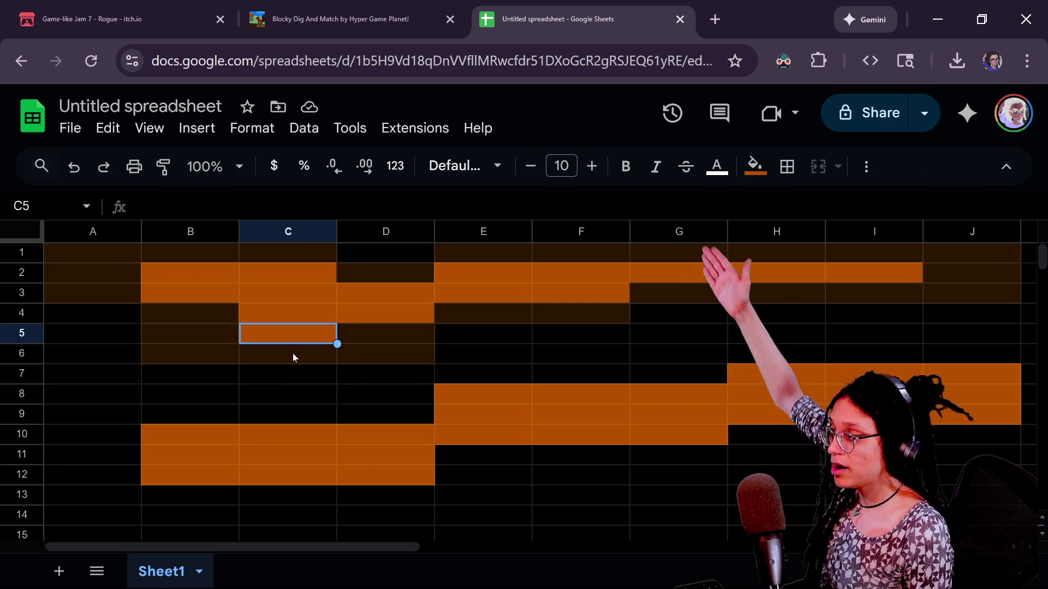
{"action": "left_click", "coordinate": [292, 352]}
{"action": "left_click", "coordinate": [290, 371]}
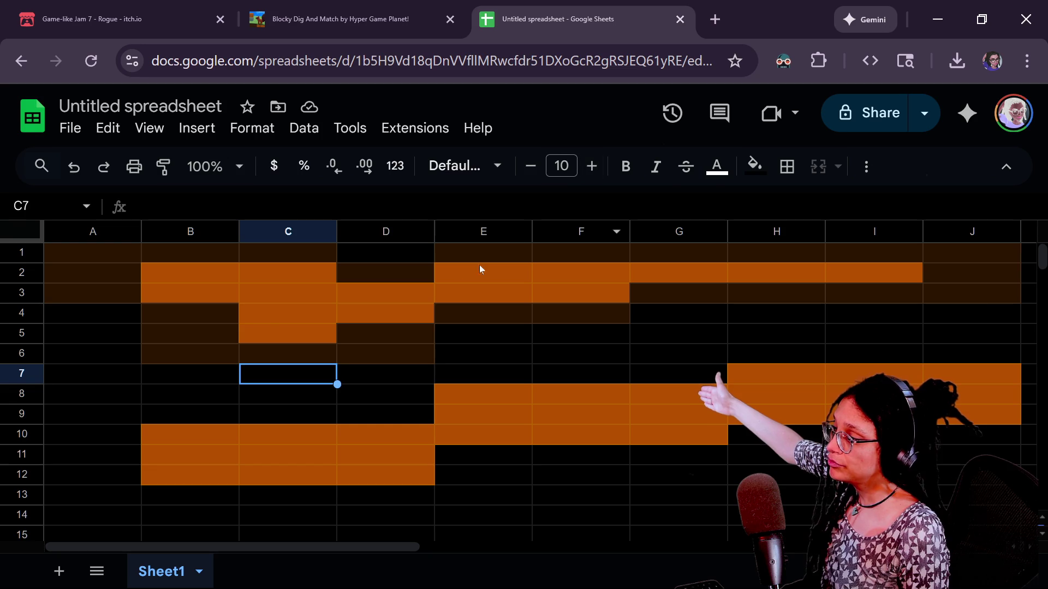
{"action": "left_click", "coordinate": [272, 348]}
{"action": "left_click", "coordinate": [755, 166]}
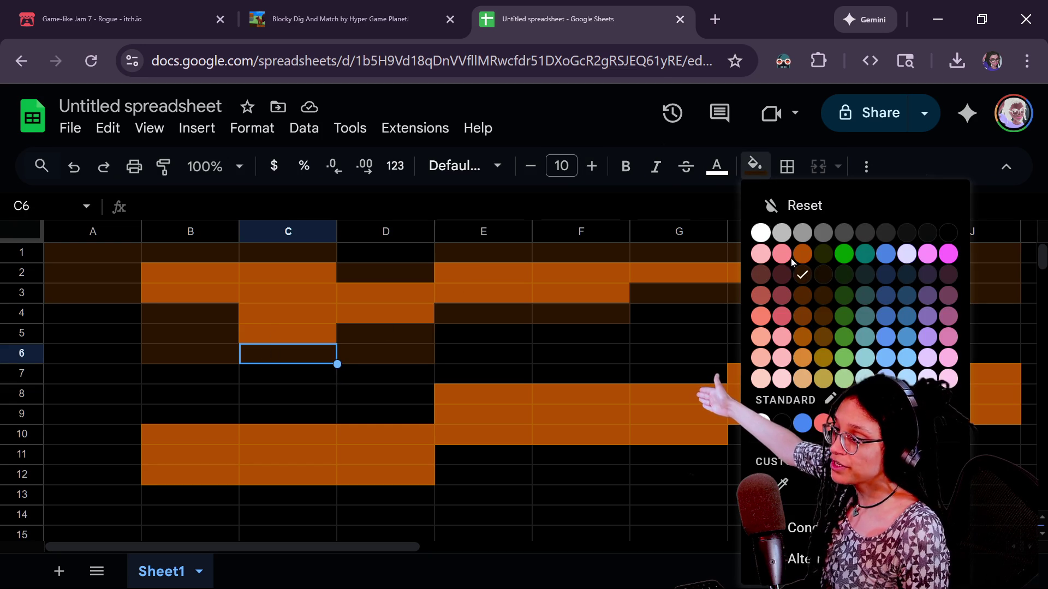
{"action": "left_click", "coordinate": [882, 262]}
{"action": "left_click", "coordinate": [440, 361]}
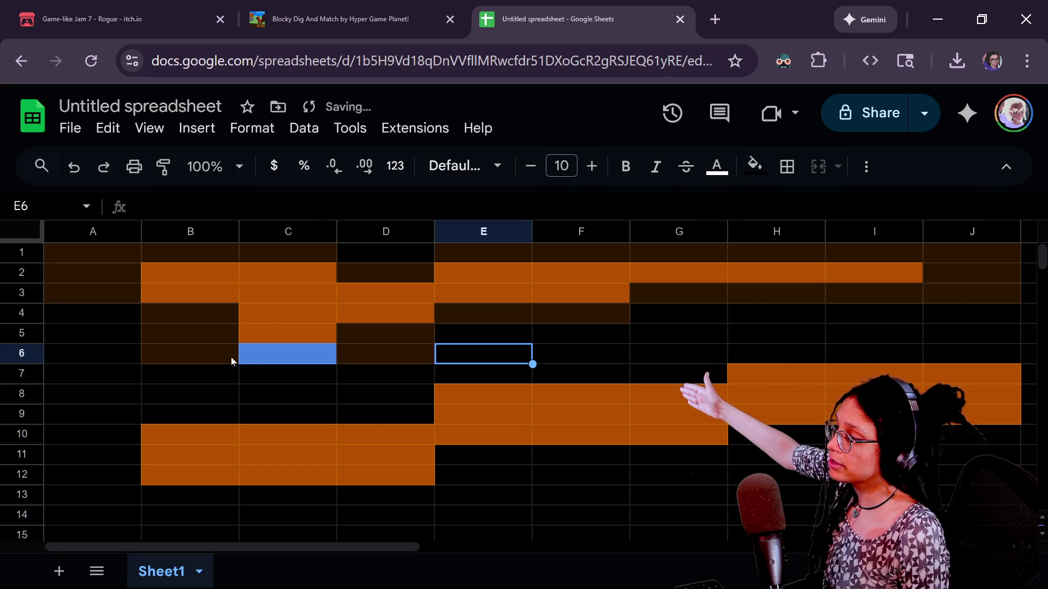
Step: Give cell B1 the same cornflower blue fill
{"action": "left_click", "coordinate": [134, 254]}
{"action": "left_click", "coordinate": [158, 255]}
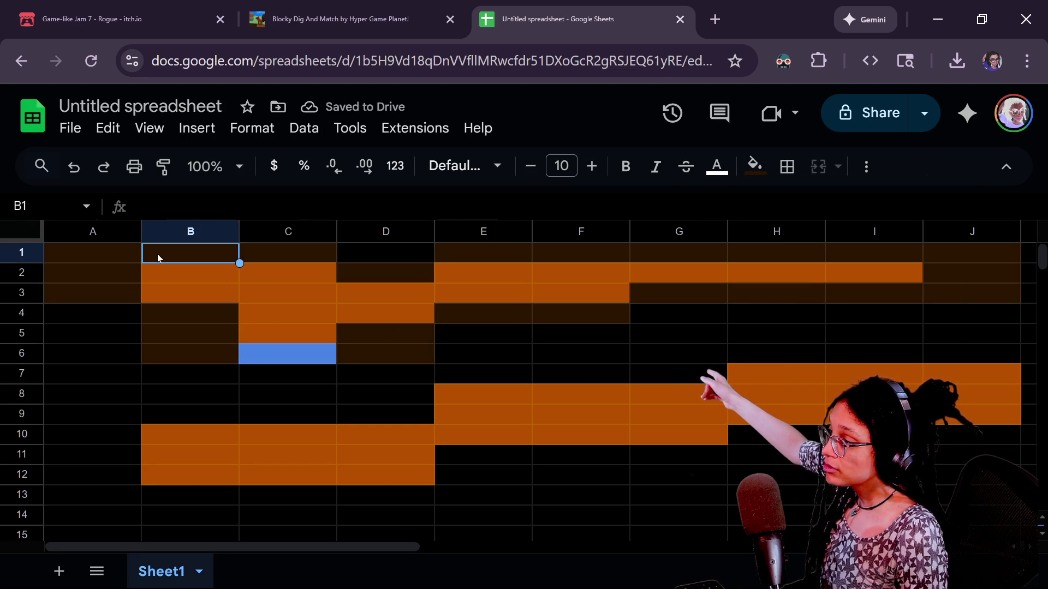
{"action": "left_click", "coordinate": [126, 251]}
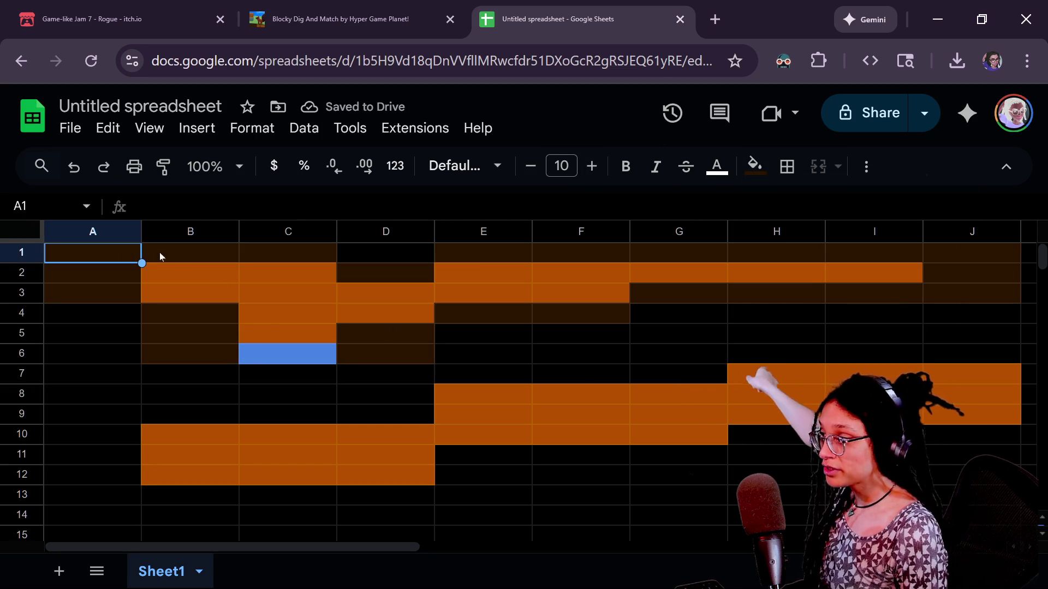
{"action": "left_click", "coordinate": [305, 260]}
{"action": "left_click", "coordinate": [187, 271]}
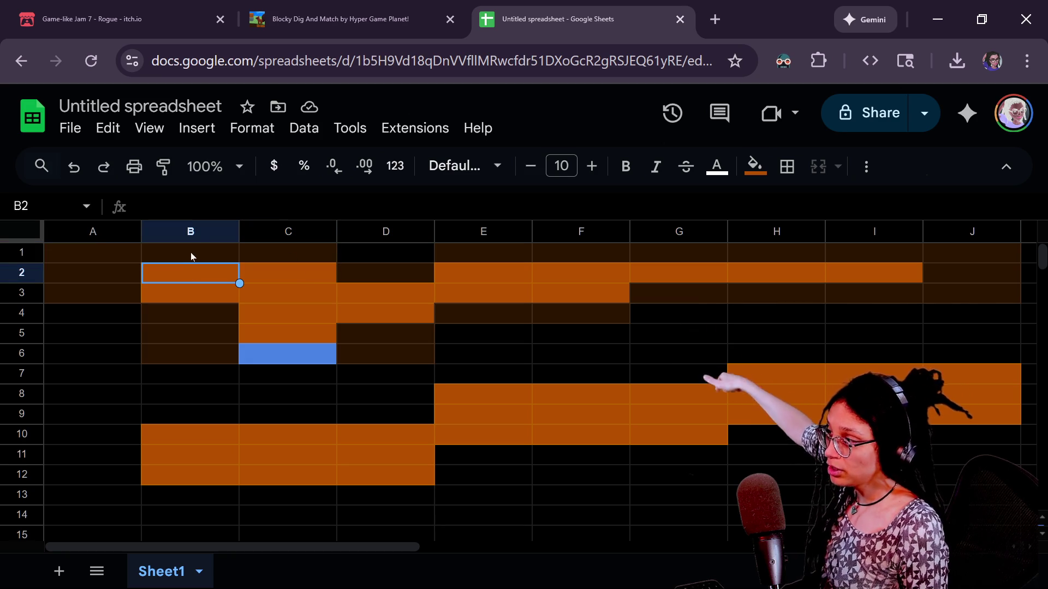
{"action": "left_click", "coordinate": [195, 254]}
{"action": "left_click", "coordinate": [755, 166]}
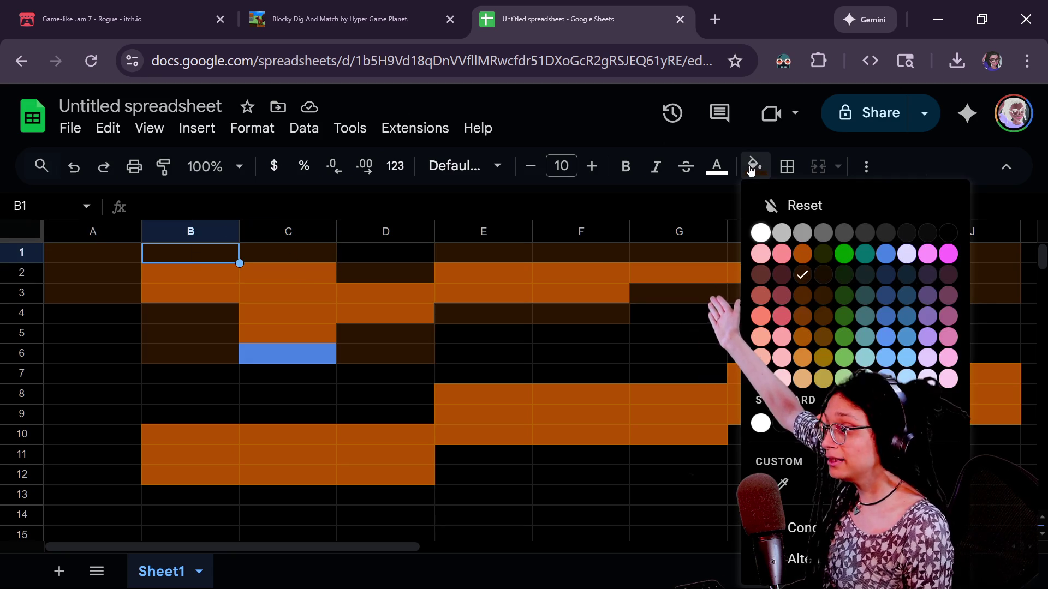
{"action": "left_click", "coordinate": [877, 264]}
{"action": "left_click", "coordinate": [402, 278]}
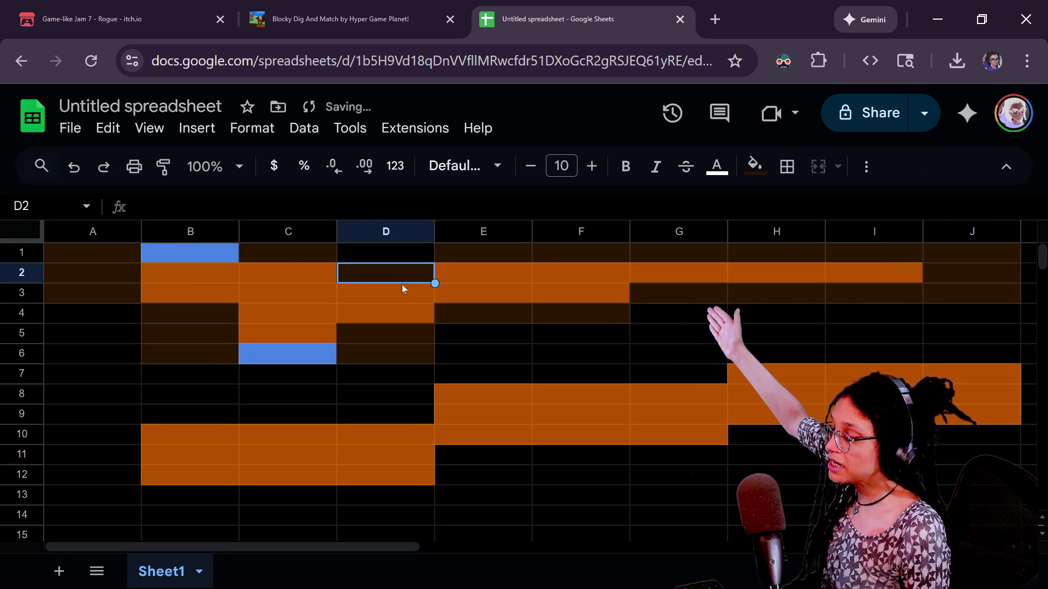
{"action": "left_click", "coordinate": [170, 252]}
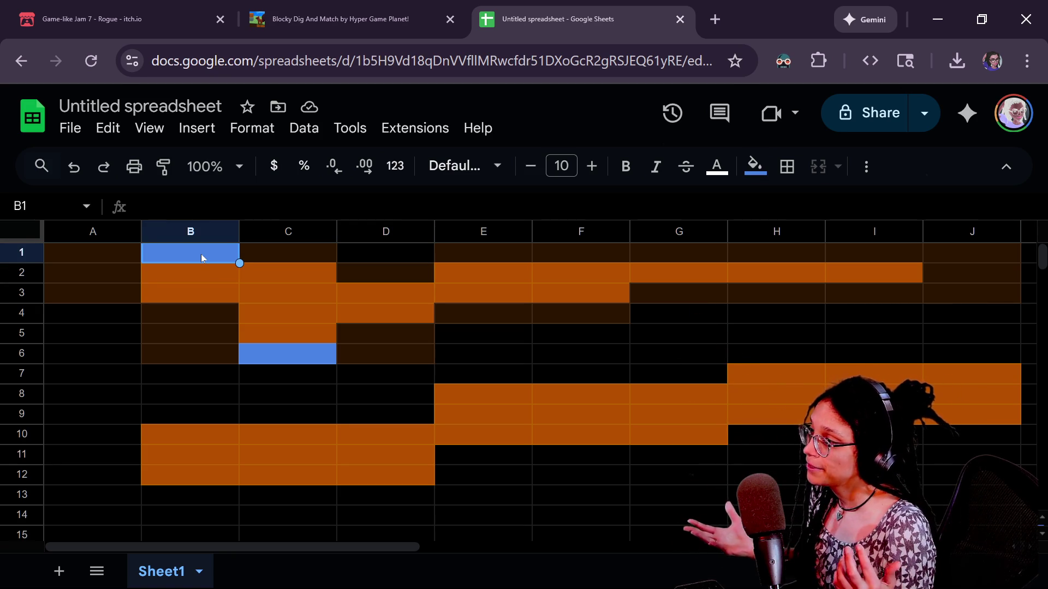
{"action": "key", "text": "alt+Tab"}
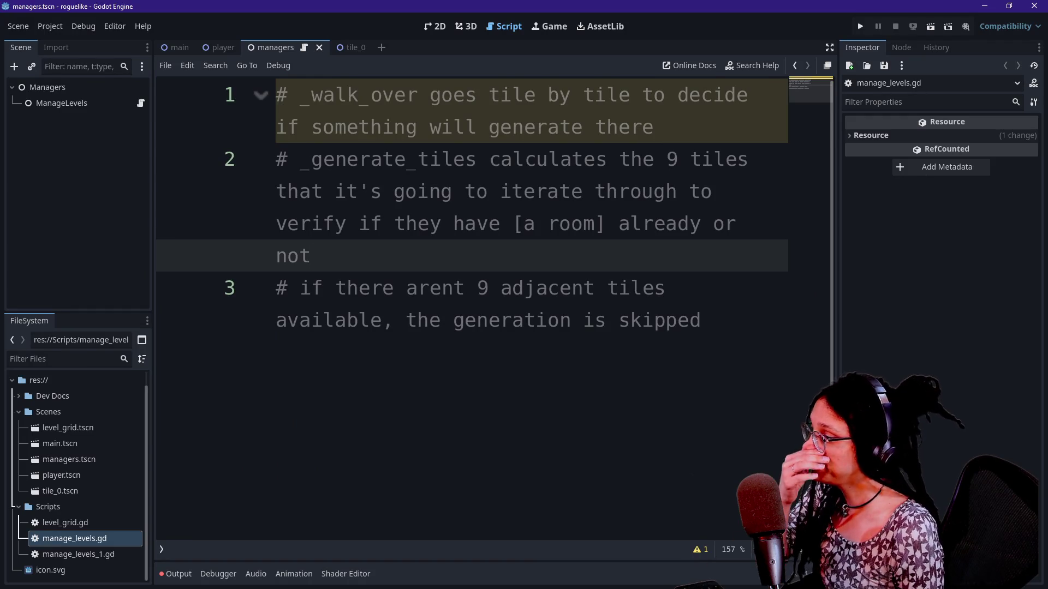
Step: Add the comment '# different types of tiles walk_over checks for' below line 1 of manage_levels.gd
{"action": "left_click", "coordinate": [703, 319]}
{"action": "key", "text": "Return"}
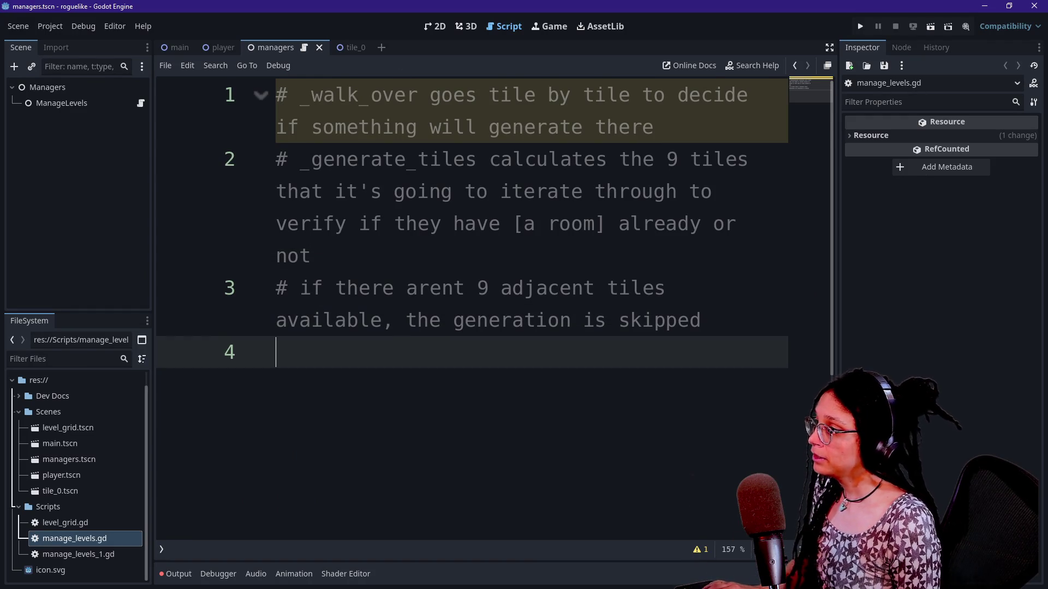
{"action": "left_click", "coordinate": [655, 126]}
{"action": "key", "text": "Return"}
{"action": "type", "text": "# different types of "}
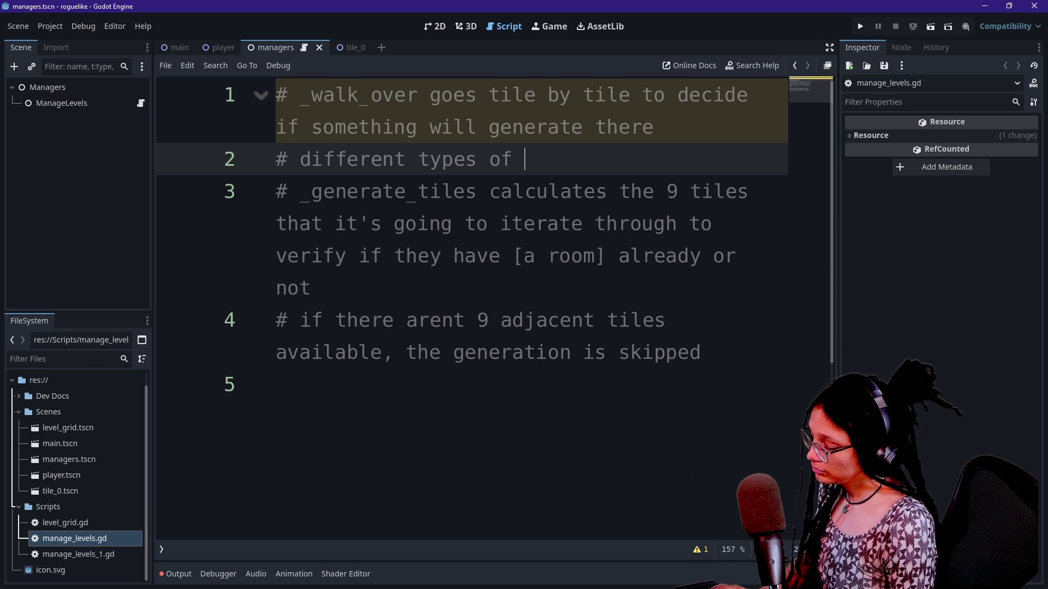
{"action": "type", "text": "t"}
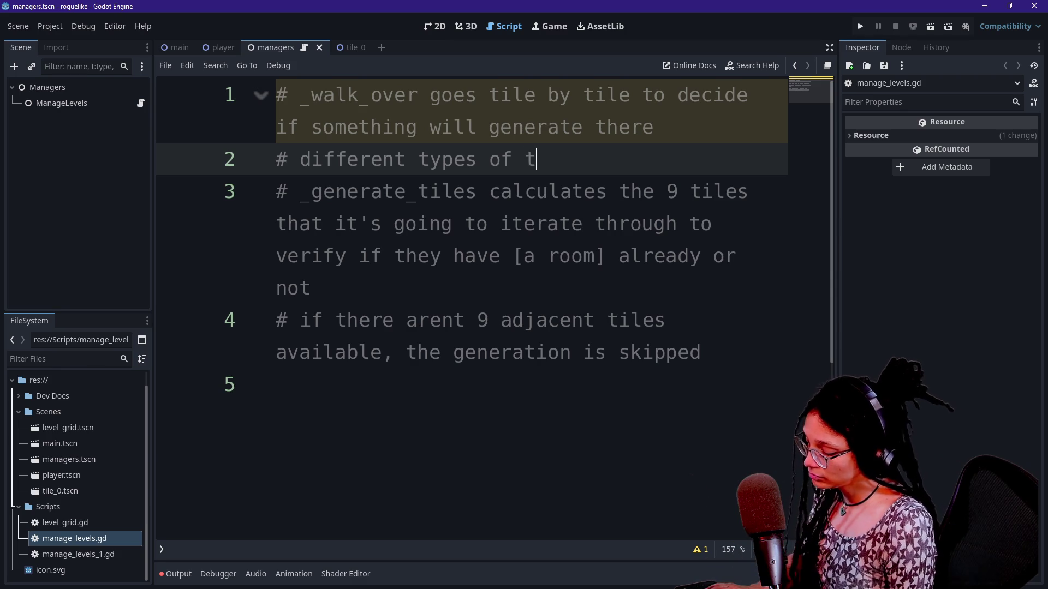
{"action": "type", "text": "iles walk_over checks for"}
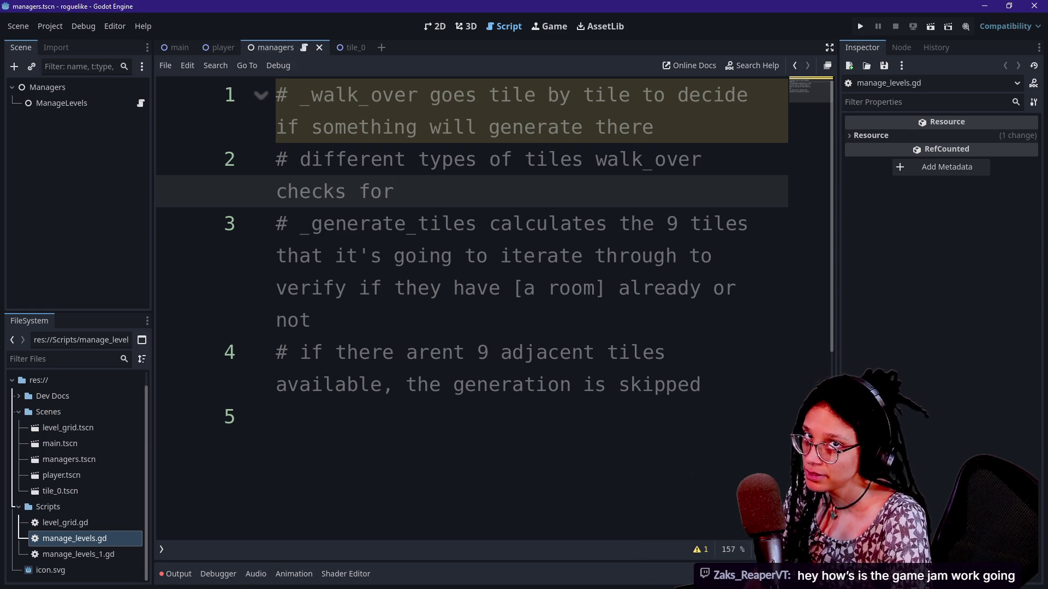
{"action": "key", "text": "alt+Tab"}
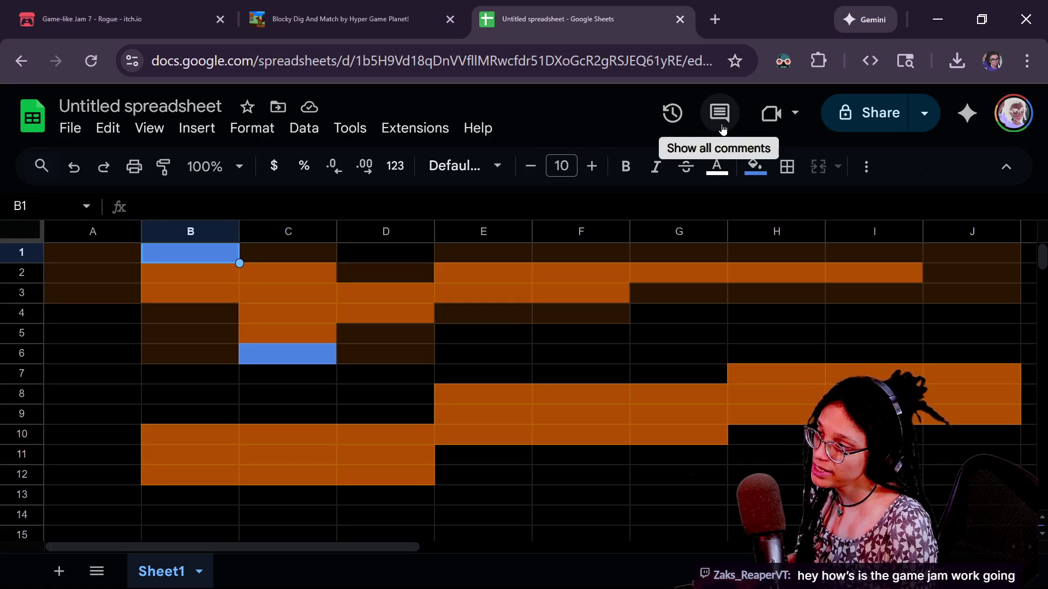
Step: Inspect tile-grid cells E6, D3, F7, B3, D6, F9, D5, F8 and C2, then return to Godot
{"action": "left_click", "coordinate": [446, 355]}
{"action": "left_click", "coordinate": [385, 293]}
{"action": "left_click", "coordinate": [570, 373]}
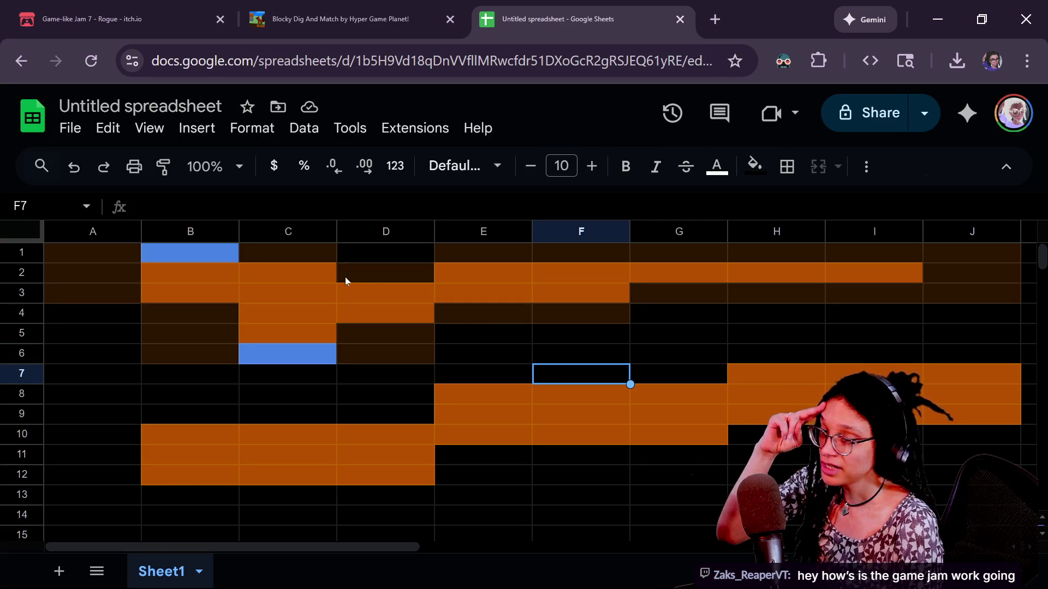
{"action": "left_click", "coordinate": [356, 293]}
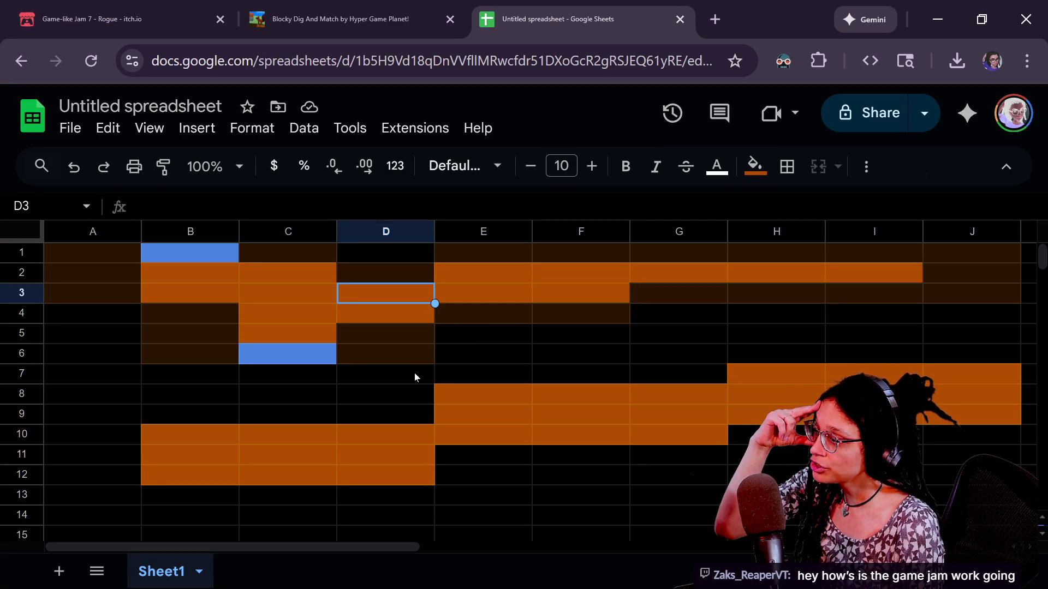
{"action": "left_click_drag", "start_coordinate": [485, 375], "coordinate": [491, 360]}
{"action": "left_click", "coordinate": [213, 289]}
{"action": "left_click", "coordinate": [387, 358]}
{"action": "left_click", "coordinate": [578, 414]}
{"action": "left_click", "coordinate": [385, 333]}
{"action": "left_click", "coordinate": [228, 284]}
{"action": "left_click", "coordinate": [535, 401]}
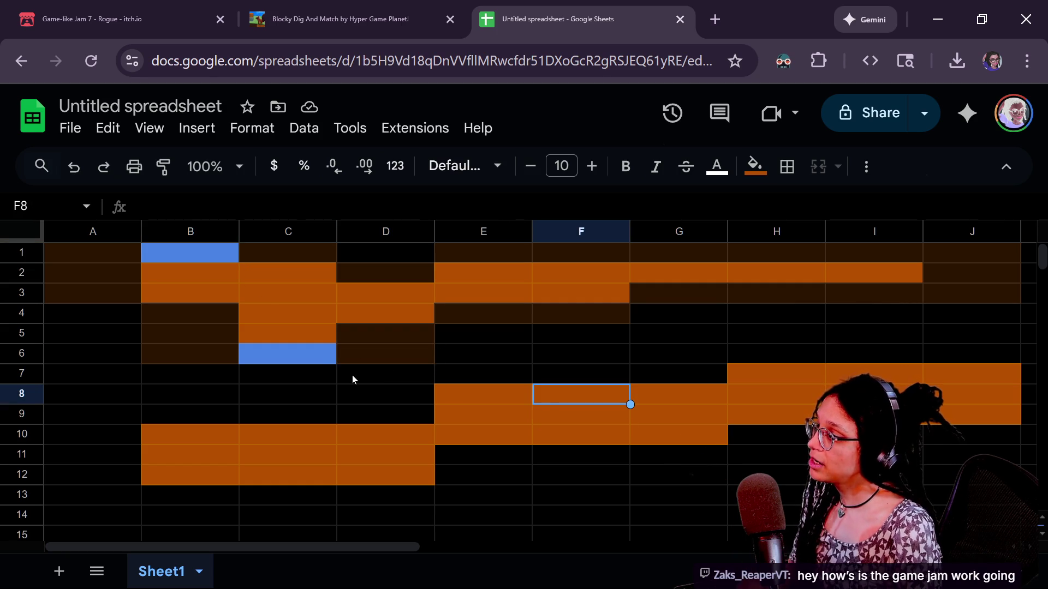
{"action": "left_click", "coordinate": [289, 272]}
{"action": "key", "text": "alt+Tab"}
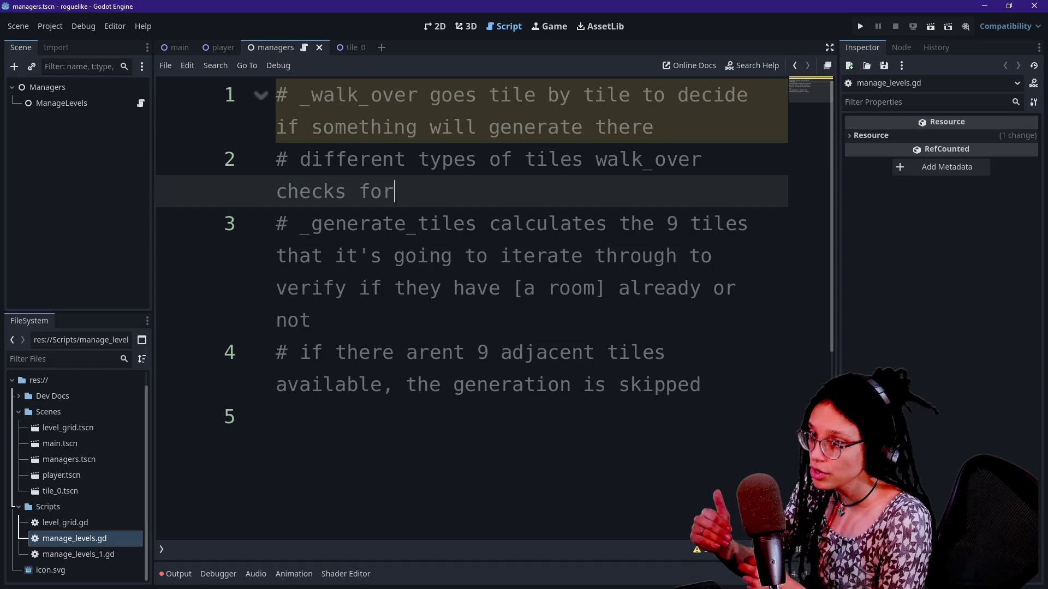
Step: Start an indented comment list under the walk_over comment with a NOT_IN_GRID entry
{"action": "key", "text": "Down"}
{"action": "key", "text": "Down"}
{"action": "key", "text": "Up"}
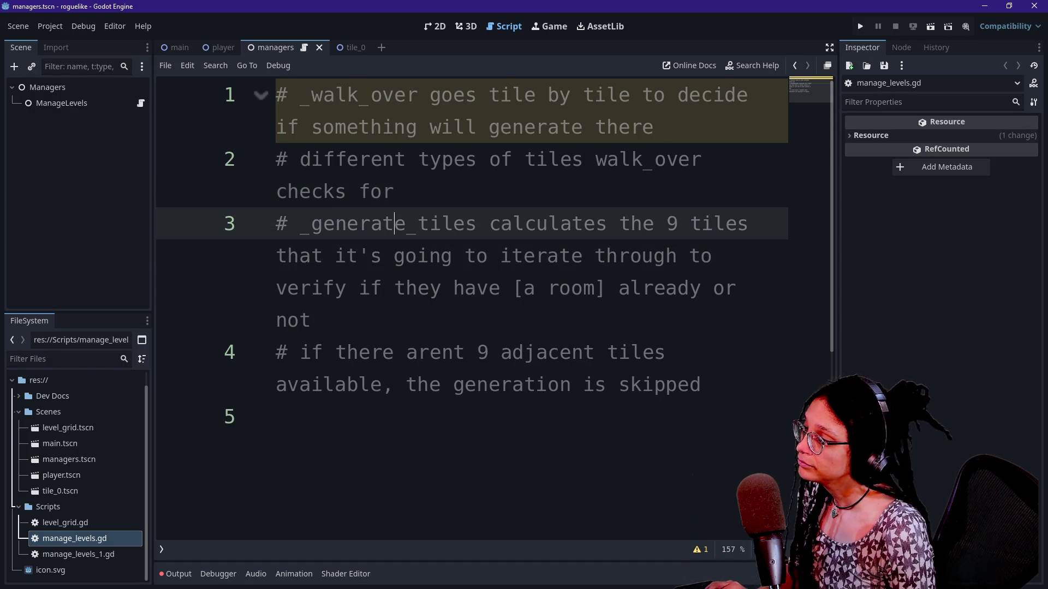
{"action": "left_click", "coordinate": [394, 192]}
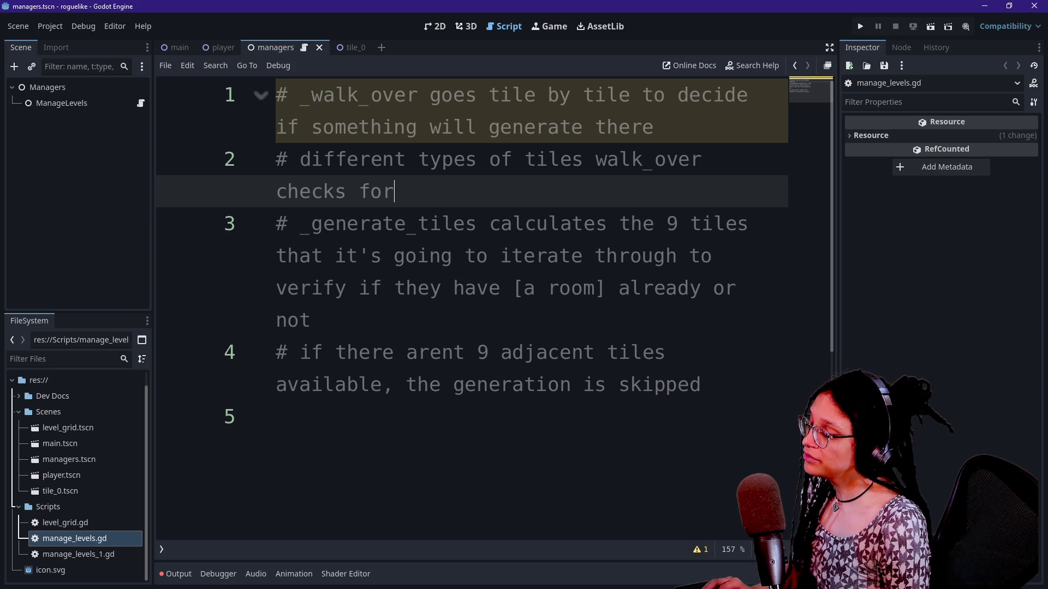
{"action": "type", "text": ":"}
{"action": "key", "text": "Return"}
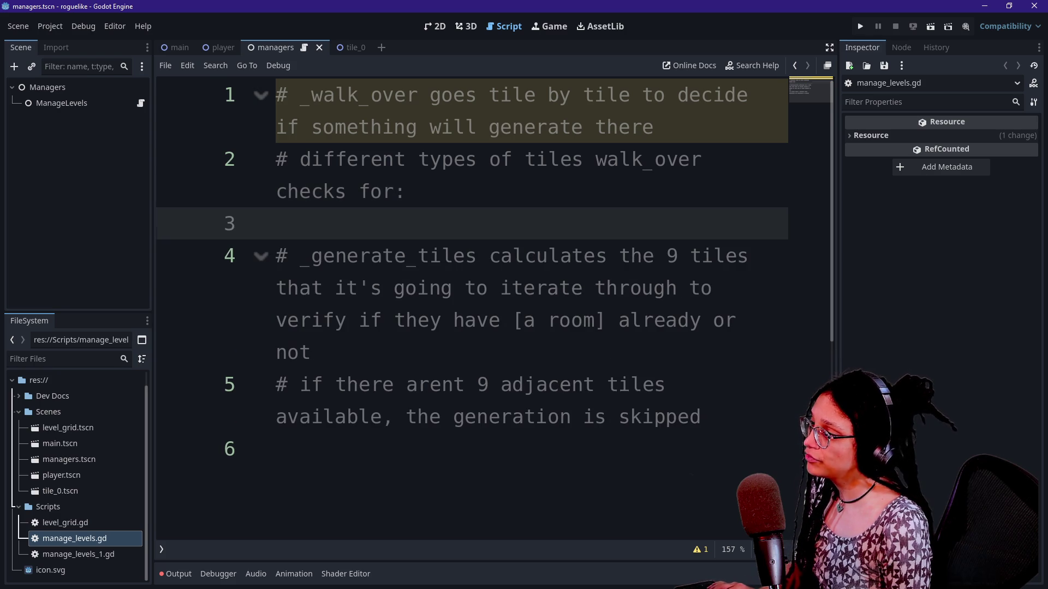
{"action": "key", "text": "Tab"}
{"action": "type", "text": "#"}
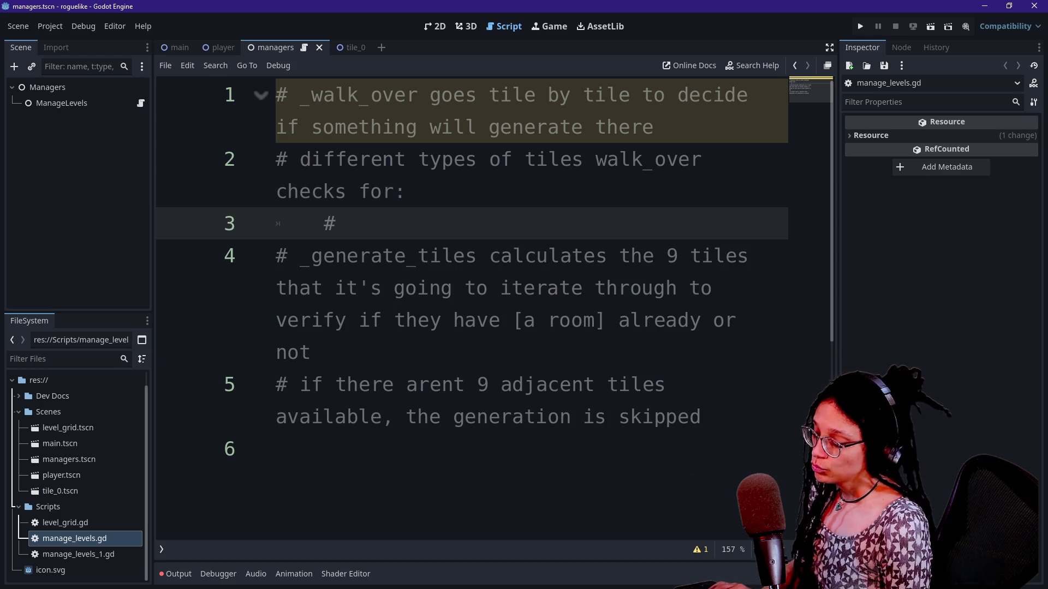
{"action": "type", "text": " NOT IN"}
{"action": "key", "text": "BackSpace"}
{"action": "key", "text": "BackSpace"}
{"action": "key", "text": "BackSpace"}
{"action": "type", "text": "N_GRID"}
Step: Add NOT_A_ROOM and IS_A_WALL comment entries, followed by an empty line
{"action": "key", "text": "Return"}
{"action": "type", "text": "# NOT"}
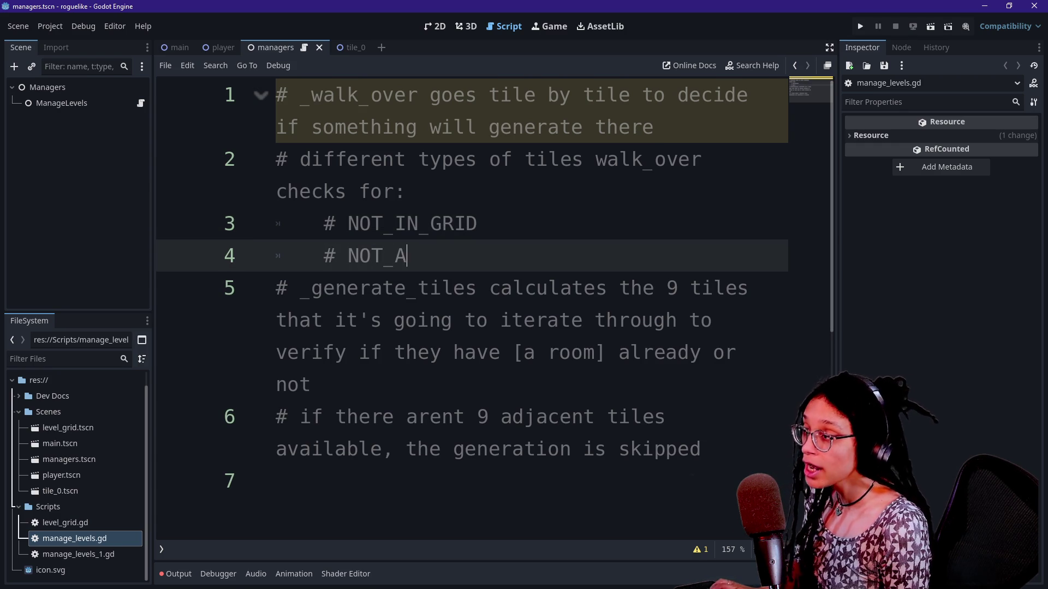
{"action": "type", "text": "_A_ROOM"}
{"action": "key", "text": "Return"}
{"action": "type", "text": "# "}
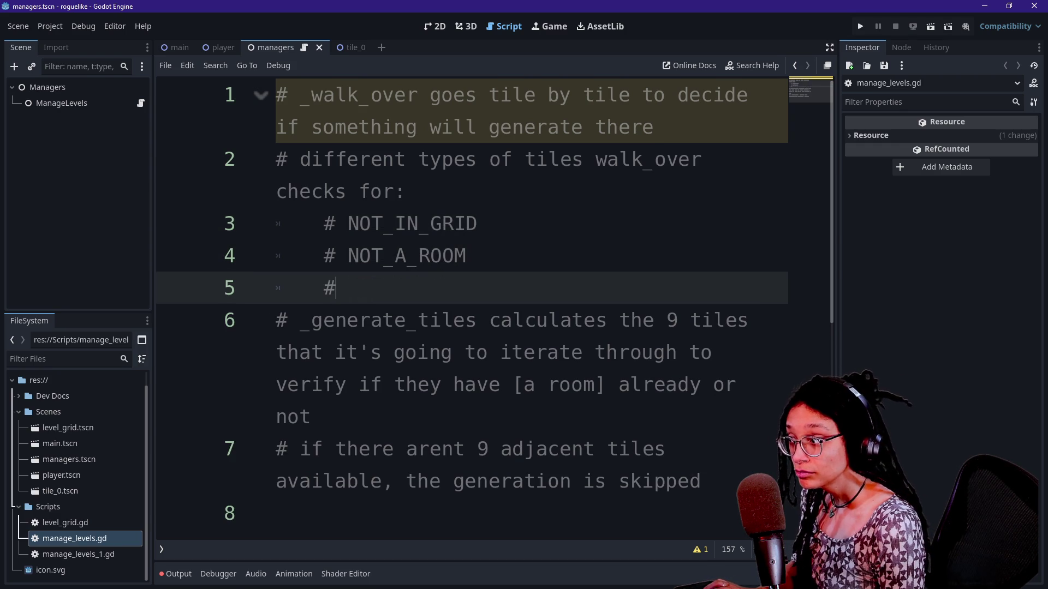
{"action": "type", "text": "NOT_"}
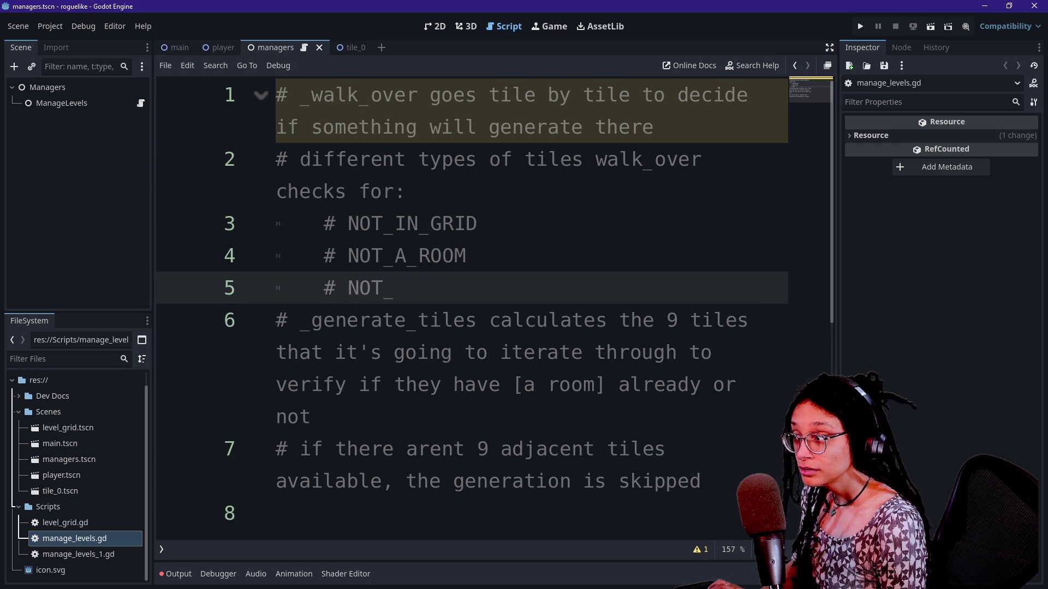
{"action": "key", "text": "BackSpace"}
{"action": "key", "text": "BackSpace"}
{"action": "key", "text": "BackSpace"}
{"action": "type", "text": "IS_A"}
{"action": "key", "text": "BackSpace"}
{"action": "type", "text": "_WALL"}
{"action": "key", "text": "Return"}
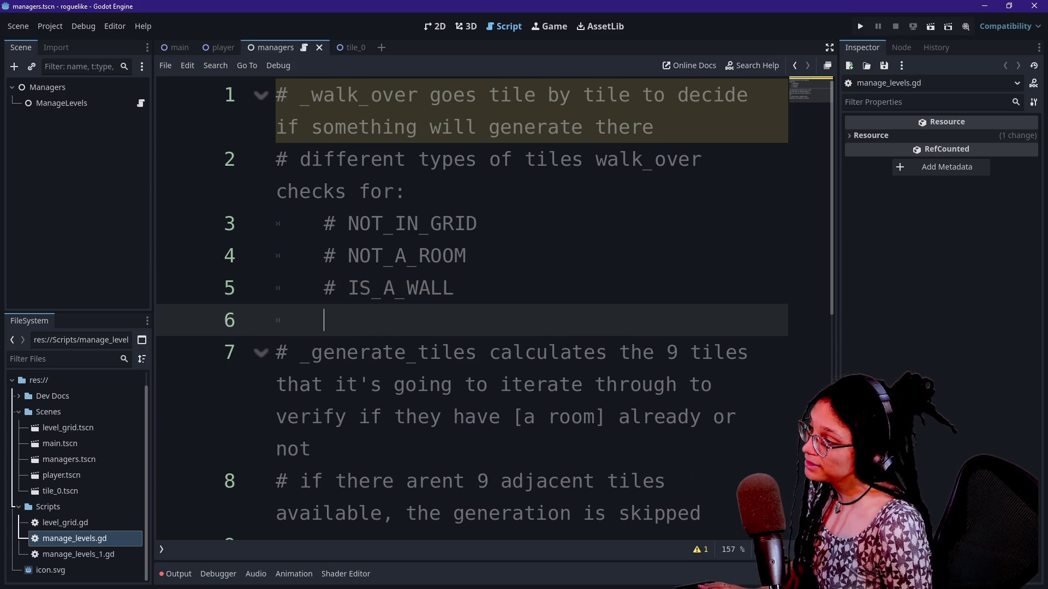
Step: Trim the prefixes to leave IN_GRID, ROOM and WALL, and start a fourth '#' entry
{"action": "left_click_drag", "start_coordinate": [418, 255], "coordinate": [349, 256]}
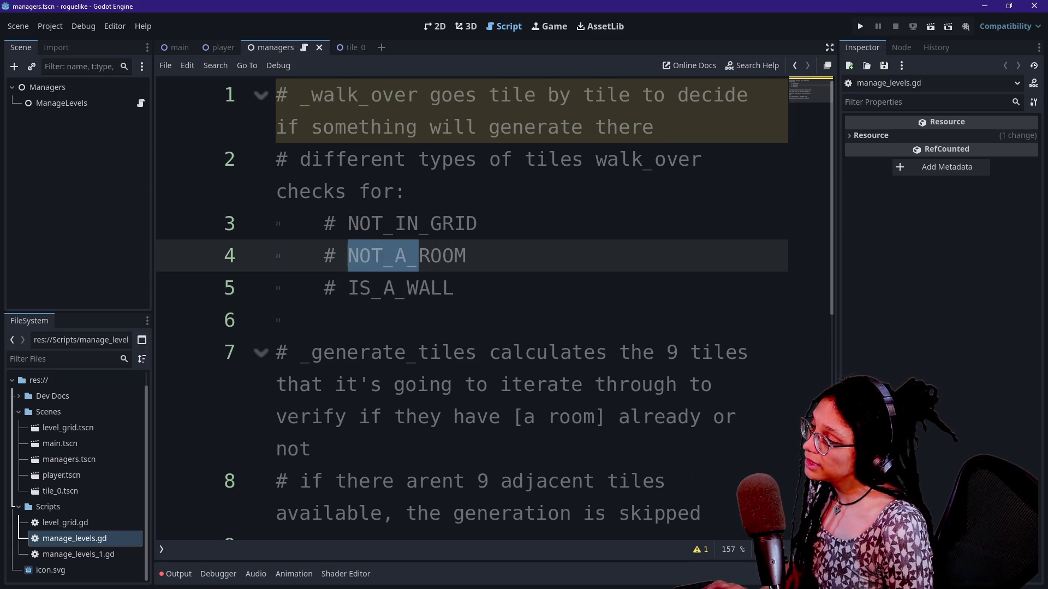
{"action": "key", "text": "BackSpace"}
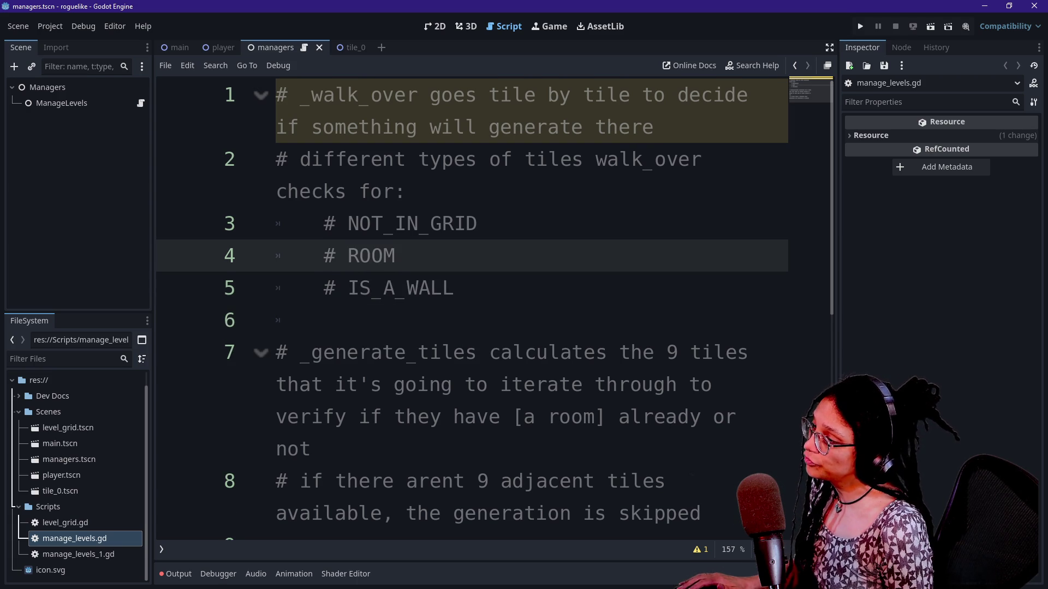
{"action": "left_click_drag", "start_coordinate": [403, 288], "coordinate": [348, 288]}
{"action": "key", "text": "BackSpace"}
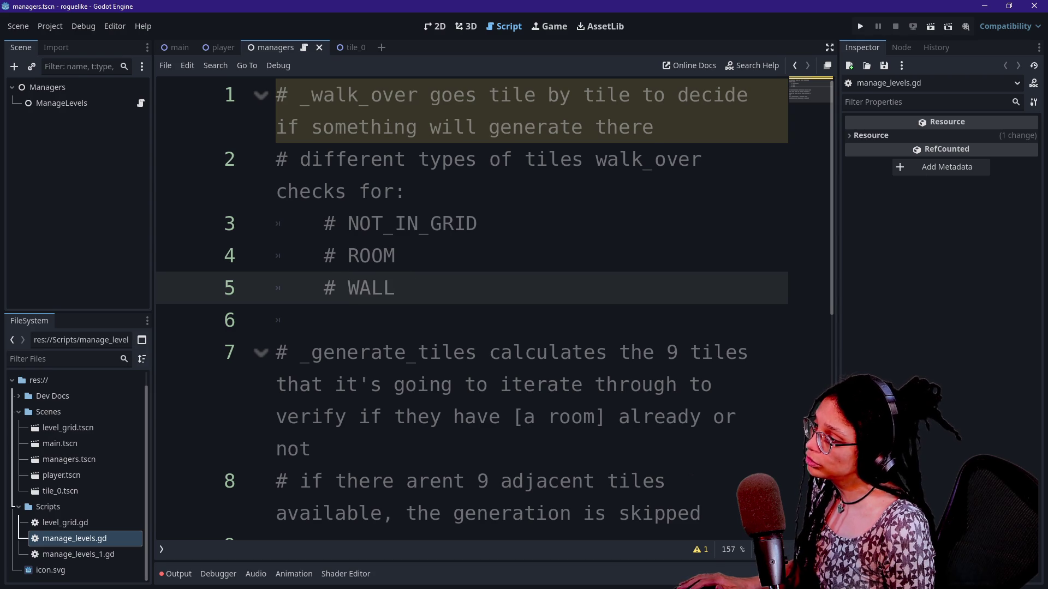
{"action": "left_click_drag", "start_coordinate": [396, 223], "coordinate": [348, 224]}
{"action": "key", "text": "BackSpace"}
{"action": "left_click", "coordinate": [396, 287]}
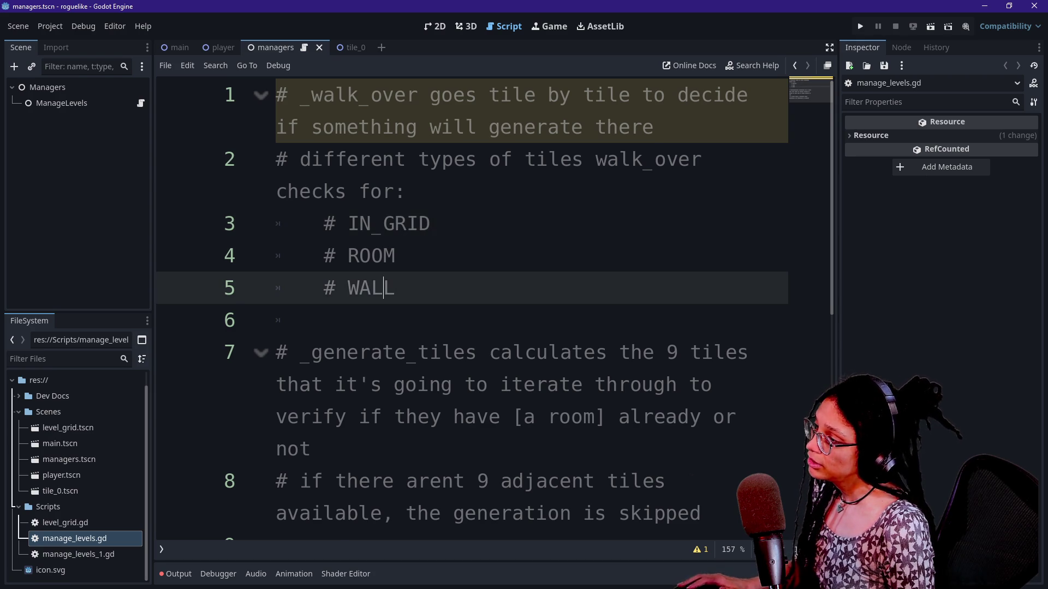
{"action": "key", "text": "Return"}
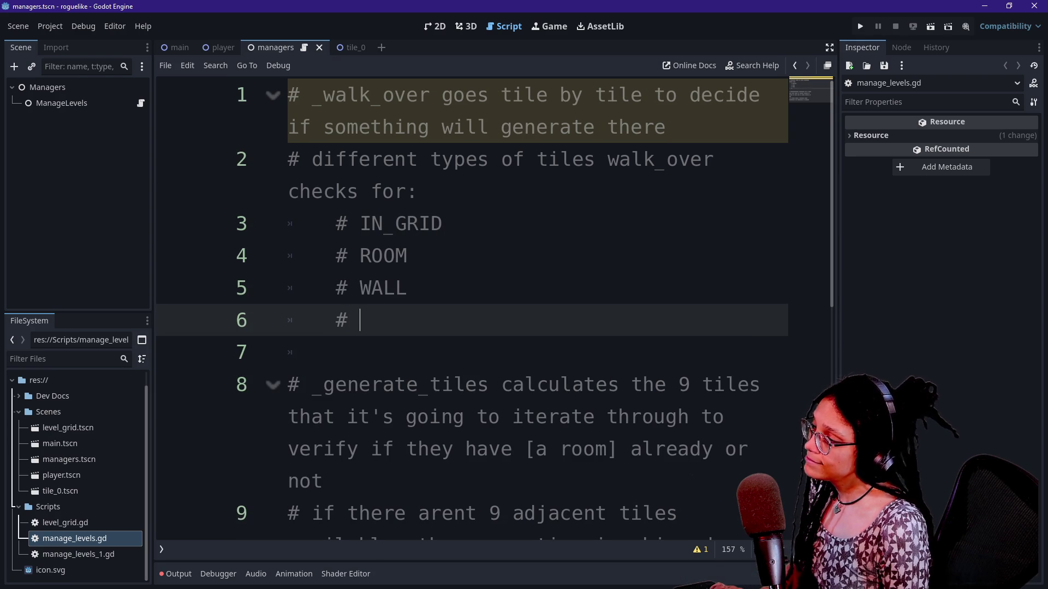
{"action": "key", "text": "alt+Tab"}
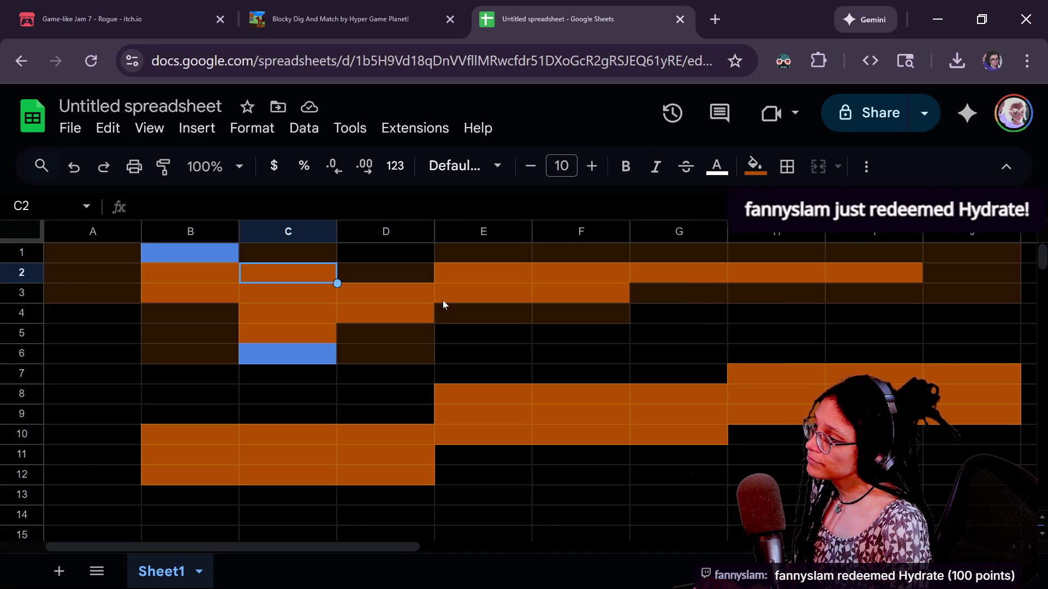
{"action": "key", "text": "alt+Tab"}
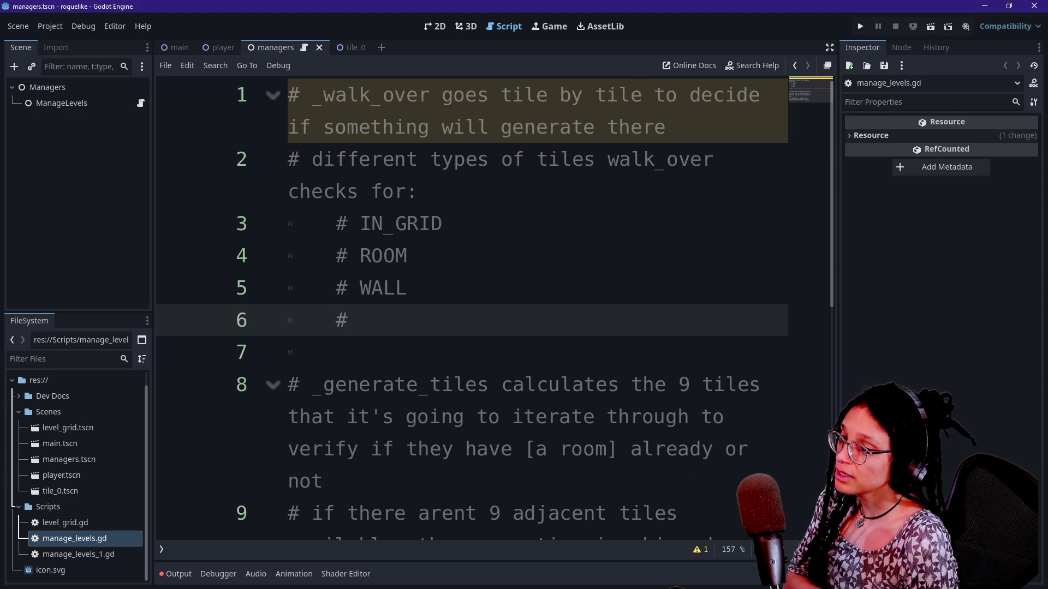
Step: Open the StreamerBot chat window and move it toward the screen centre
{"action": "key", "text": "alt+Tab"}
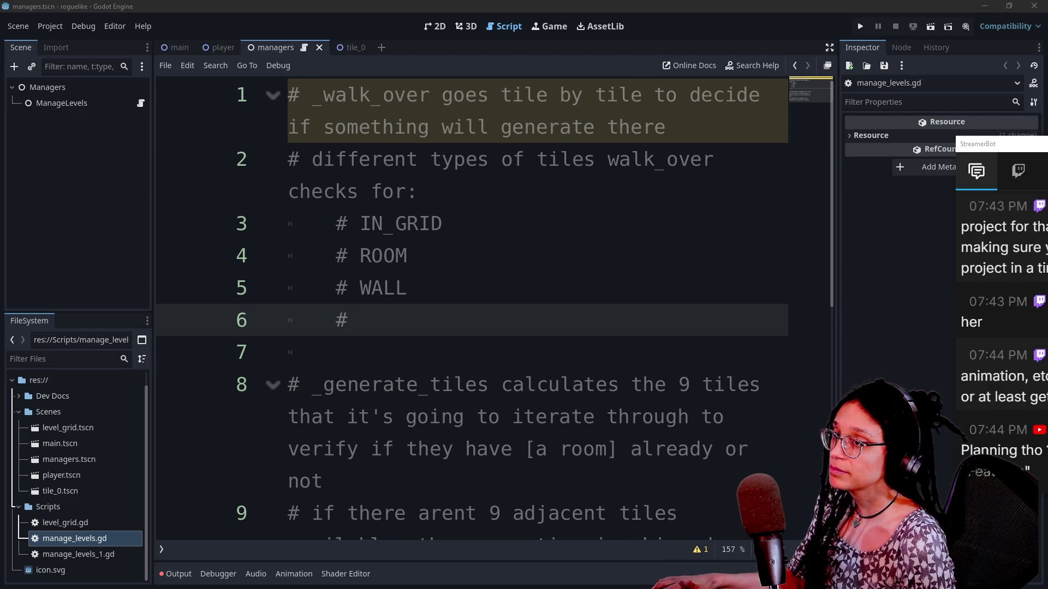
{"action": "left_click_drag", "start_coordinate": [642, 143], "coordinate": [553, 91]}
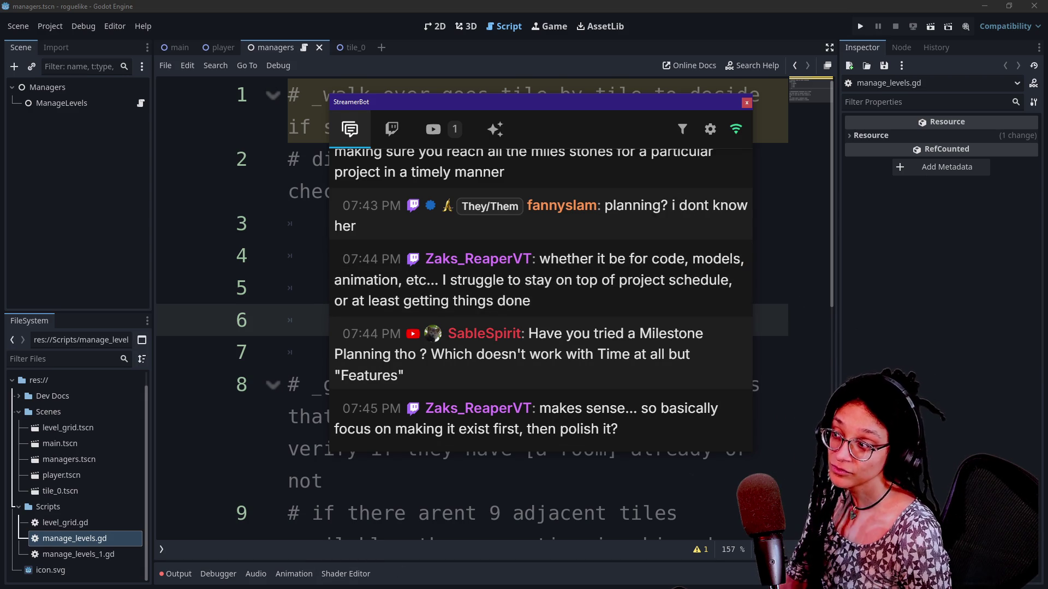
{"action": "left_click_drag", "start_coordinate": [575, 102], "coordinate": [515, 108]}
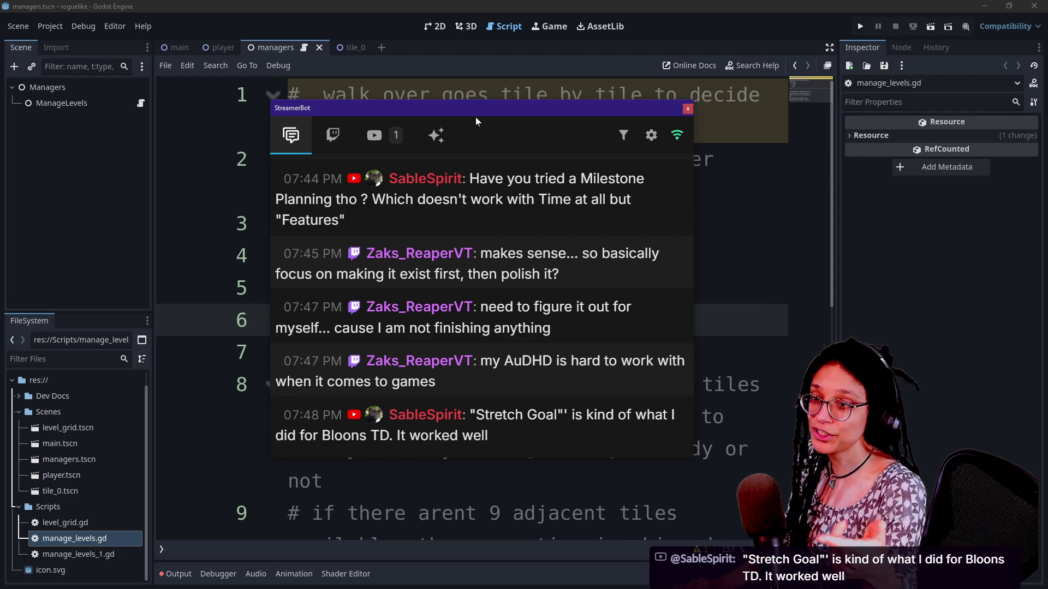
Step: Switch to the Google Sheets tile grid in Chrome
{"action": "key", "text": "alt+Tab"}
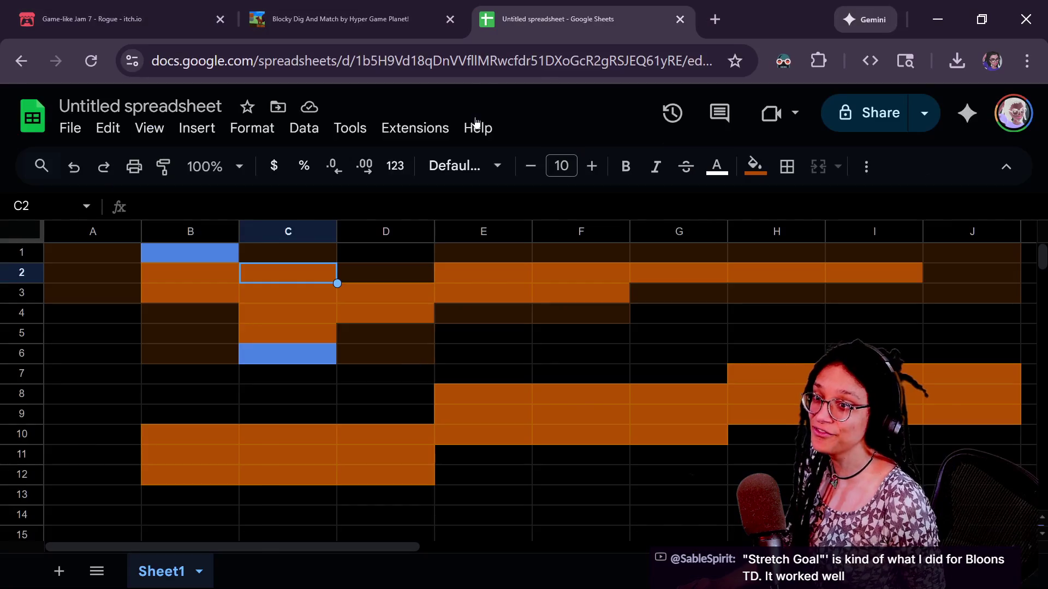
Step: Change the Blocky Dig And Match address to load the Fallcano itch.io page
{"action": "left_click", "coordinate": [284, 17]}
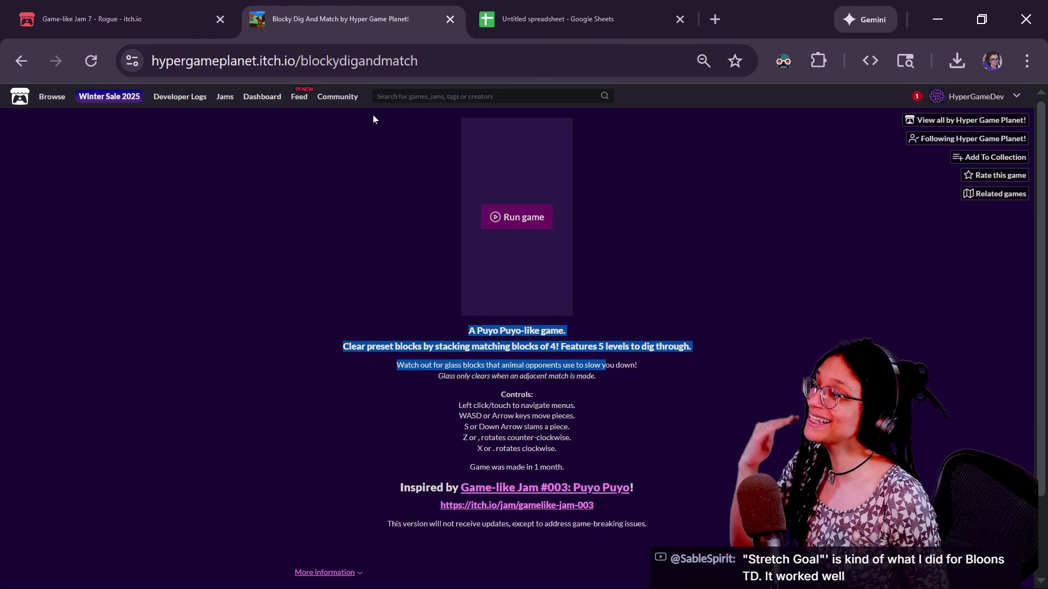
{"action": "left_click", "coordinate": [306, 60]}
{"action": "double_click", "coordinate": [403, 60]}
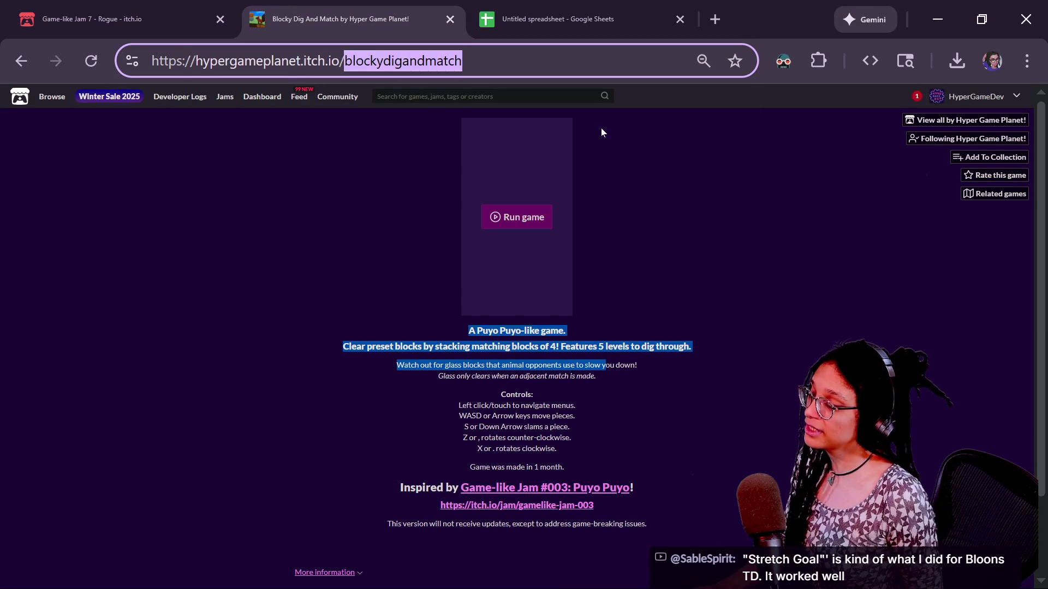
{"action": "key", "text": "BackSpace"}
{"action": "key", "text": "Down"}
{"action": "key", "text": "Down"}
{"action": "key", "text": "Down"}
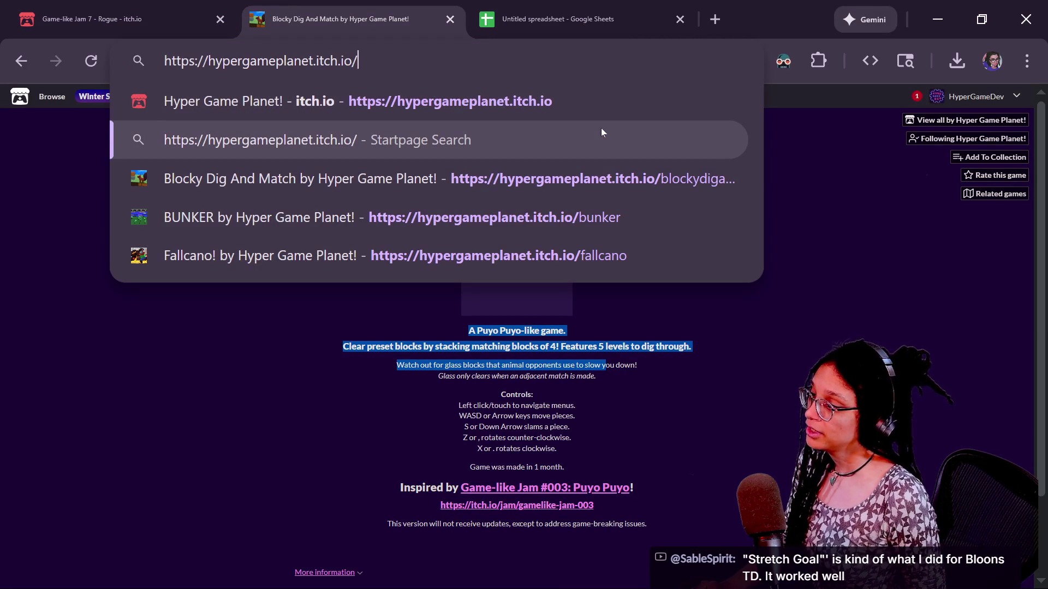
{"action": "key", "text": "Return"}
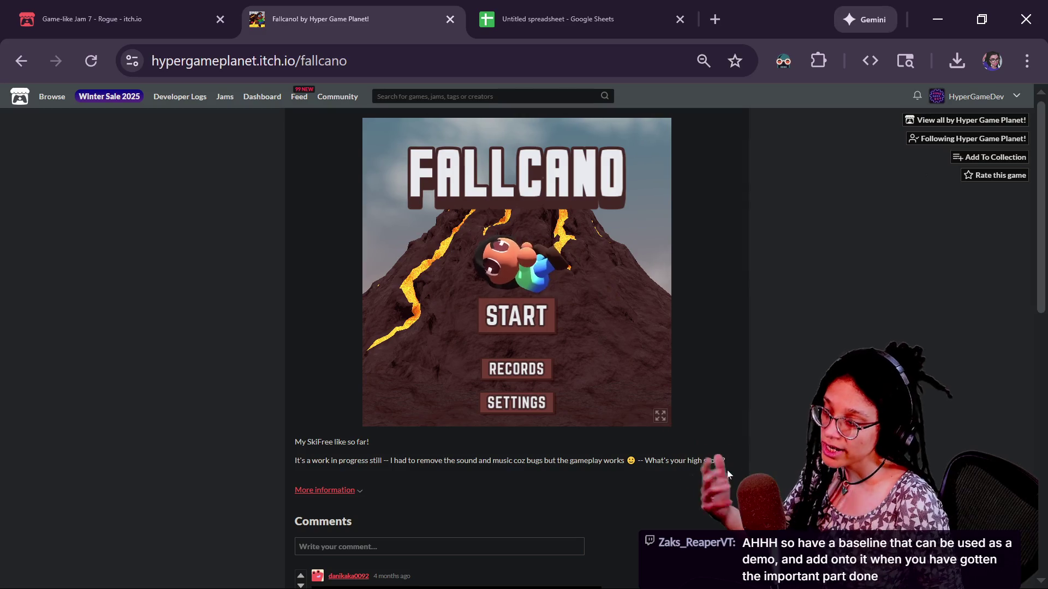
Step: Put Fallcano in fullscreen and start a new run
{"action": "left_click", "coordinate": [660, 416]}
{"action": "left_click", "coordinate": [543, 367]}
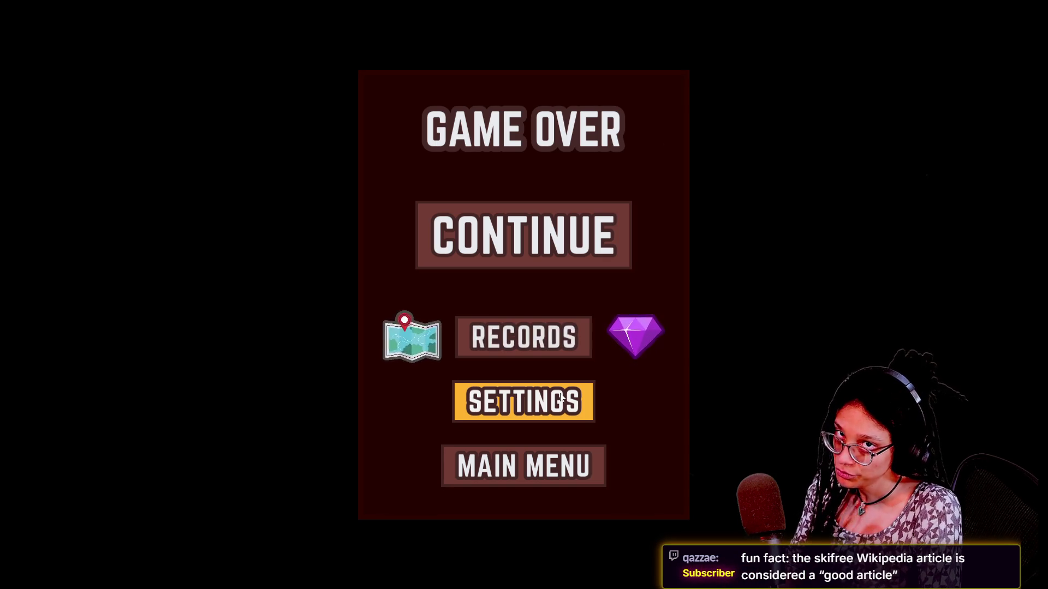
Step: Continue past Game Over, then return to Fallcano's main menu
{"action": "left_click", "coordinate": [507, 257]}
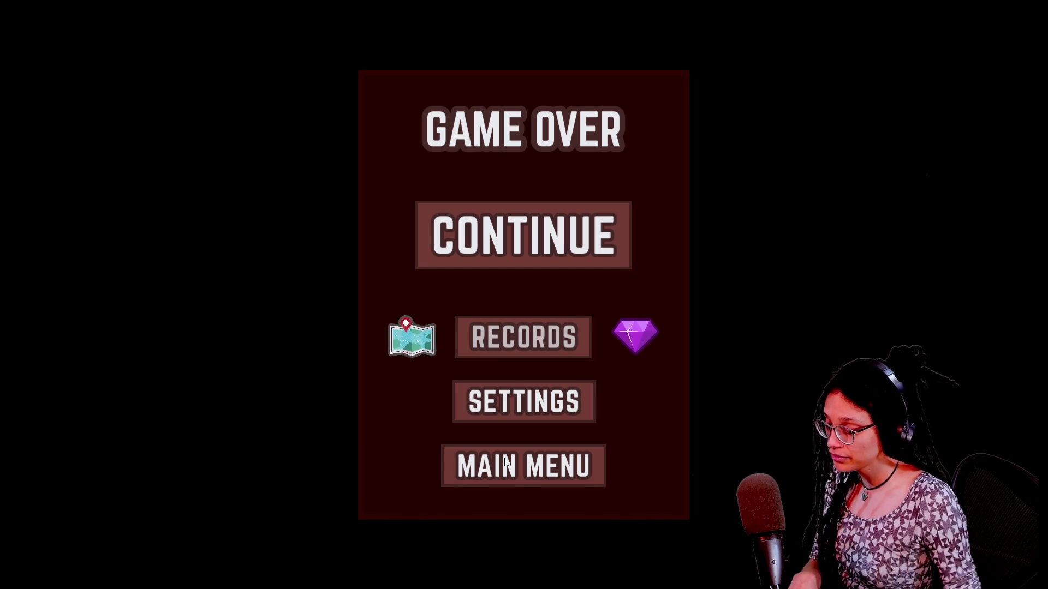
{"action": "left_click", "coordinate": [537, 472]}
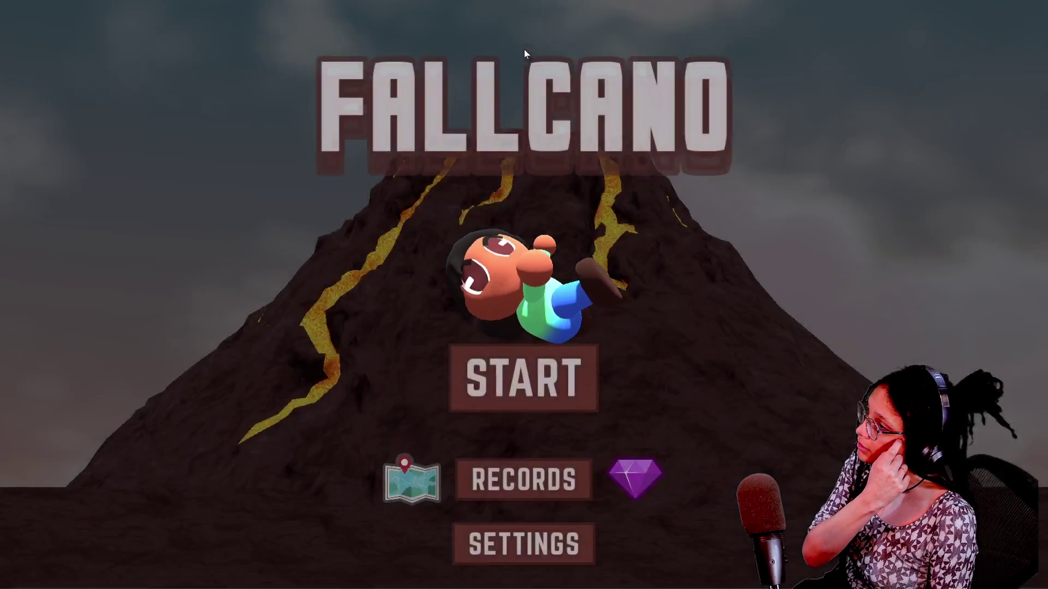
Step: Exit fullscreen and scroll back through stream chat, selecting the 07:48 and 07:50 messages
{"action": "left_click", "coordinate": [523, 63]}
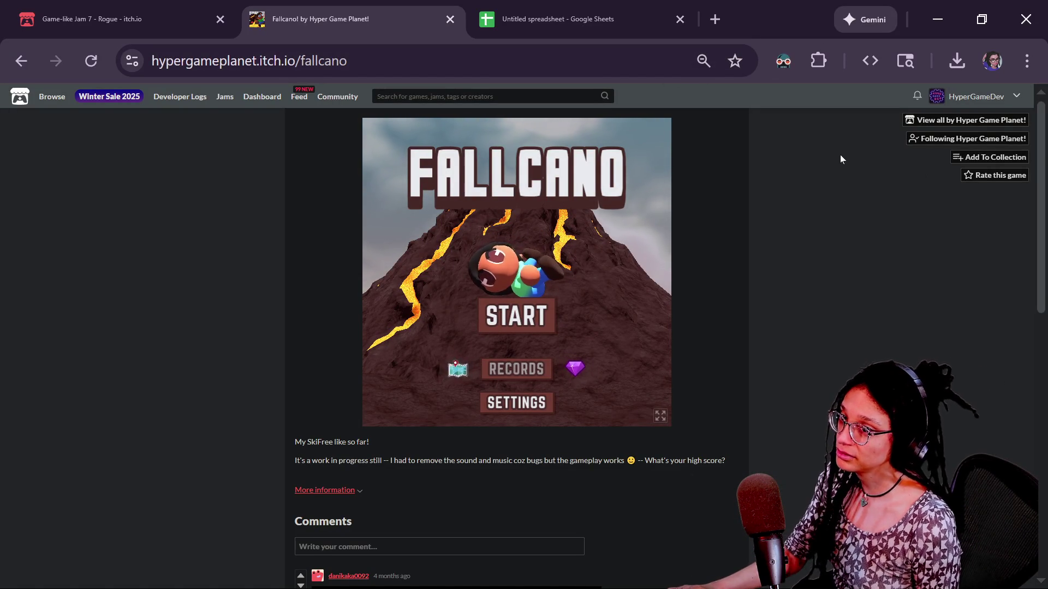
{"action": "key", "text": "alt+Tab"}
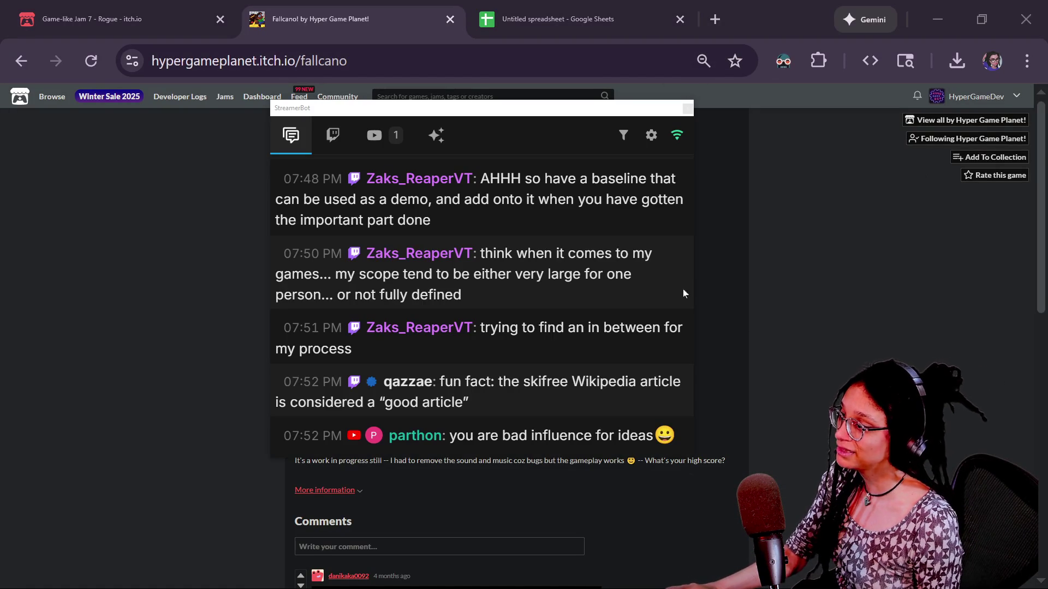
{"action": "scroll", "coordinate": [566, 339], "scroll_direction": "up", "scroll_amount": 2}
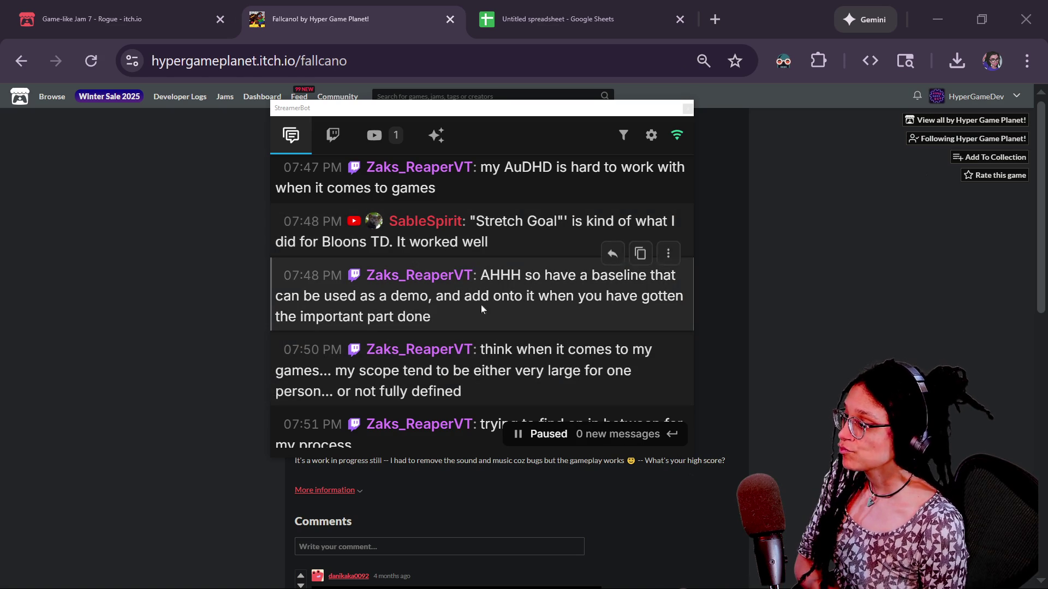
{"action": "left_click", "coordinate": [517, 313]}
{"action": "mouse_move", "coordinate": [502, 303]}
{"action": "left_mouse_down"}
{"action": "mouse_move", "coordinate": [501, 275]}
{"action": "mouse_move", "coordinate": [463, 301]}
{"action": "mouse_move", "coordinate": [490, 313]}
{"action": "left_mouse_up"}
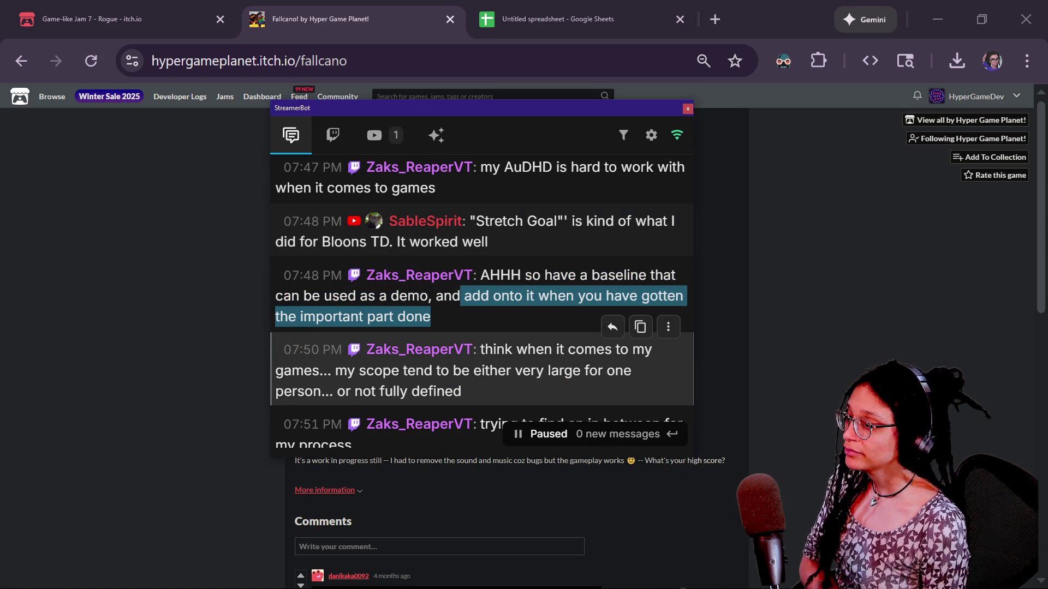
{"action": "left_click_drag", "start_coordinate": [502, 394], "coordinate": [493, 350]}
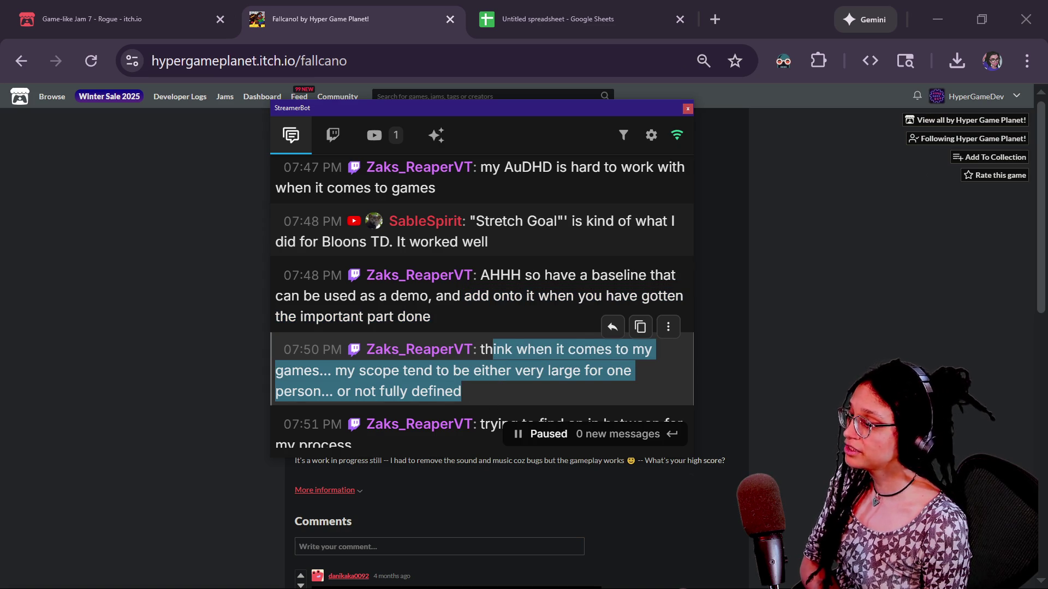
{"action": "left_click", "coordinate": [492, 382]}
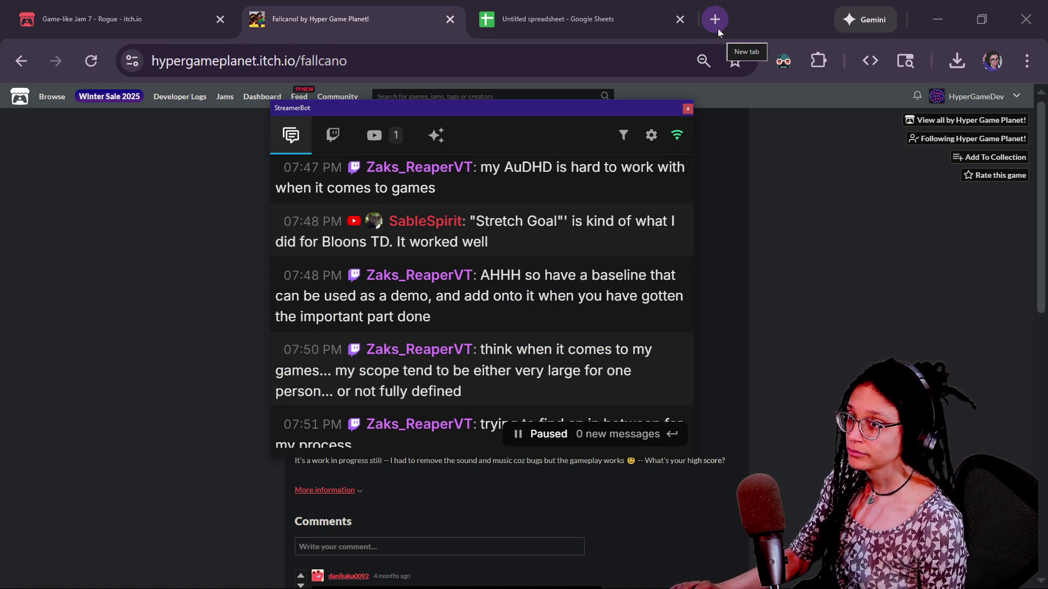
{"action": "key", "text": "alt+Tab"}
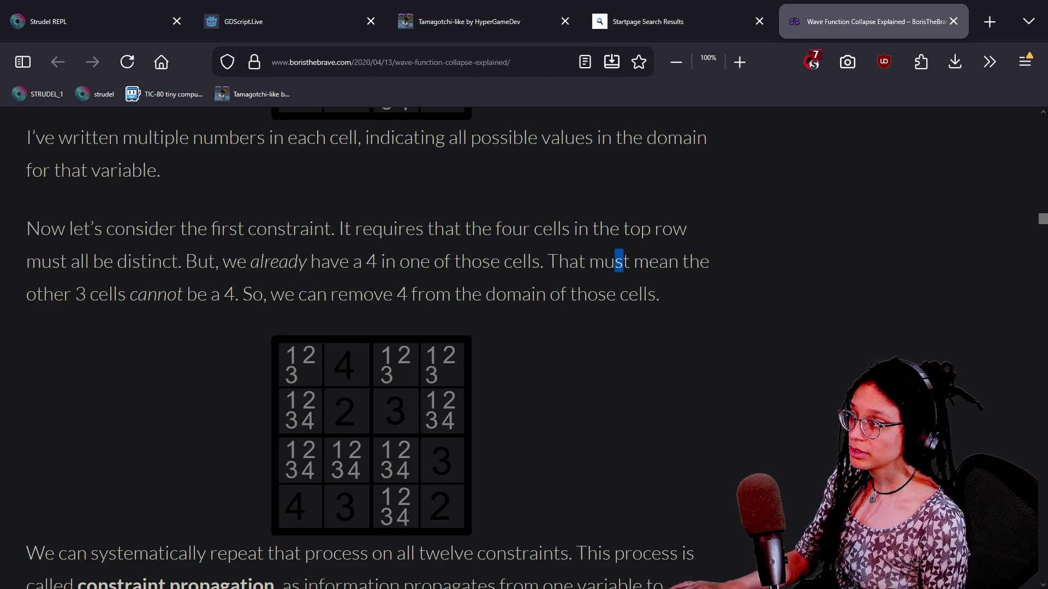
Step: Load the Milanote login page in a new tab, close it, then go to the Tamagotchi-like itch.io page
{"action": "left_click", "coordinate": [989, 21]}
{"action": "type", "text": ","}
{"action": "key", "text": "BackSpace"}
{"action": "type", "text": "milanote.com"}
{"action": "key", "text": "Return"}
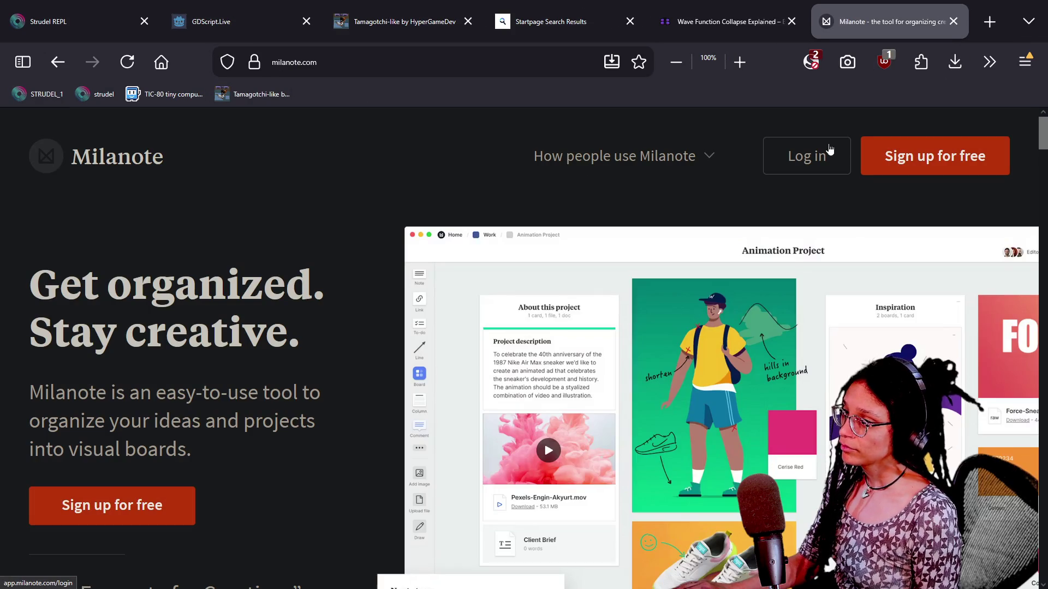
{"action": "left_click", "coordinate": [830, 148]}
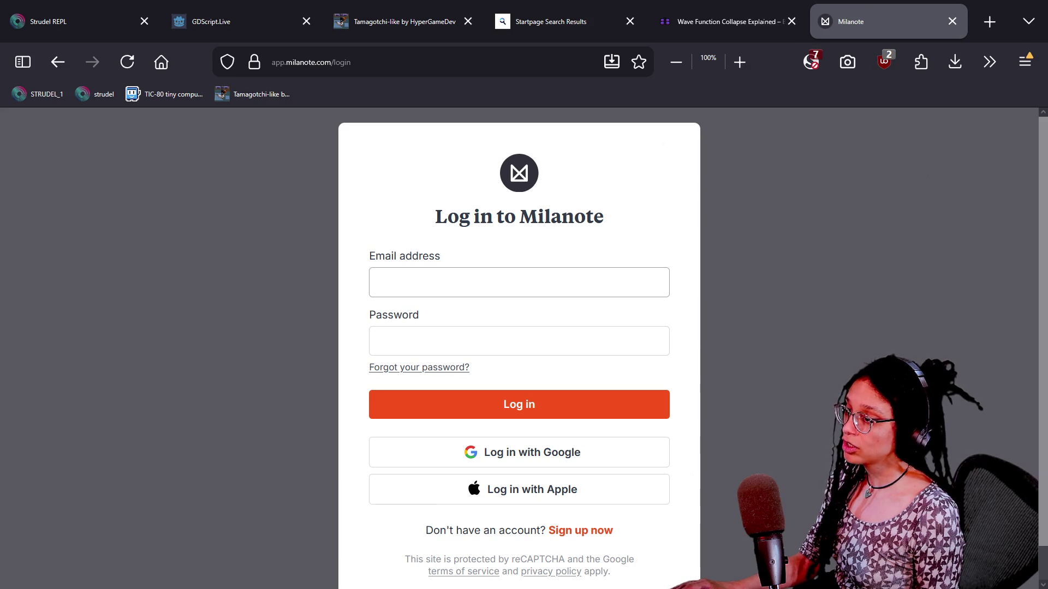
{"action": "key", "text": "ctrl+w"}
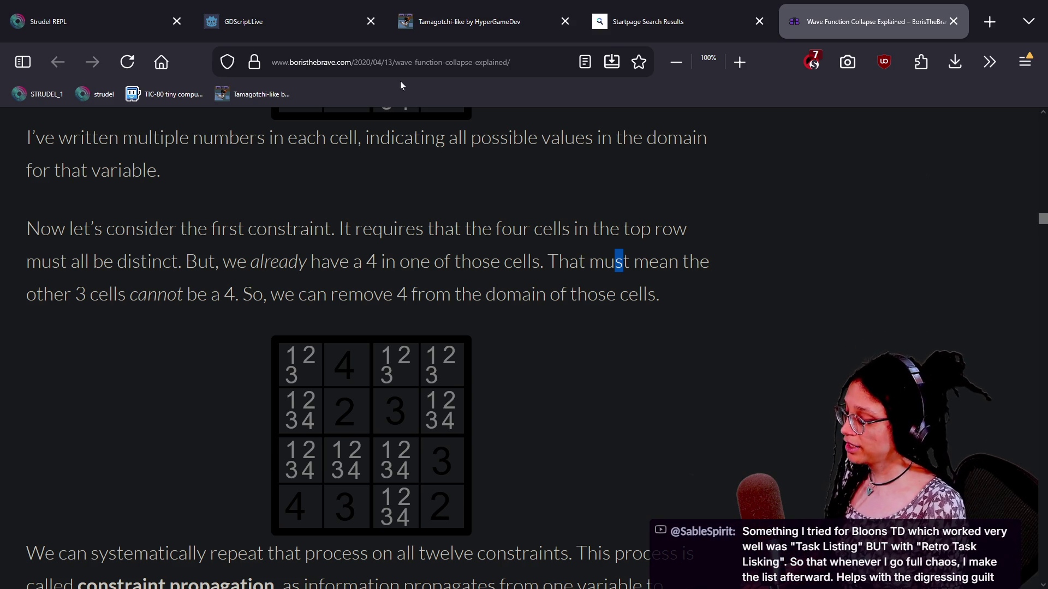
{"action": "left_click", "coordinate": [481, 21]}
Step: Launch the Tamagotchi-like work-in-progress web build with Run wip so the cat's room plays
{"action": "left_click", "coordinate": [567, 295]}
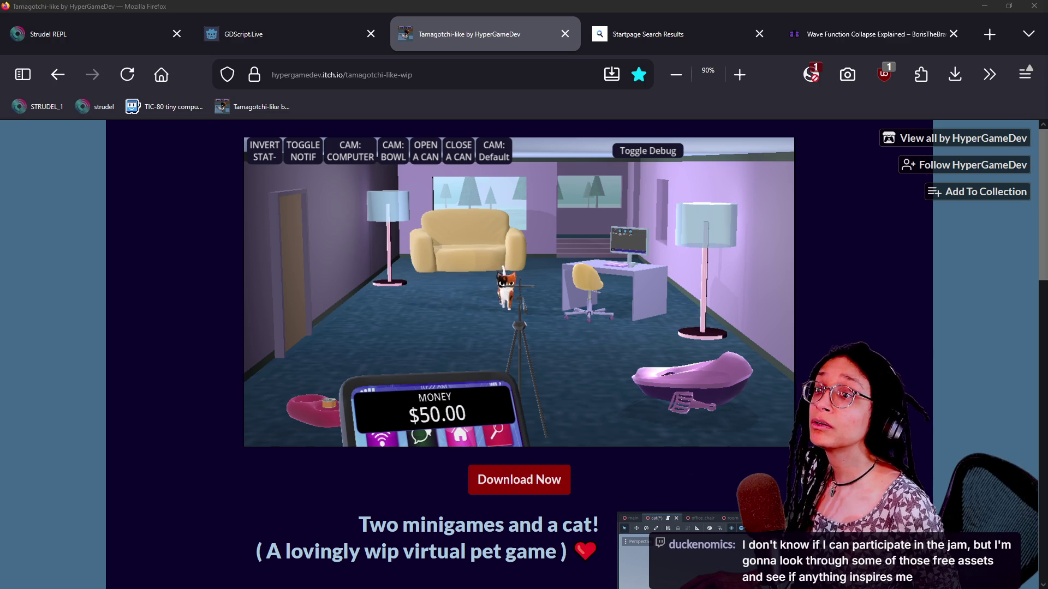
Step: Close the extra browser tab and dismiss Milanote's colour-scheme prompt
{"action": "key", "text": "ctrl+n"}
{"action": "double_click", "coordinate": [461, 95]}
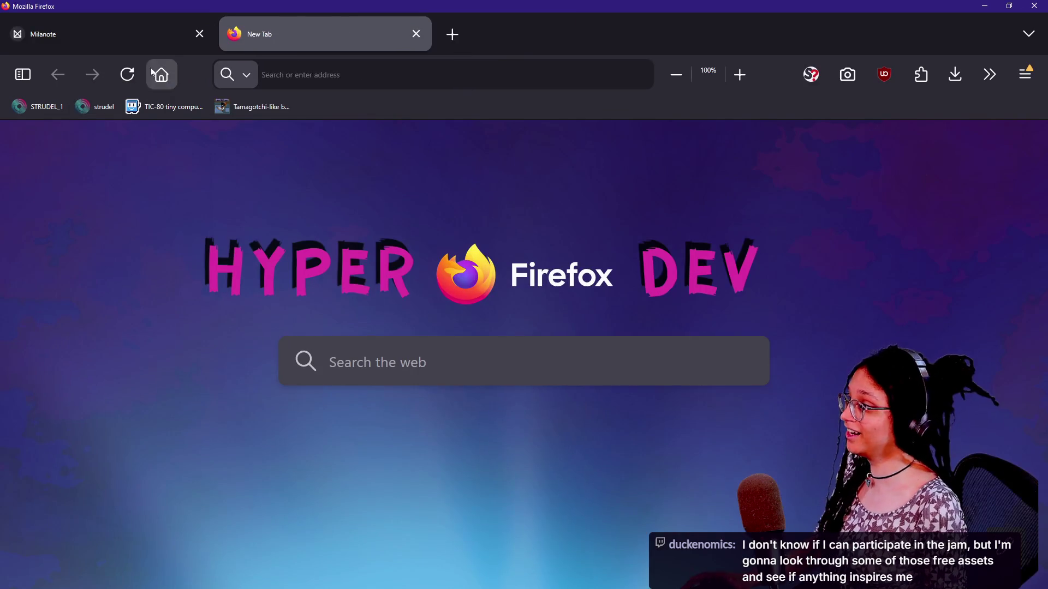
{"action": "left_click", "coordinate": [416, 34]}
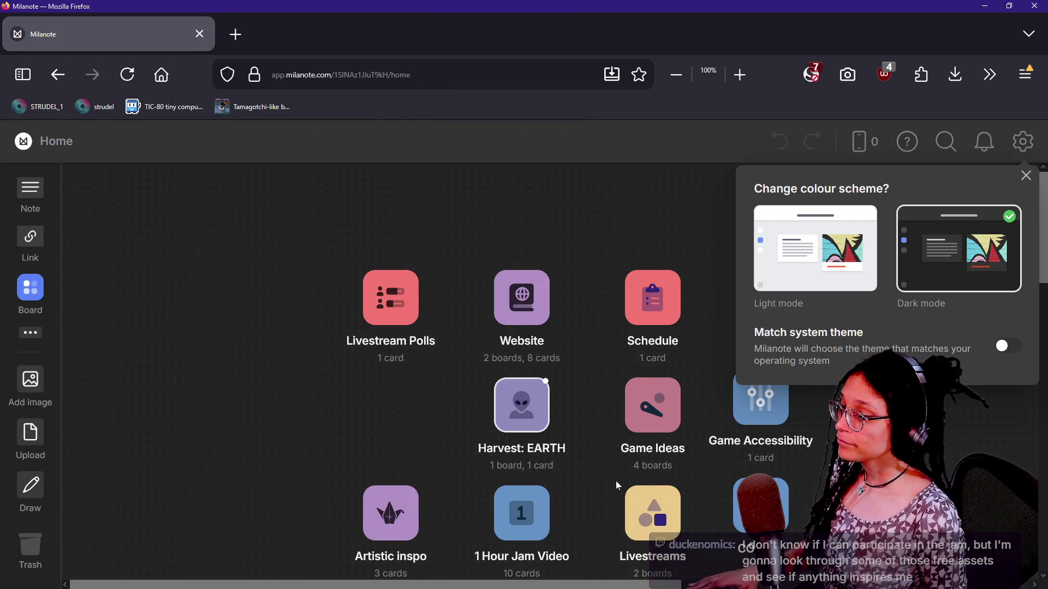
{"action": "left_click", "coordinate": [522, 415]}
{"action": "scroll", "coordinate": [546, 382], "scroll_direction": "down", "scroll_amount": 4}
{"action": "left_click", "coordinate": [1025, 176]}
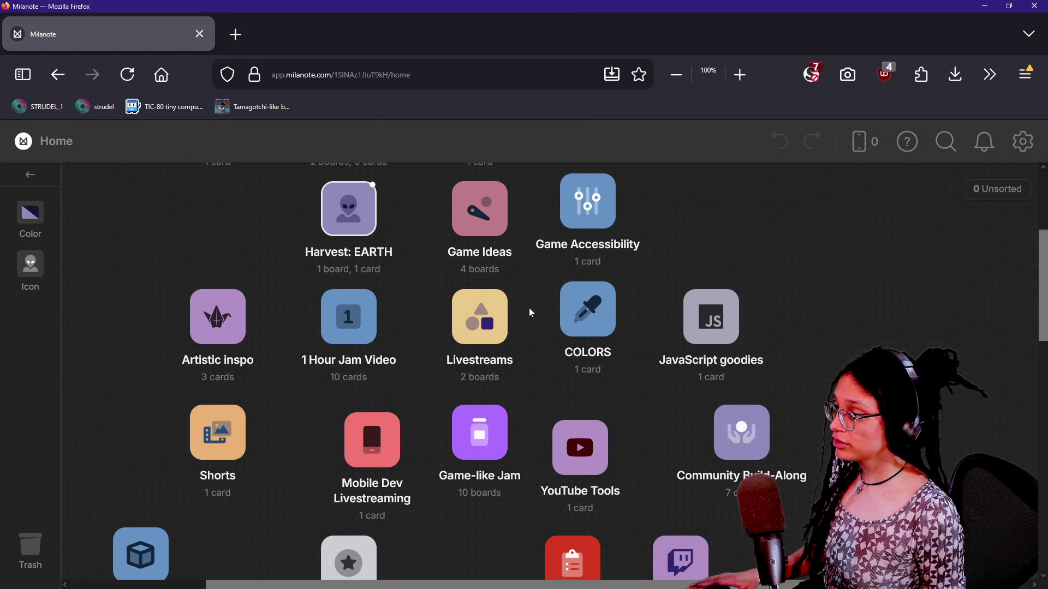
Step: Open the Game-like Jam board, then the GLJ #004 - SkiFree board inside it
{"action": "double_click", "coordinate": [486, 431]}
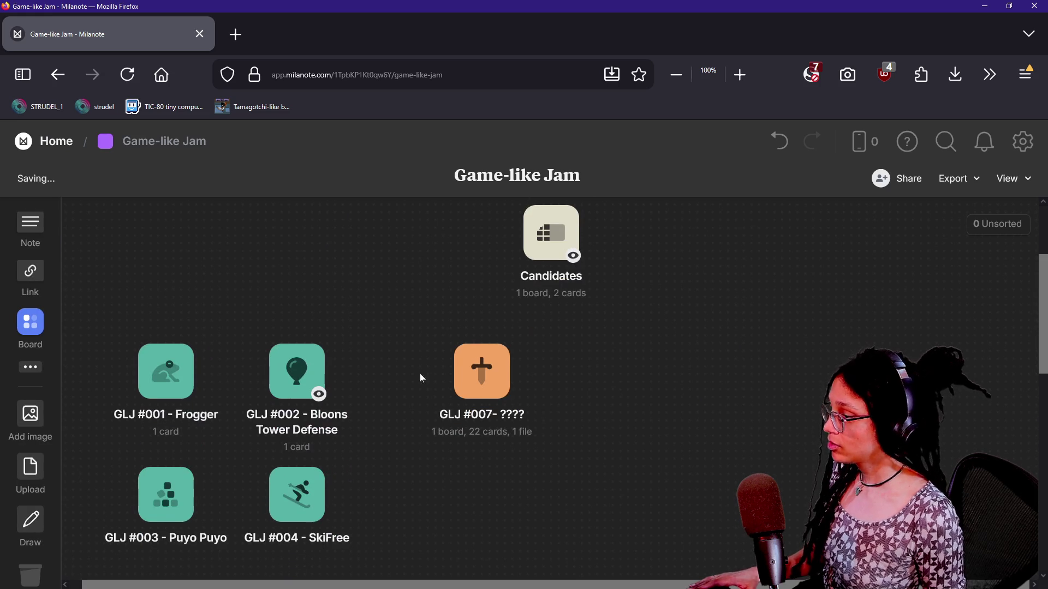
{"action": "scroll", "coordinate": [399, 332], "scroll_direction": "down", "scroll_amount": 3}
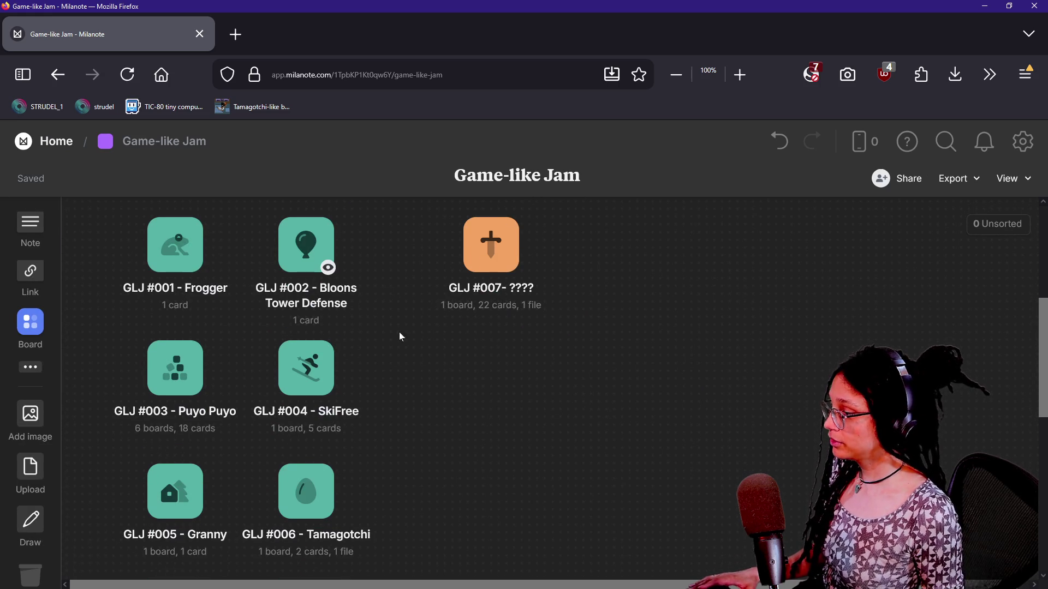
{"action": "left_click", "coordinate": [283, 351]}
{"action": "double_click", "coordinate": [313, 354]}
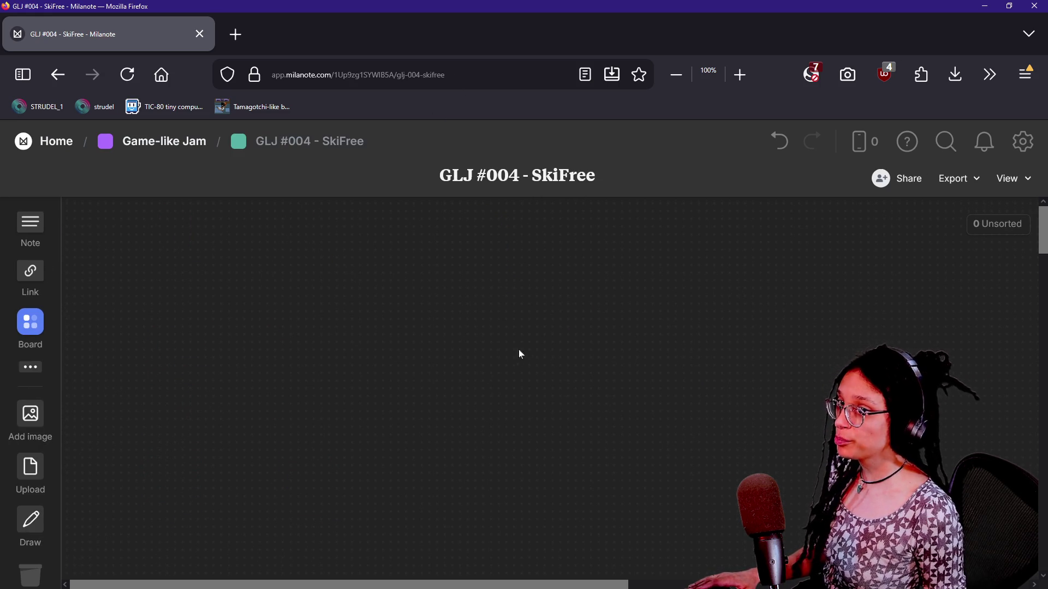
Step: Zoom and pan the SkiFree board in on the long design note
{"action": "left_click_drag", "start_coordinate": [470, 370], "coordinate": [582, 360]}
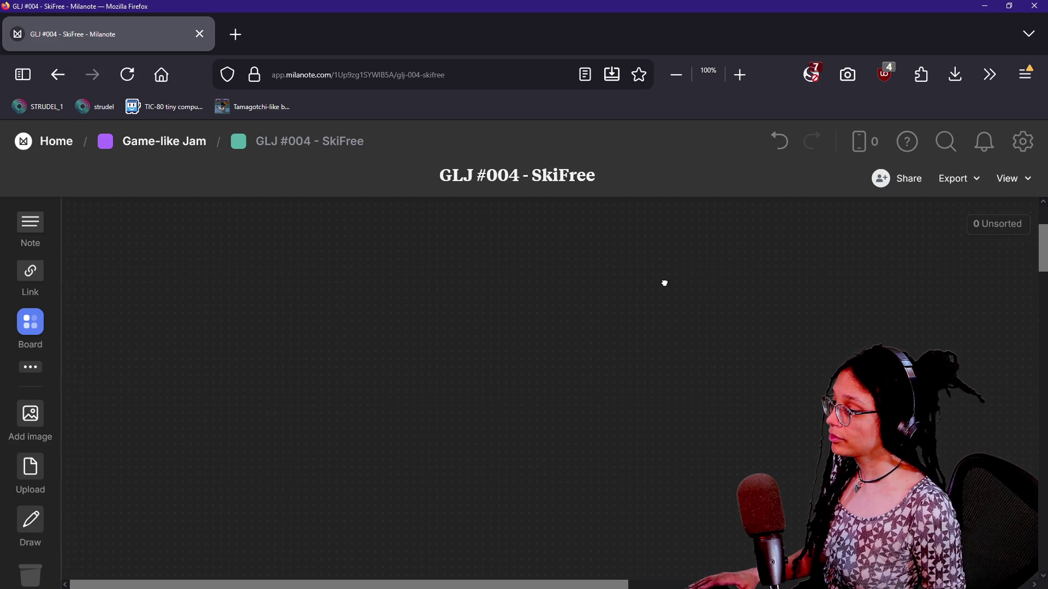
{"action": "scroll", "coordinate": [610, 411], "scroll_direction": "down", "scroll_amount": 10}
{"action": "scroll", "coordinate": [610, 411], "scroll_direction": "right", "scroll_amount": 10}
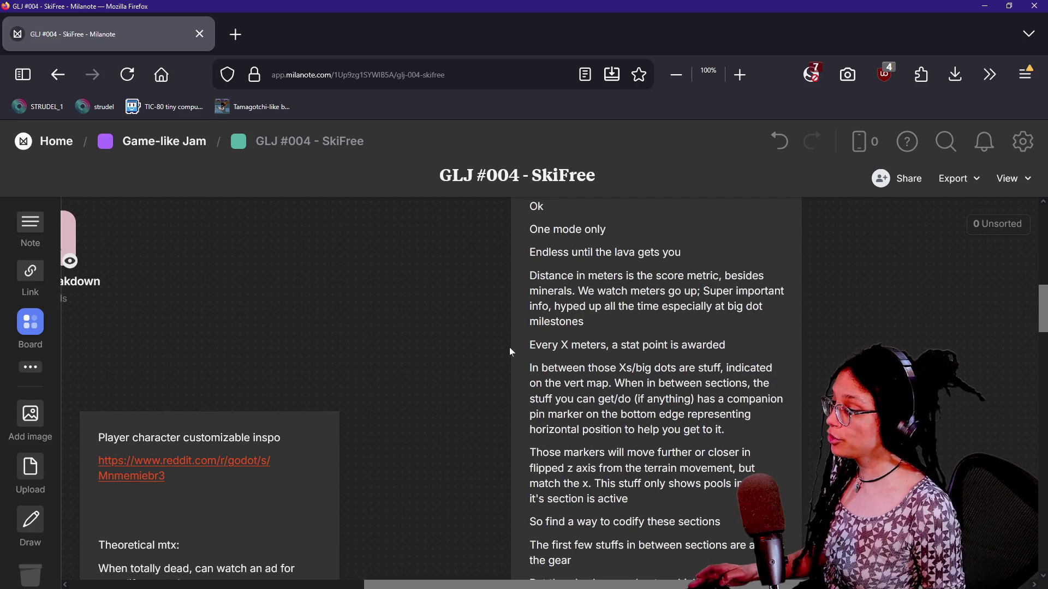
{"action": "scroll", "coordinate": [510, 347], "scroll_direction": "down", "scroll_amount": 5, "text": "ctrl"}
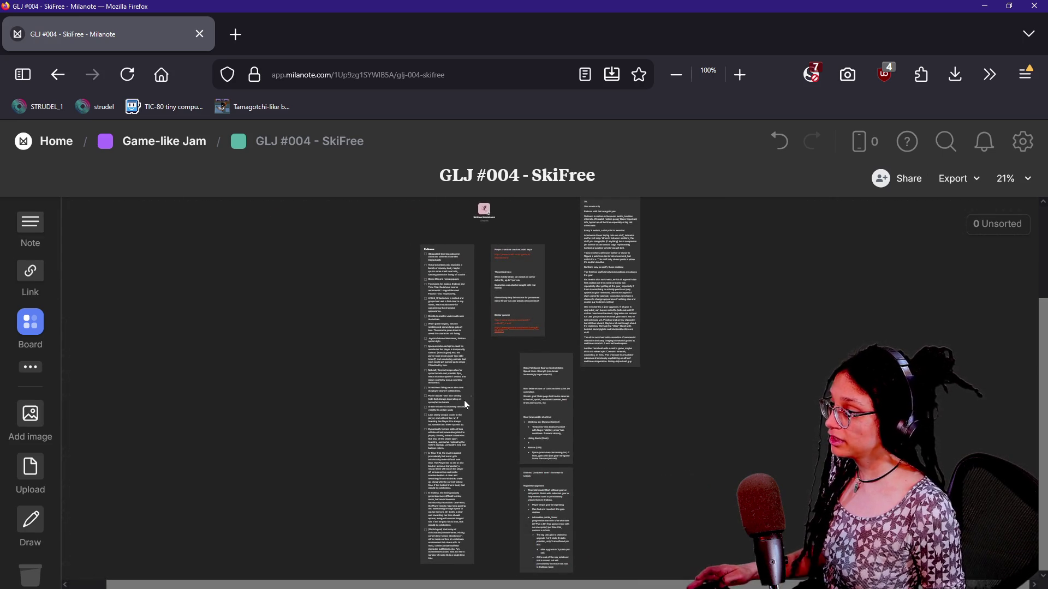
{"action": "scroll", "coordinate": [463, 403], "scroll_direction": "up", "scroll_amount": 3, "text": "ctrl"}
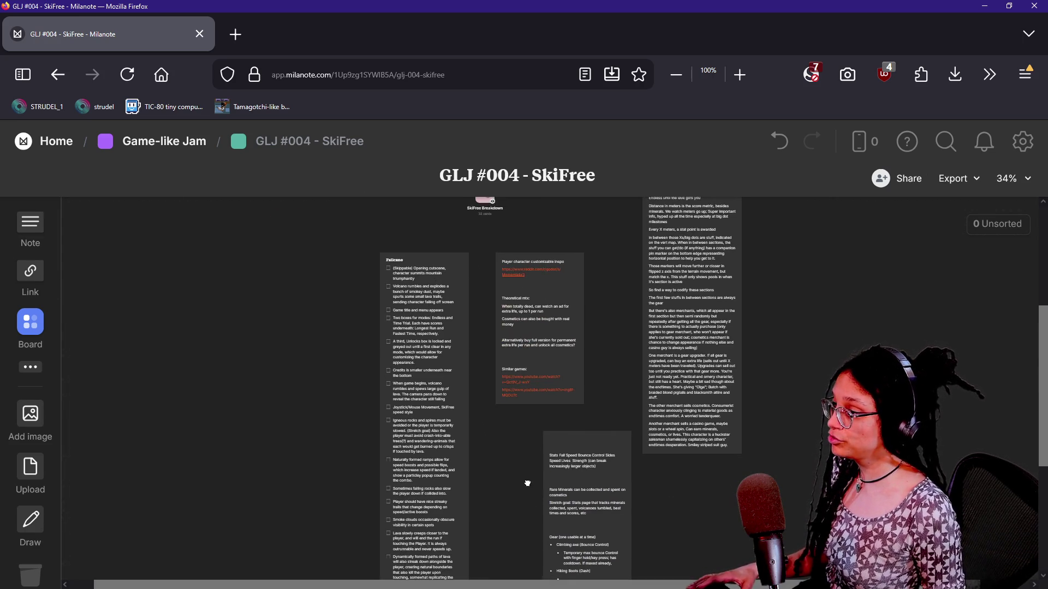
{"action": "scroll", "coordinate": [509, 273], "scroll_direction": "up", "scroll_amount": 5, "text": "ctrl"}
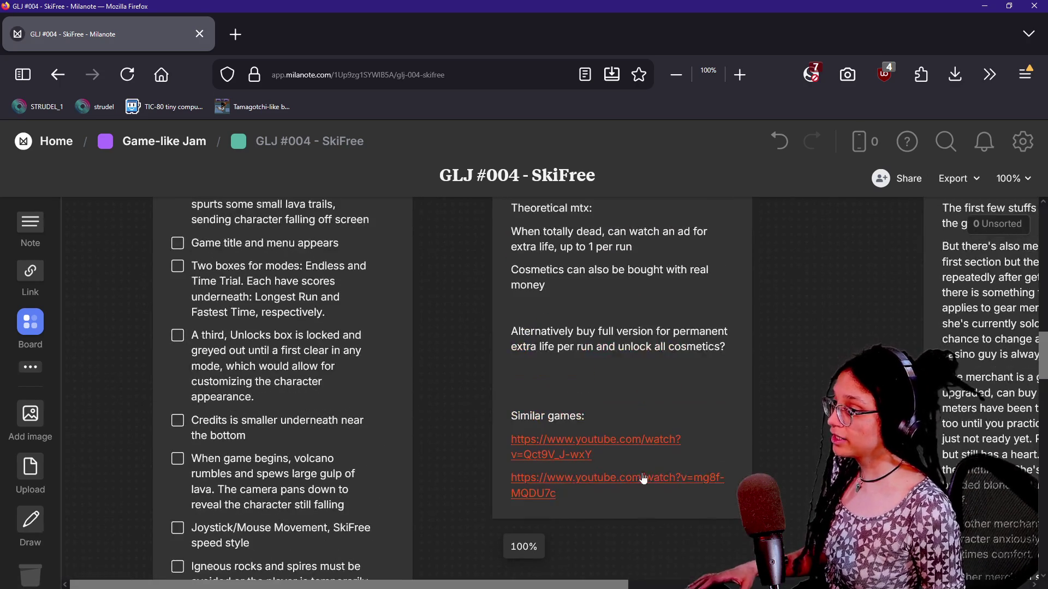
{"action": "scroll", "coordinate": [644, 479], "scroll_direction": "right", "scroll_amount": 10}
{"action": "scroll", "coordinate": [546, 489], "scroll_direction": "up", "scroll_amount": 6}
{"action": "scroll", "coordinate": [427, 393], "scroll_direction": "up", "scroll_amount": 3}
{"action": "scroll", "coordinate": [427, 393], "scroll_direction": "up", "scroll_amount": 2, "text": "ctrl"}
{"action": "scroll", "coordinate": [382, 388], "scroll_direction": "down", "scroll_amount": 4}
{"action": "scroll", "coordinate": [382, 387], "scroll_direction": "right", "scroll_amount": 4}
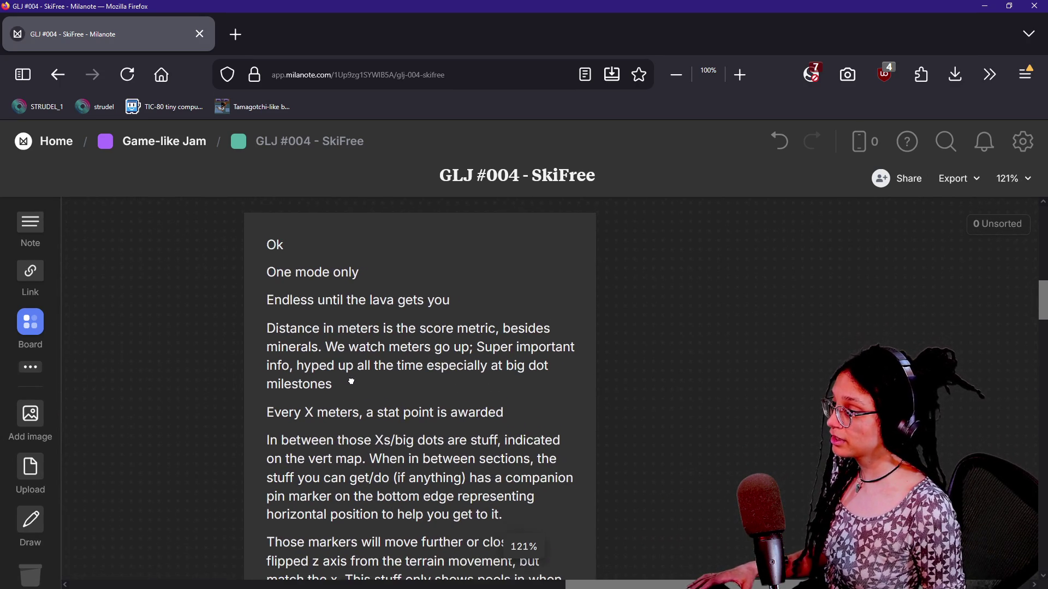
{"action": "scroll", "coordinate": [352, 382], "scroll_direction": "down", "scroll_amount": 7}
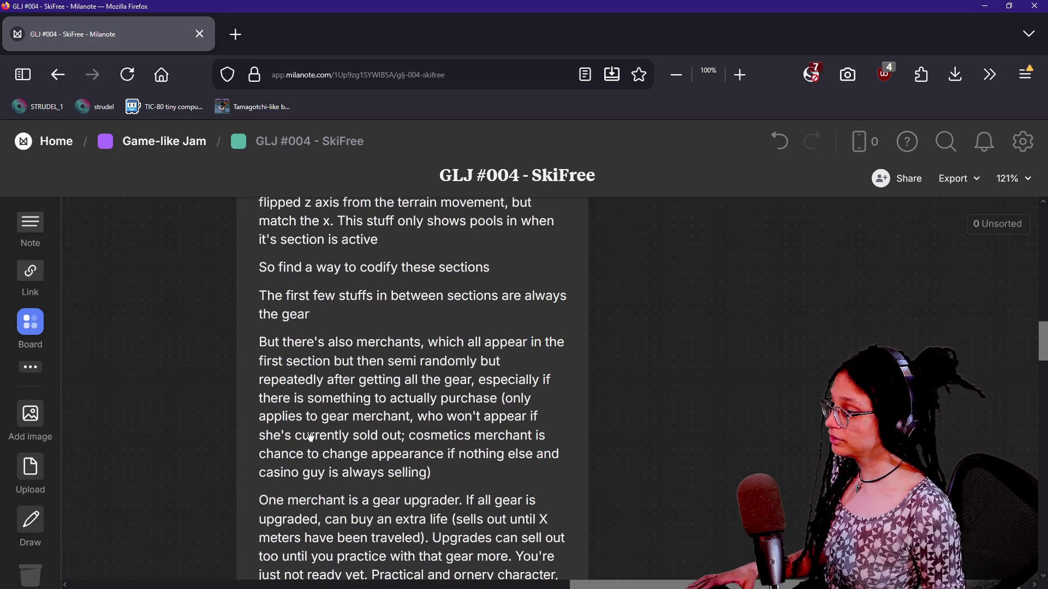
{"action": "scroll", "coordinate": [311, 437], "scroll_direction": "down", "scroll_amount": 1}
Step: Highlight passages about the gear merchant in the long note's merchant paragraph
{"action": "left_click", "coordinate": [304, 316]}
{"action": "mouse_move", "coordinate": [326, 319]}
{"action": "left_mouse_down"}
{"action": "mouse_move", "coordinate": [521, 319]}
{"action": "mouse_move", "coordinate": [478, 393]}
{"action": "left_mouse_up"}
{"action": "left_click", "coordinate": [479, 393]}
{"action": "left_click_drag", "start_coordinate": [350, 319], "coordinate": [421, 412]}
{"action": "left_click", "coordinate": [420, 412]}
{"action": "left_click_drag", "start_coordinate": [370, 375], "coordinate": [368, 393]}
{"action": "key", "text": "shift+Up"}
{"action": "key", "text": "shift+Up"}
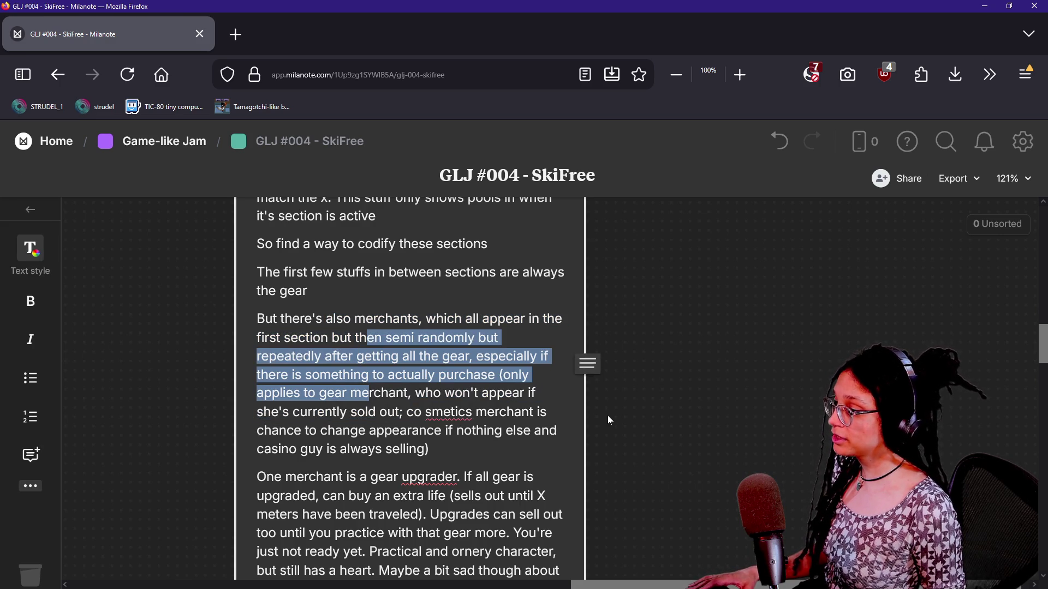
Step: Move the long design note card slightly left
{"action": "left_click", "coordinate": [624, 427]}
{"action": "scroll", "coordinate": [623, 427], "scroll_direction": "down", "scroll_amount": 2}
{"action": "left_click", "coordinate": [324, 305]}
{"action": "mouse_move", "coordinate": [324, 305]}
{"action": "left_mouse_down"}
{"action": "mouse_move", "coordinate": [460, 562]}
{"action": "mouse_move", "coordinate": [460, 425]}
{"action": "mouse_move", "coordinate": [305, 306]}
{"action": "mouse_move", "coordinate": [462, 380]}
{"action": "left_mouse_up"}
{"action": "left_click", "coordinate": [628, 418]}
Step: Remove the stray space in 'cosmetics' within the merchant paragraph
{"action": "left_click", "coordinate": [284, 325]}
{"action": "left_click", "coordinate": [462, 380]}
{"action": "left_click_drag", "start_coordinate": [374, 361], "coordinate": [396, 398]}
{"action": "left_click", "coordinate": [362, 426]}
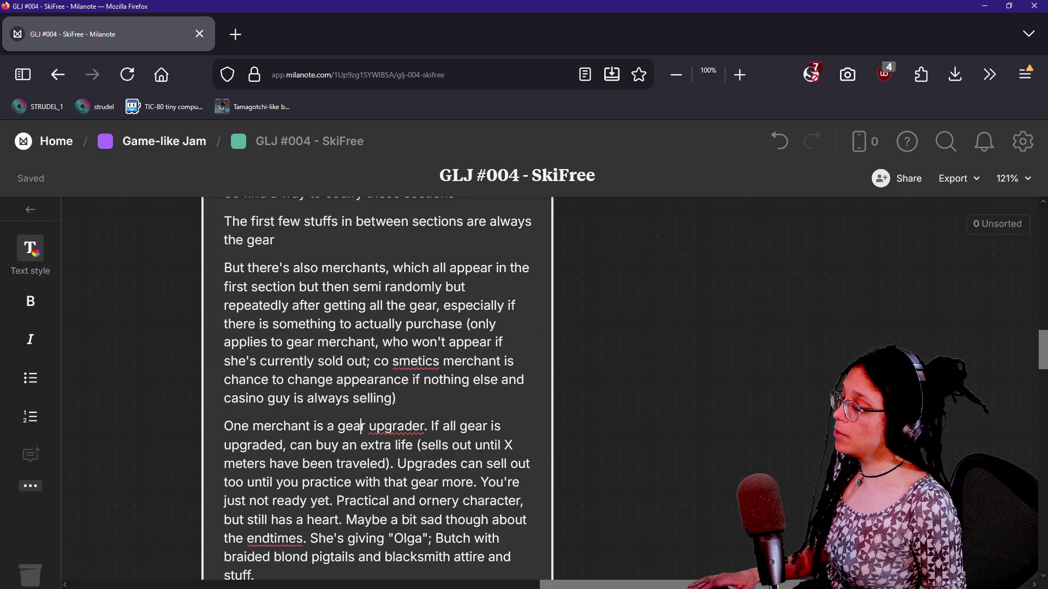
{"action": "left_click", "coordinate": [391, 361]}
{"action": "key", "text": "BackSpace"}
{"action": "left_click_drag", "start_coordinate": [348, 361], "coordinate": [421, 361]}
{"action": "left_click_drag", "start_coordinate": [294, 342], "coordinate": [363, 343]}
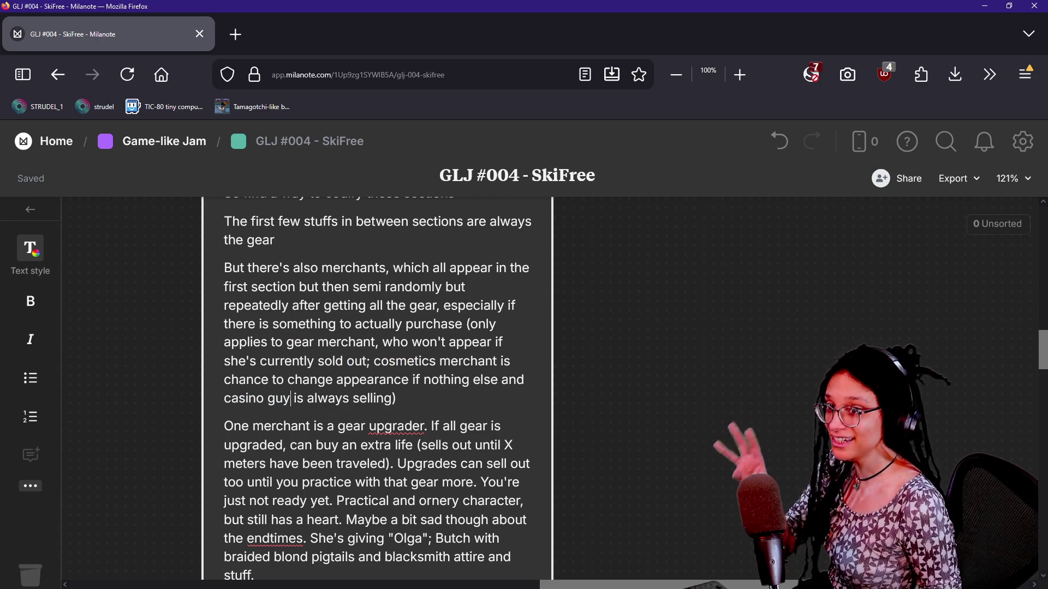
Step: Review the gear upgrader and Olga character descriptions, then finish editing the note
{"action": "scroll", "coordinate": [377, 382], "scroll_direction": "down", "scroll_amount": 3}
{"action": "left_click_drag", "start_coordinate": [331, 381], "coordinate": [291, 344]}
{"action": "left_click", "coordinate": [284, 325]}
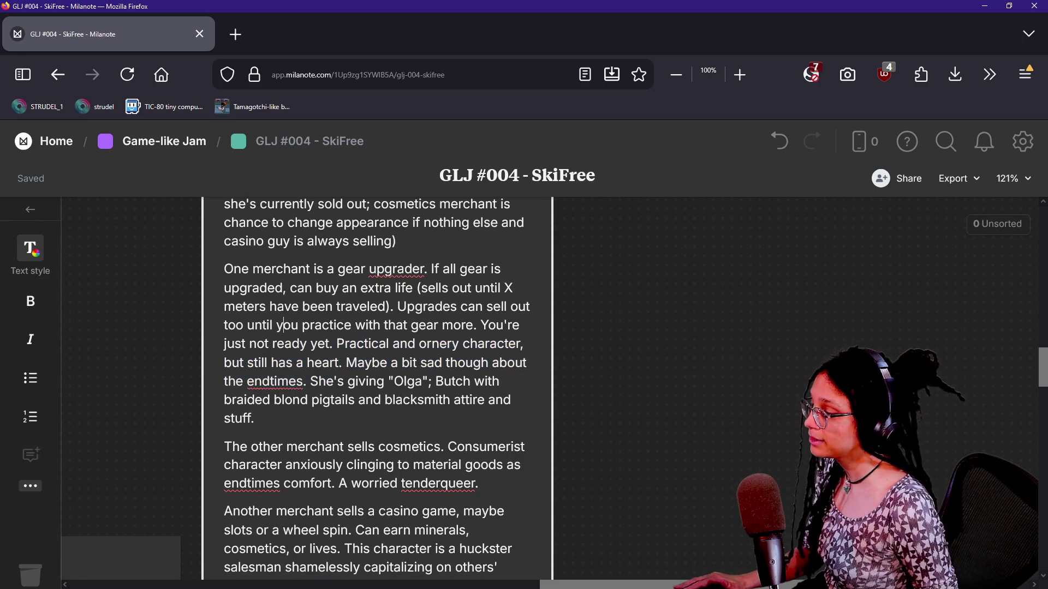
{"action": "mouse_move", "coordinate": [257, 270]}
{"action": "left_mouse_down"}
{"action": "mouse_move", "coordinate": [356, 401]}
{"action": "mouse_move", "coordinate": [436, 400]}
{"action": "left_mouse_up"}
{"action": "left_click", "coordinate": [358, 400]}
{"action": "left_click", "coordinate": [424, 400]}
{"action": "left_click", "coordinate": [436, 400]}
{"action": "left_click_drag", "start_coordinate": [274, 401], "coordinate": [355, 401]}
{"action": "left_click", "coordinate": [374, 400]}
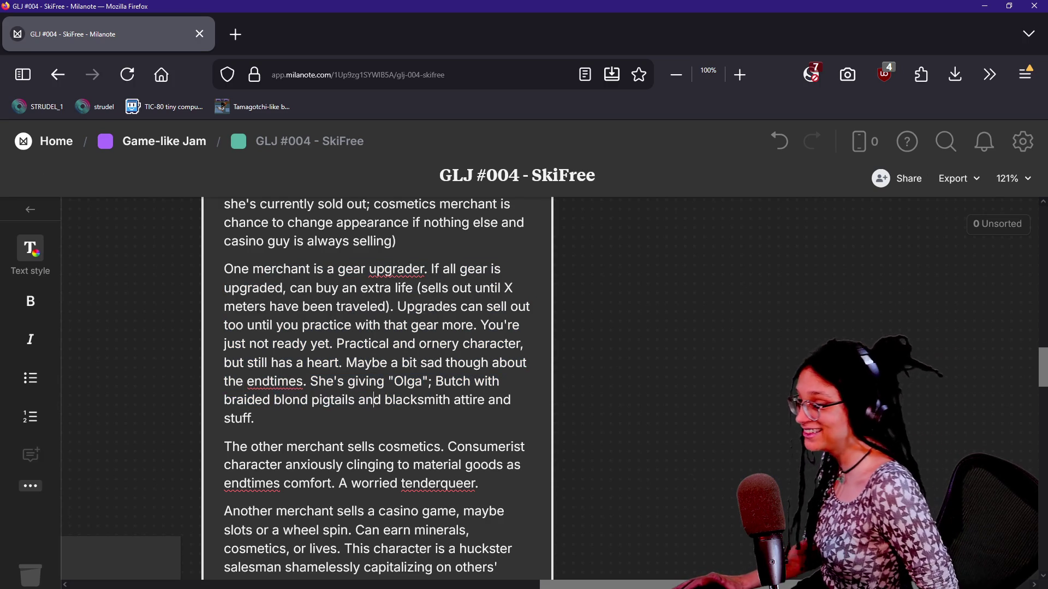
{"action": "scroll", "coordinate": [376, 382], "scroll_direction": "down", "scroll_amount": 2}
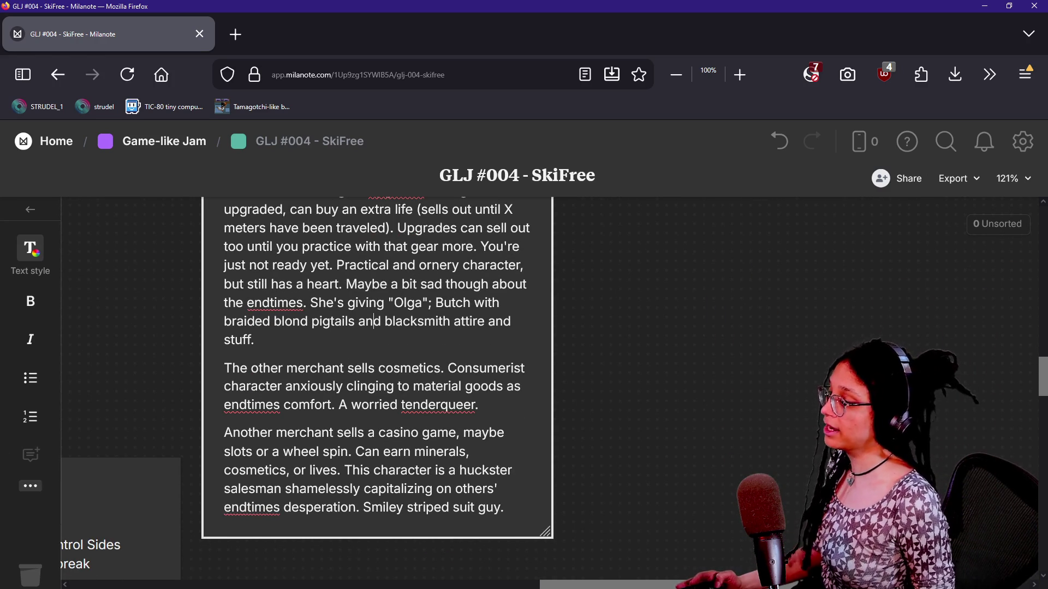
{"action": "scroll", "coordinate": [164, 543], "scroll_direction": "up", "scroll_amount": 1}
{"action": "left_click", "coordinate": [753, 421]}
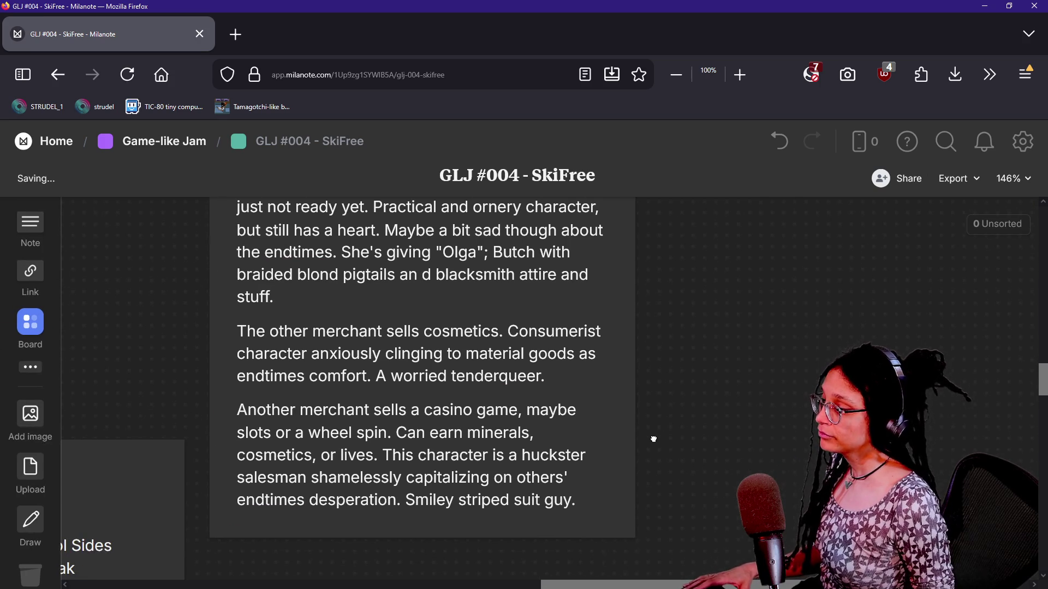
Step: Undo the accidental space in 'and' and review the casino merchant paragraph
{"action": "key", "text": "ctrl+z"}
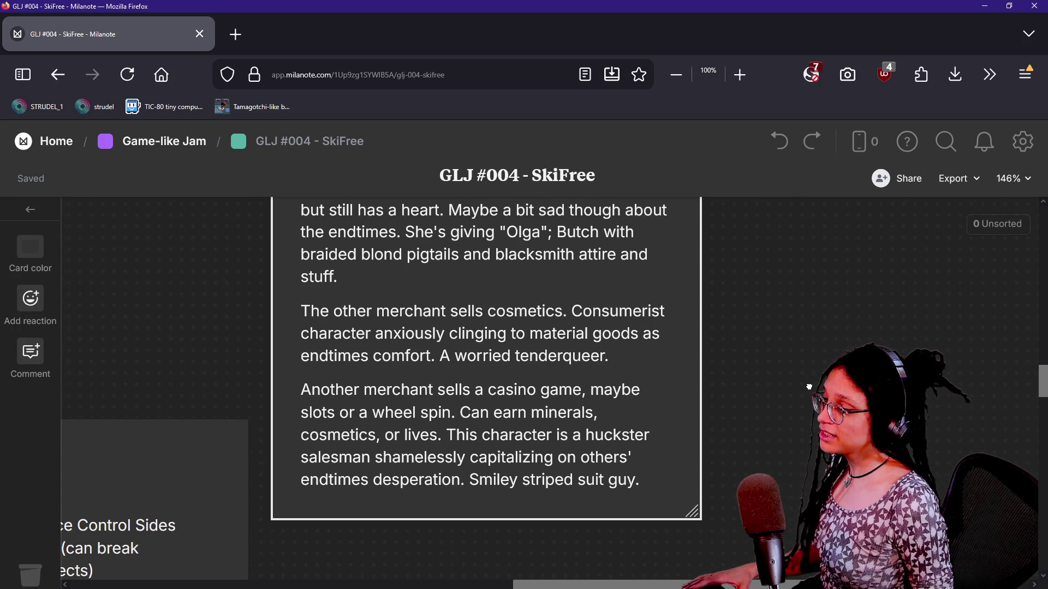
{"action": "left_click_drag", "start_coordinate": [777, 344], "coordinate": [773, 366]}
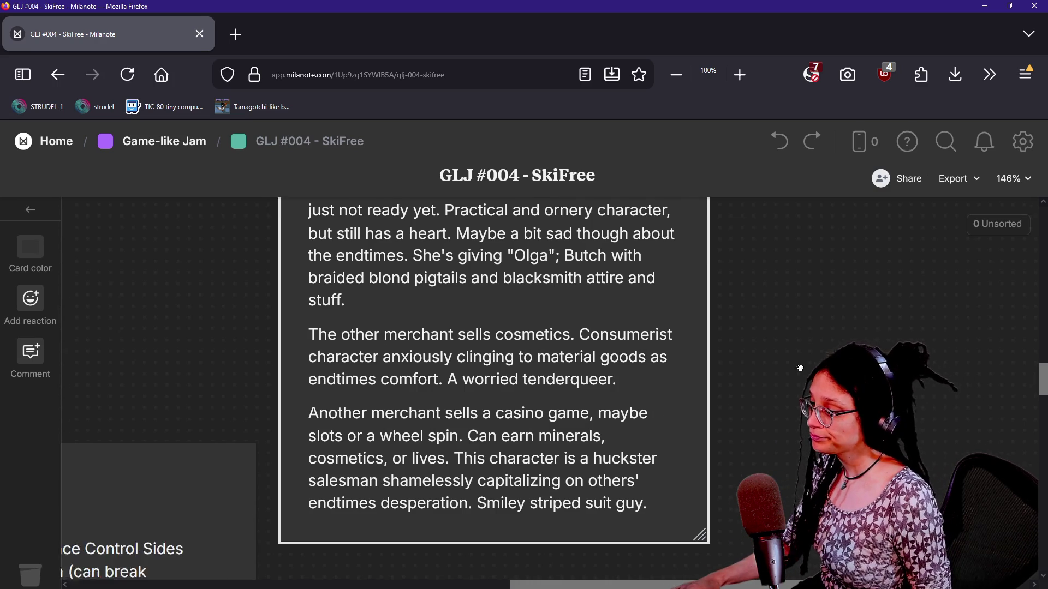
{"action": "scroll", "coordinate": [796, 371], "scroll_direction": "down", "scroll_amount": 2}
{"action": "double_click", "coordinate": [503, 401]}
{"action": "left_click", "coordinate": [394, 401]}
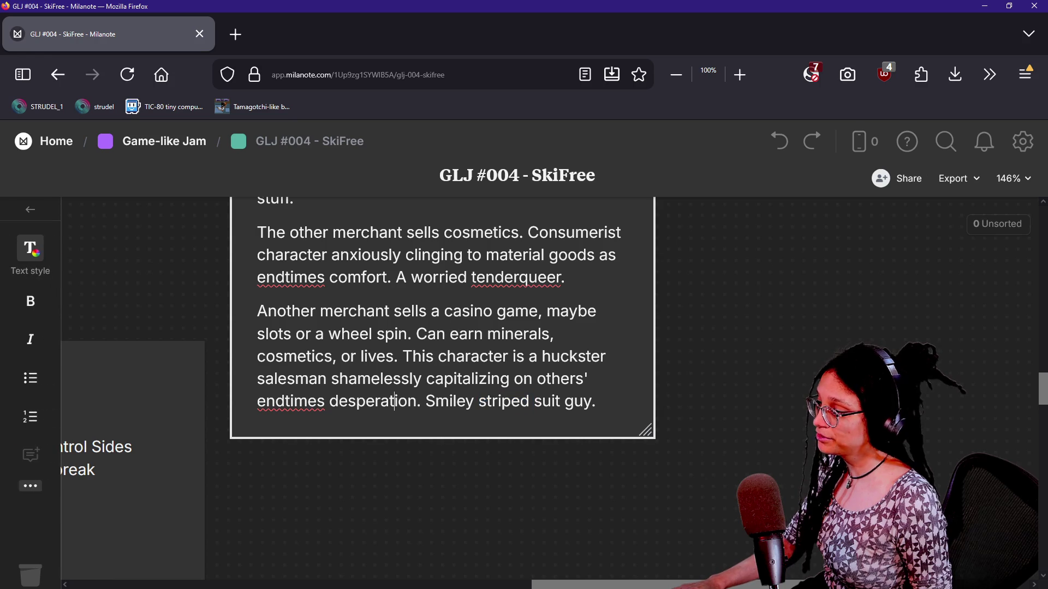
{"action": "key", "text": "shift+Home"}
{"action": "left_click", "coordinate": [487, 402]}
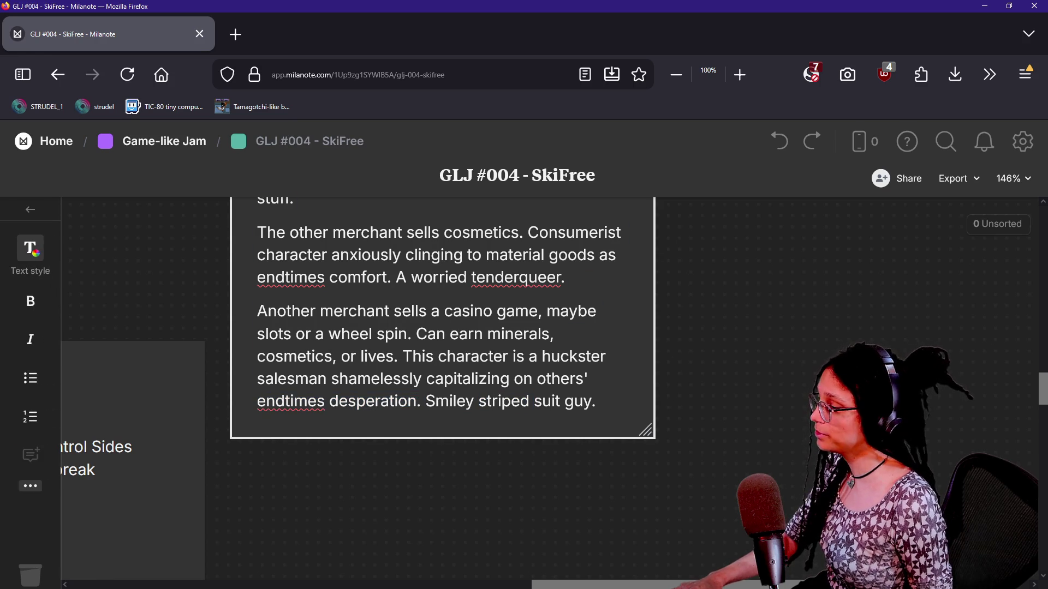
{"action": "scroll", "coordinate": [565, 448], "scroll_direction": "left", "scroll_amount": 10}
{"action": "scroll", "coordinate": [565, 448], "scroll_direction": "right", "scroll_amount": 5}
{"action": "key", "text": "Escape"}
{"action": "scroll", "coordinate": [480, 426], "scroll_direction": "down", "scroll_amount": 3}
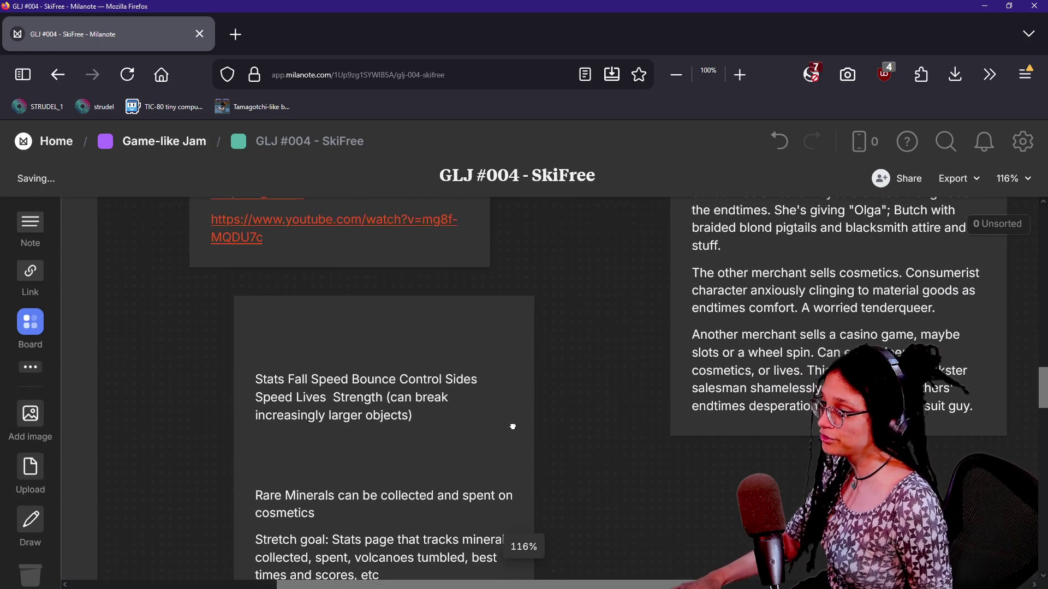
Step: Open the SkiFree Breakdown board
{"action": "scroll", "coordinate": [519, 425], "scroll_direction": "left", "scroll_amount": 5}
{"action": "scroll", "coordinate": [521, 415], "scroll_direction": "down", "scroll_amount": 2}
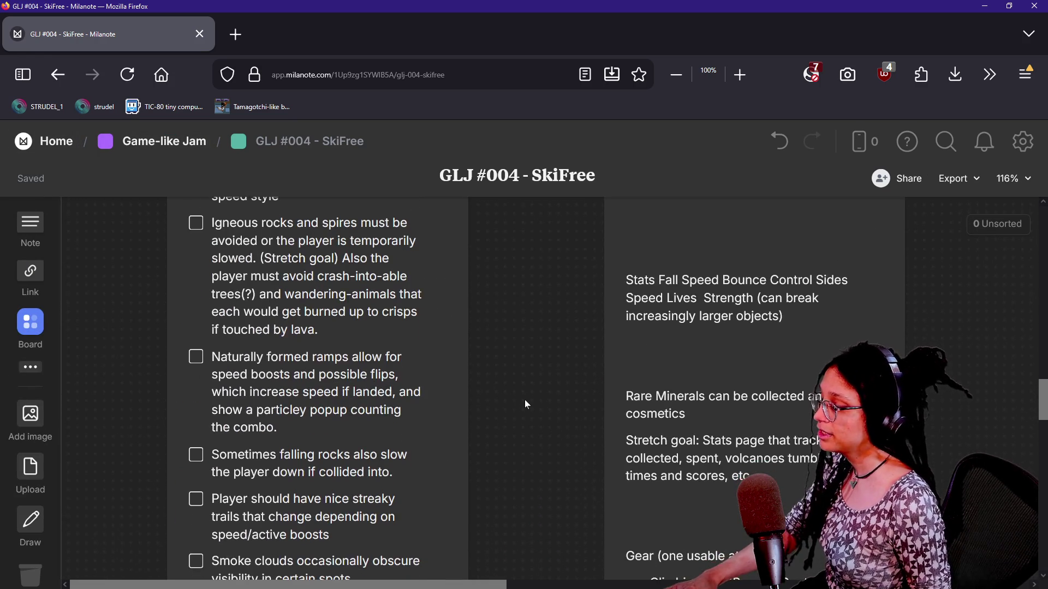
{"action": "scroll", "coordinate": [525, 399], "scroll_direction": "down", "scroll_amount": 2}
{"action": "scroll", "coordinate": [461, 403], "scroll_direction": "up", "scroll_amount": 5}
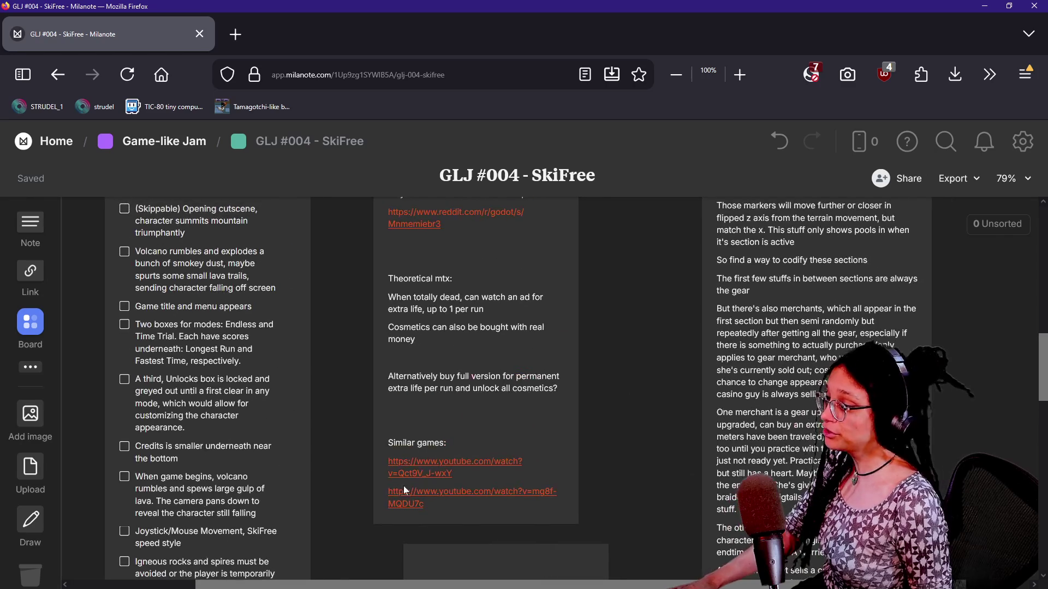
{"action": "scroll", "coordinate": [614, 342], "scroll_direction": "up", "scroll_amount": 5}
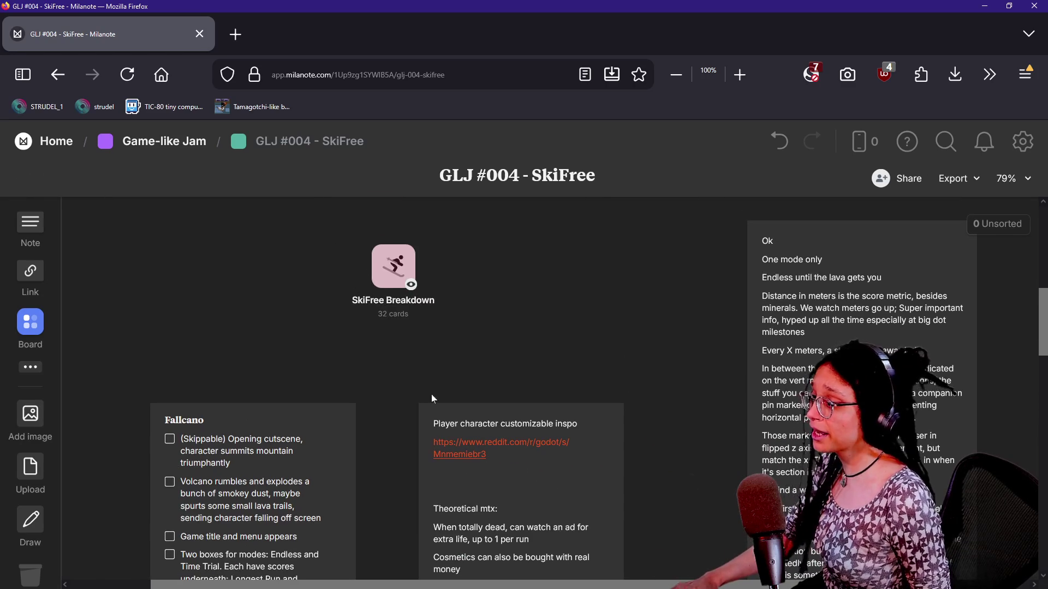
{"action": "left_click", "coordinate": [399, 267]}
{"action": "scroll", "coordinate": [402, 264], "scroll_direction": "up", "scroll_amount": 1}
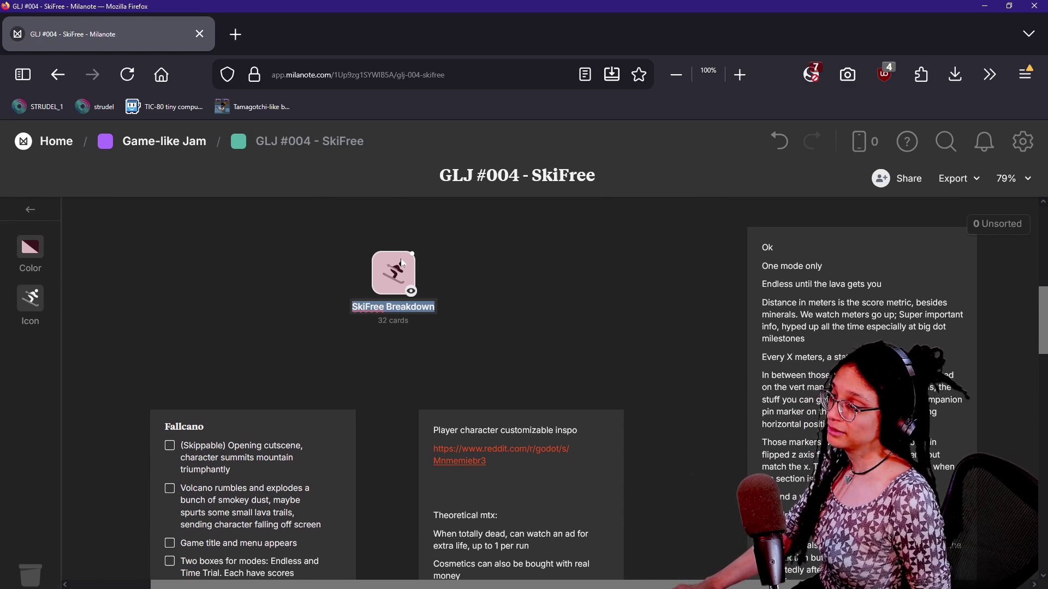
{"action": "double_click", "coordinate": [402, 264]}
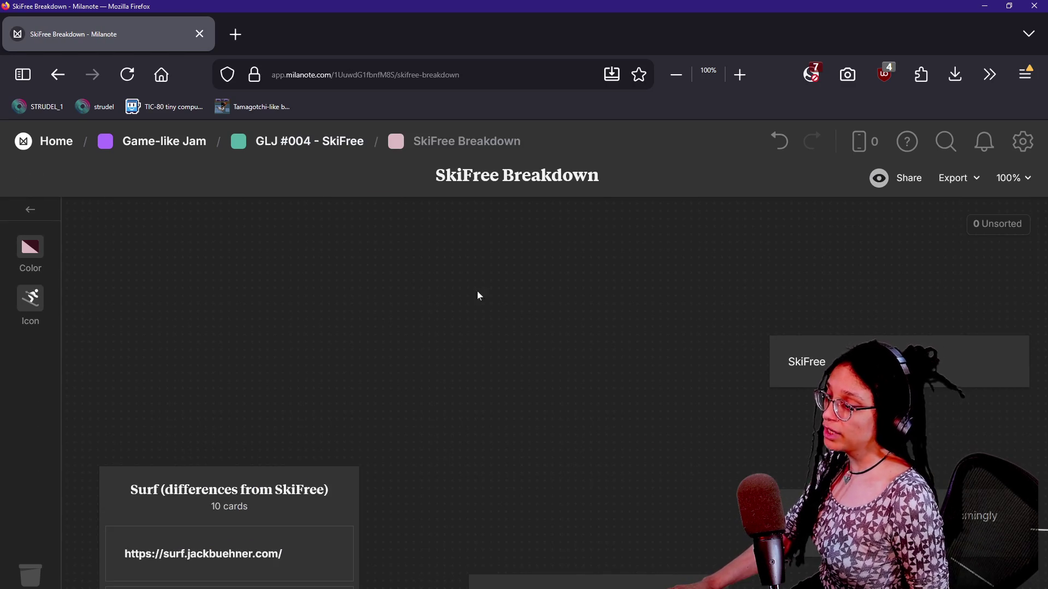
Step: Pan around the game-mode cards, checking the Slalom timer and flag-skiing cards
{"action": "scroll", "coordinate": [573, 361], "scroll_direction": "down", "scroll_amount": 3}
{"action": "scroll", "coordinate": [493, 386], "scroll_direction": "down", "scroll_amount": 5}
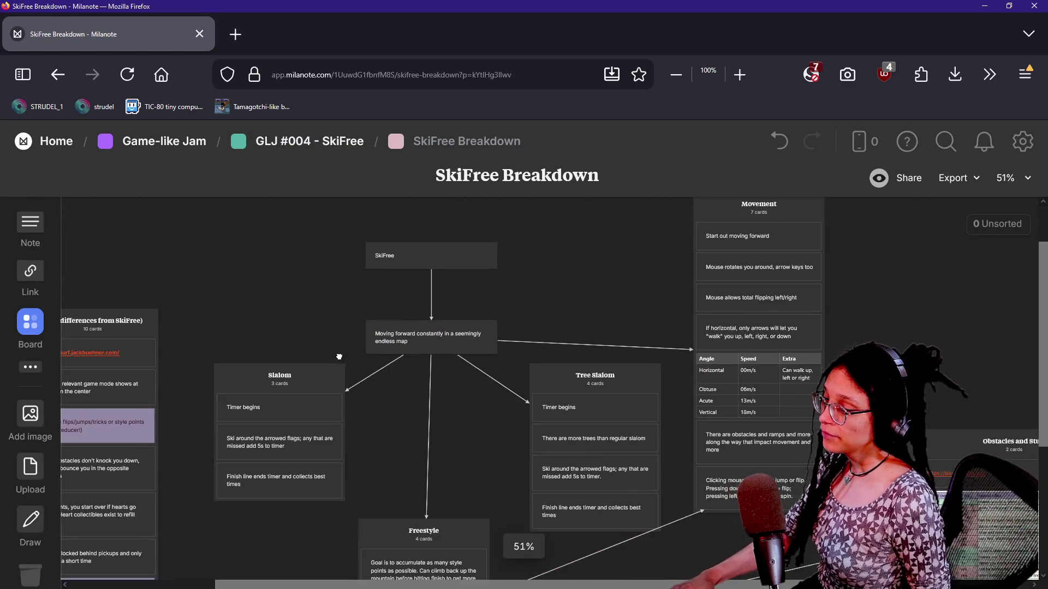
{"action": "scroll", "coordinate": [372, 306], "scroll_direction": "up", "scroll_amount": 5}
{"action": "scroll", "coordinate": [427, 372], "scroll_direction": "down", "scroll_amount": 2}
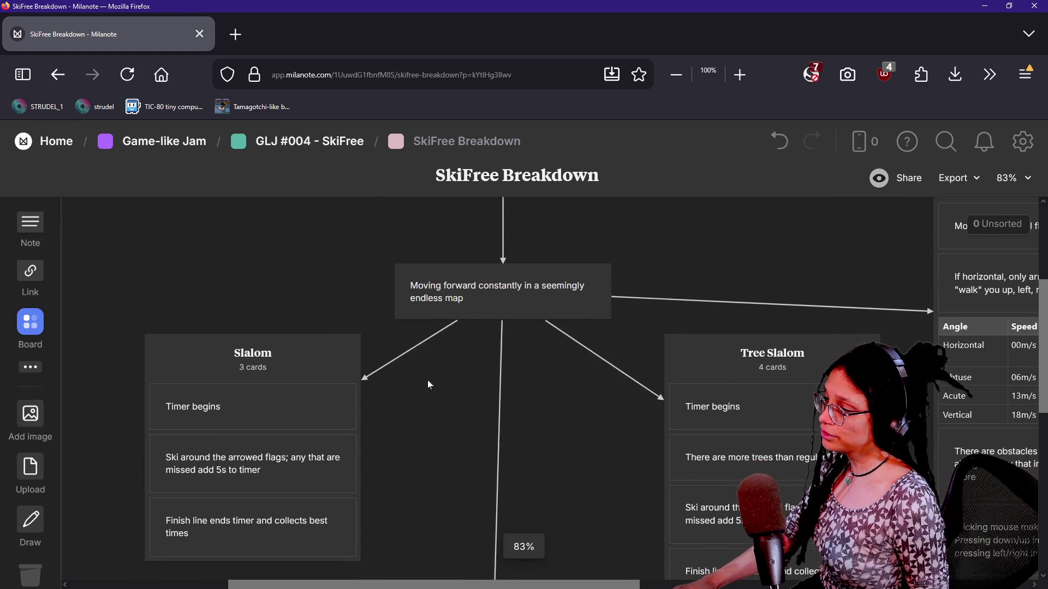
{"action": "scroll", "coordinate": [402, 377], "scroll_direction": "up", "scroll_amount": 2}
{"action": "left_click", "coordinate": [513, 333]}
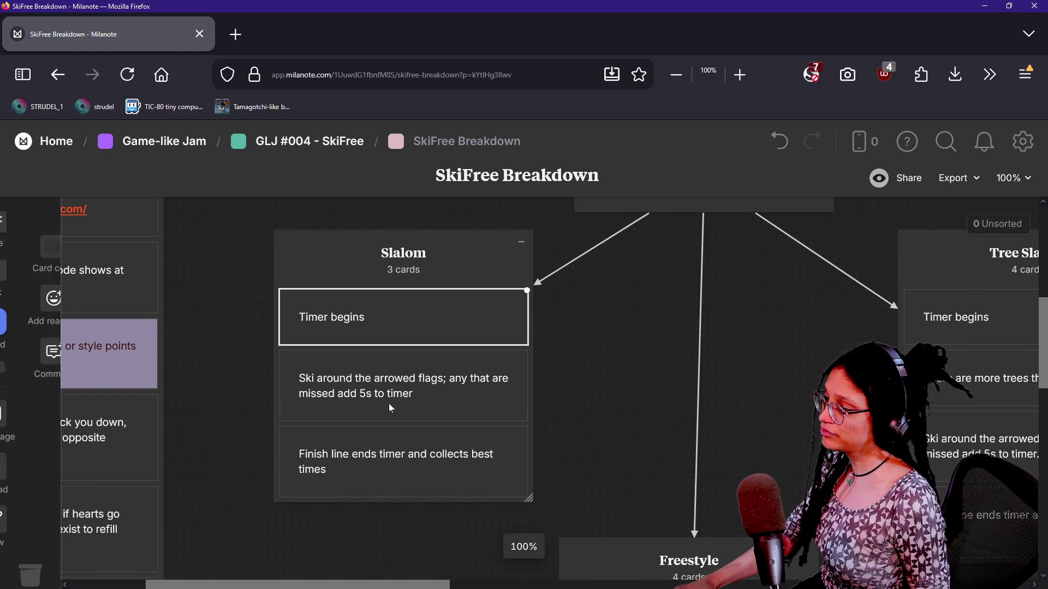
{"action": "left_click", "coordinate": [388, 399]}
{"action": "scroll", "coordinate": [411, 458], "scroll_direction": "right", "scroll_amount": 9}
{"action": "scroll", "coordinate": [499, 369], "scroll_direction": "up", "scroll_amount": 2}
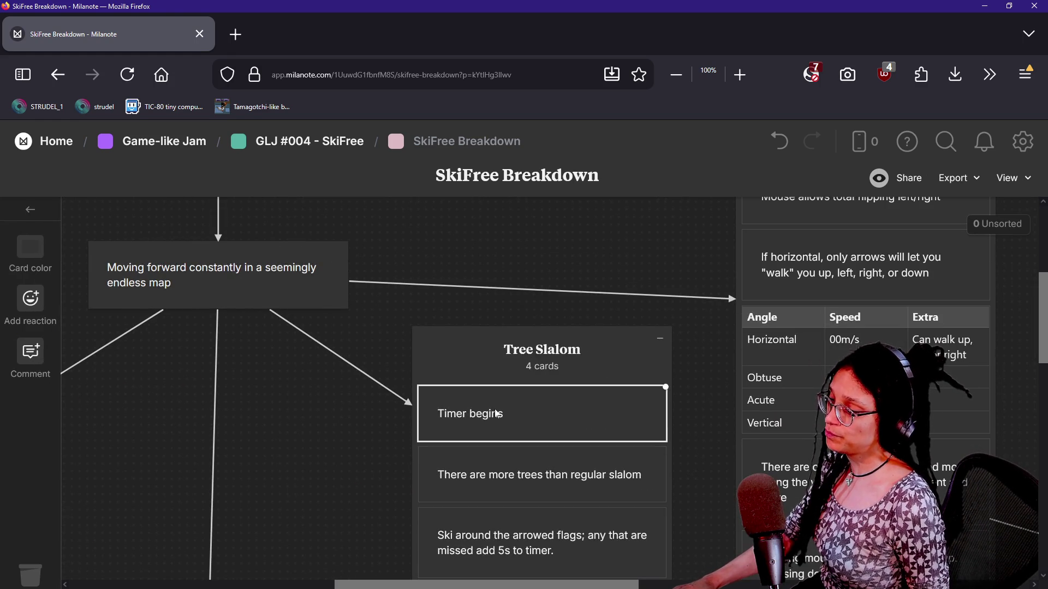
{"action": "scroll", "coordinate": [496, 413], "scroll_direction": "down", "scroll_amount": 5}
{"action": "scroll", "coordinate": [344, 356], "scroll_direction": "left", "scroll_amount": 2}
{"action": "scroll", "coordinate": [325, 424], "scroll_direction": "down", "scroll_amount": 1}
{"action": "scroll", "coordinate": [497, 360], "scroll_direction": "left", "scroll_amount": 1}
{"action": "scroll", "coordinate": [552, 365], "scroll_direction": "right", "scroll_amount": 10}
{"action": "scroll", "coordinate": [551, 365], "scroll_direction": "up", "scroll_amount": 3}
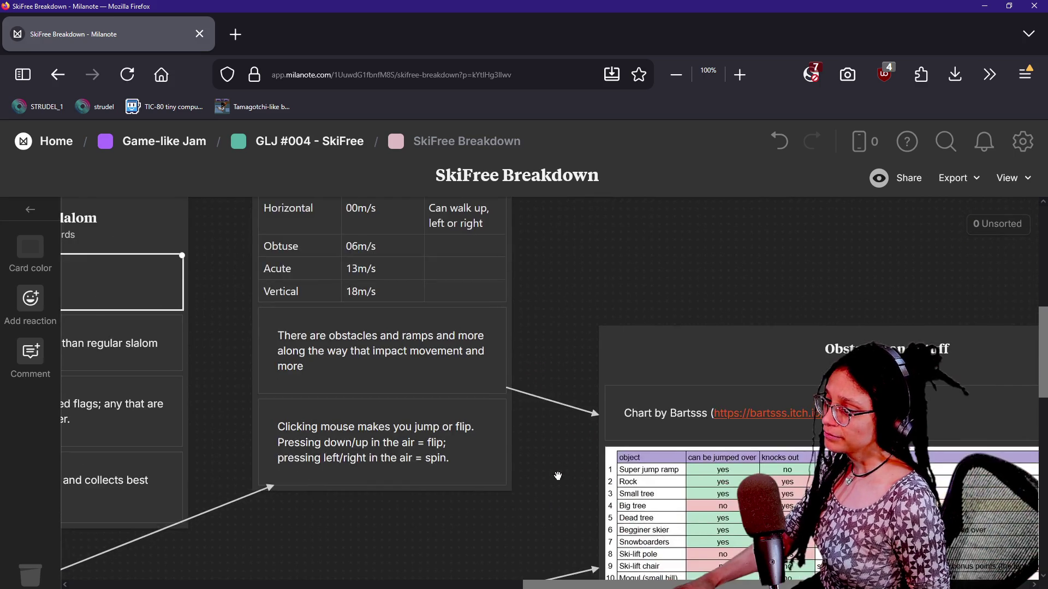
{"action": "scroll", "coordinate": [243, 430], "scroll_direction": "down", "scroll_amount": 10}
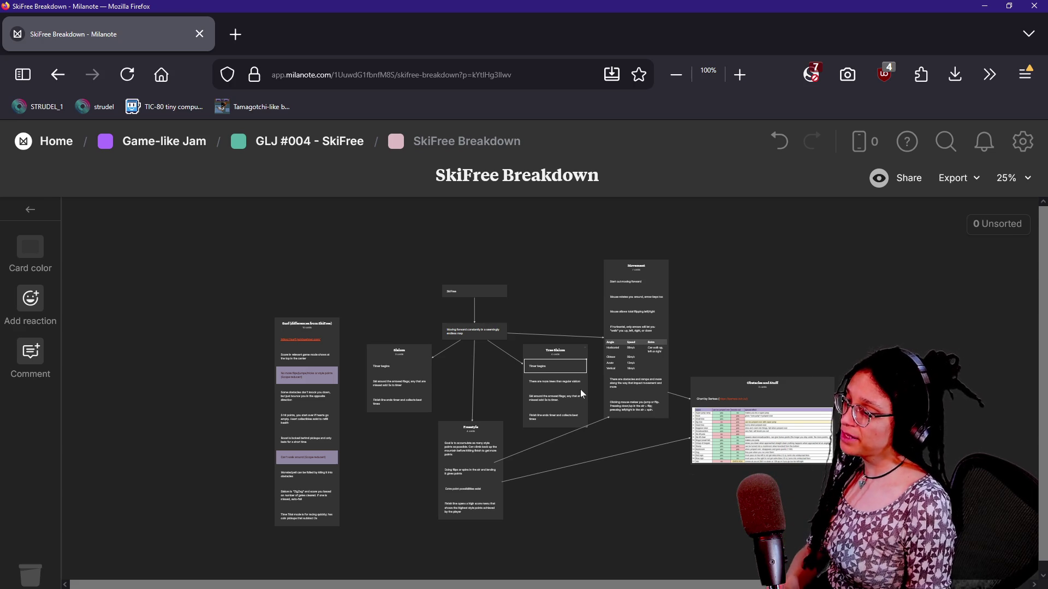
{"action": "scroll", "coordinate": [254, 395], "scroll_direction": "up", "scroll_amount": 10}
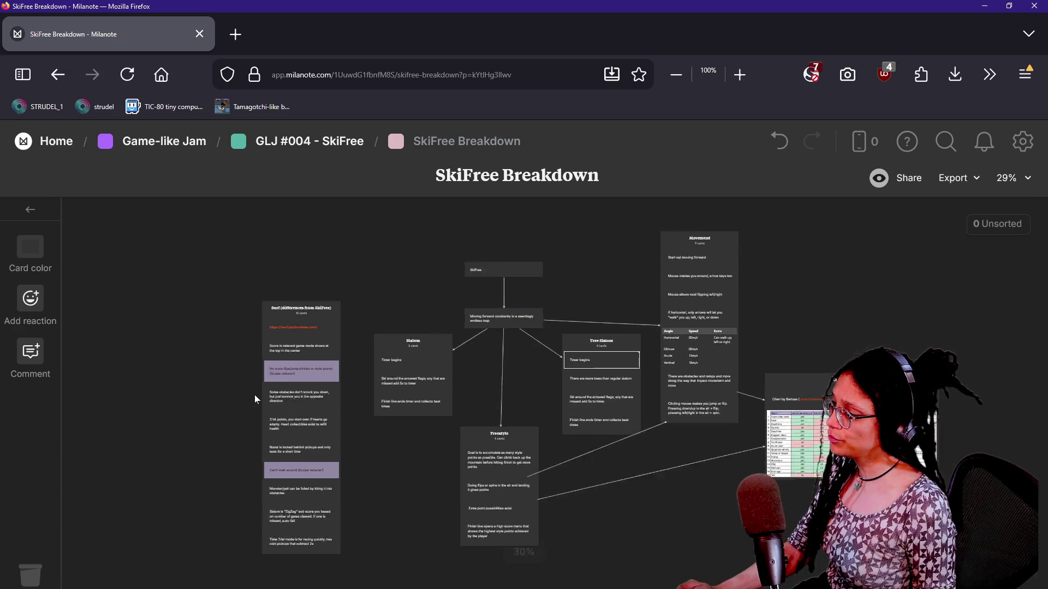
Step: Select the whole Slalom column of cards
{"action": "left_click_drag", "start_coordinate": [448, 371], "coordinate": [571, 358]}
{"action": "mouse_move", "coordinate": [376, 355]}
{"action": "left_mouse_down"}
{"action": "mouse_move", "coordinate": [543, 492]}
{"action": "mouse_move", "coordinate": [492, 483]}
{"action": "left_mouse_up"}
{"action": "scroll", "coordinate": [480, 549], "scroll_direction": "up", "scroll_amount": 3}
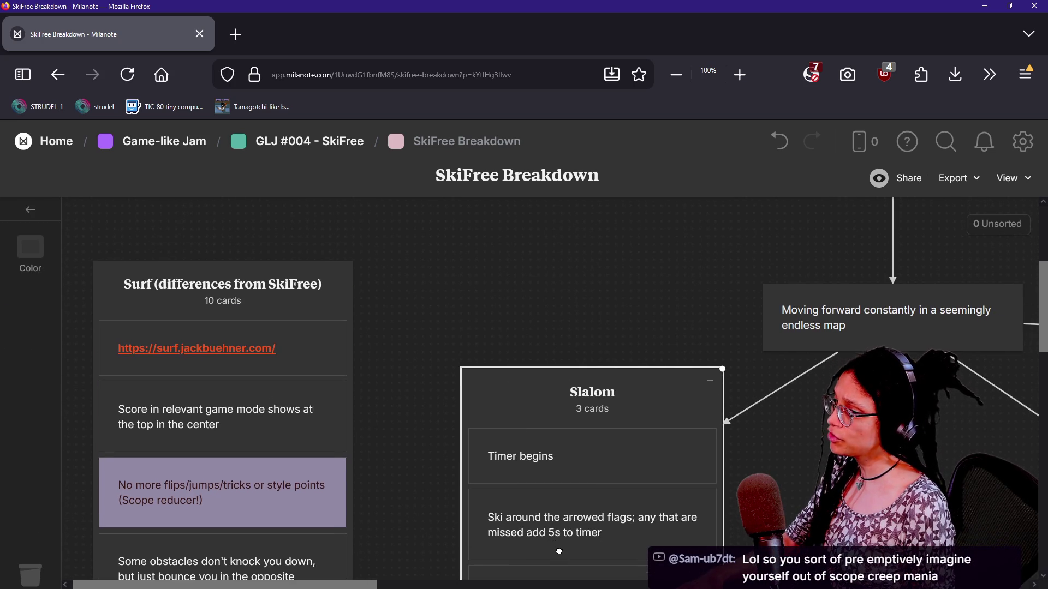
{"action": "scroll", "coordinate": [551, 525], "scroll_direction": "down", "scroll_amount": 1}
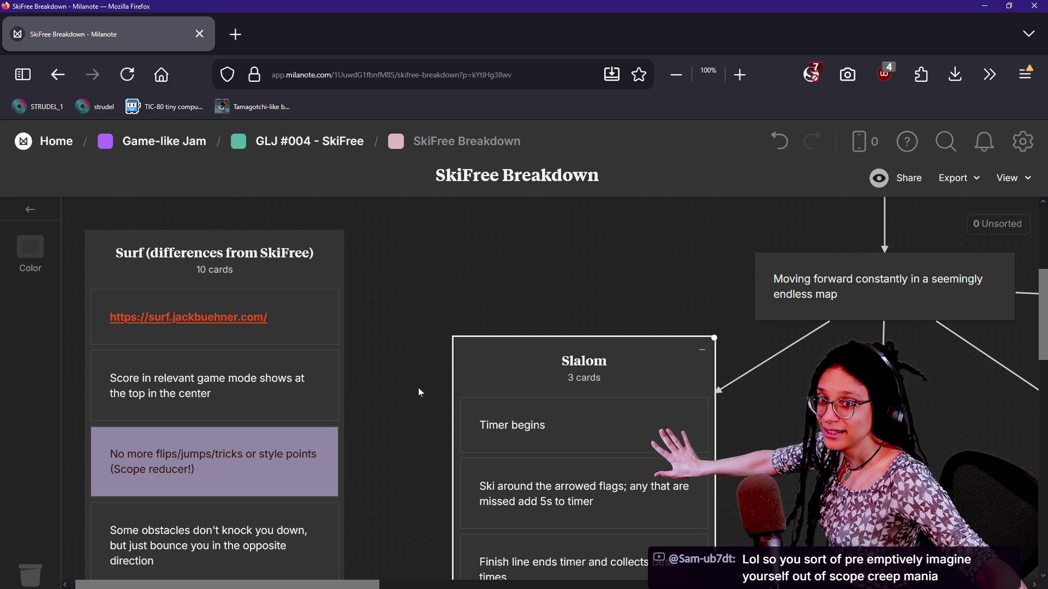
Step: Clear the selection and go back twice to the Game-like Jam board
{"action": "left_click", "coordinate": [405, 285]}
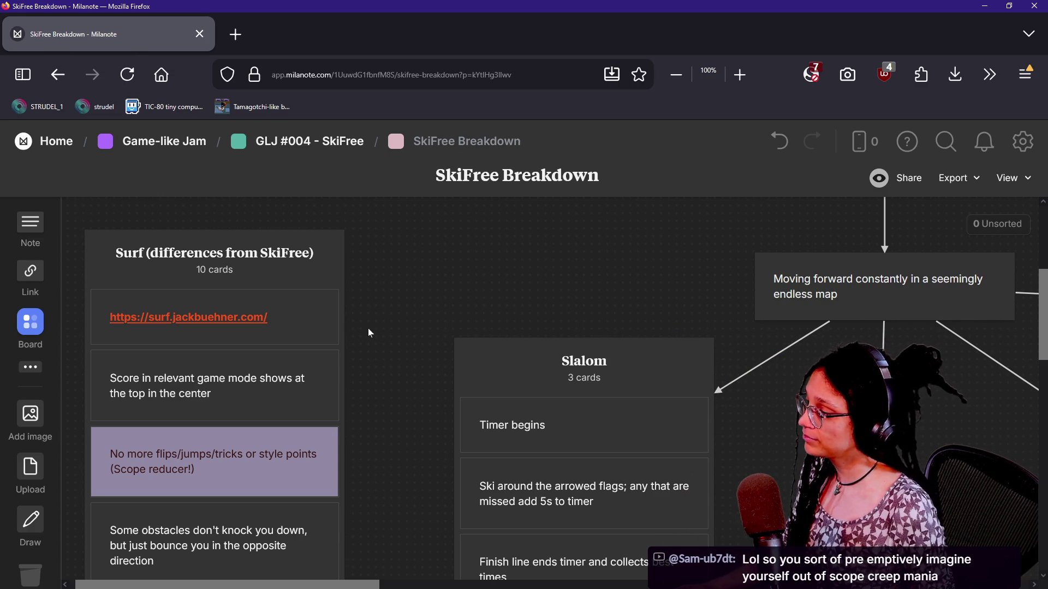
{"action": "left_click", "coordinate": [53, 81]}
{"action": "left_click", "coordinate": [53, 81]}
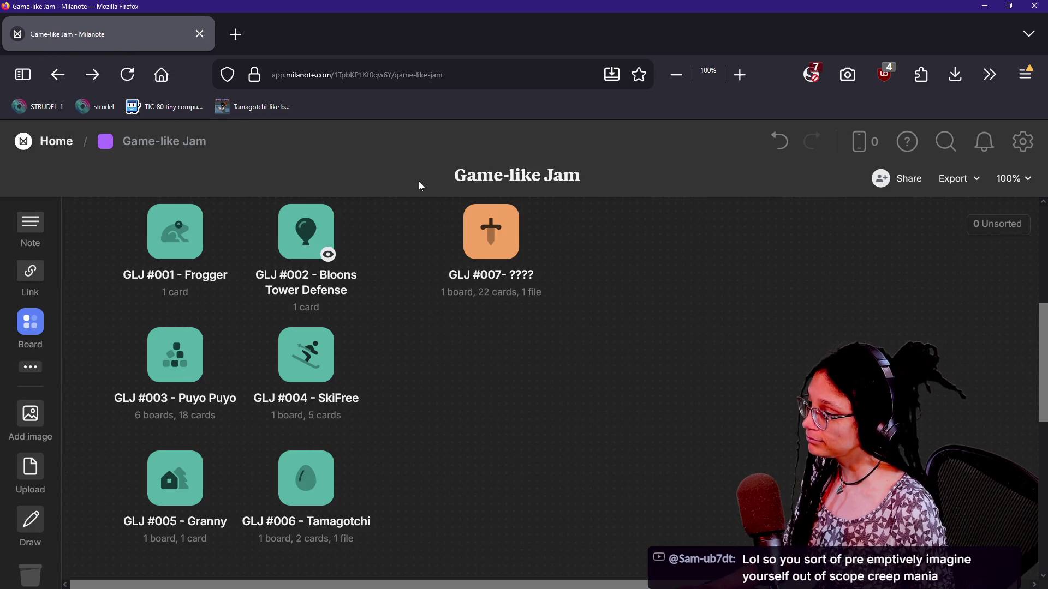
Step: Search the Milanote boards for 'STRETC' to find the stretch goal notes
{"action": "scroll", "coordinate": [492, 357], "scroll_direction": "down", "scroll_amount": 1}
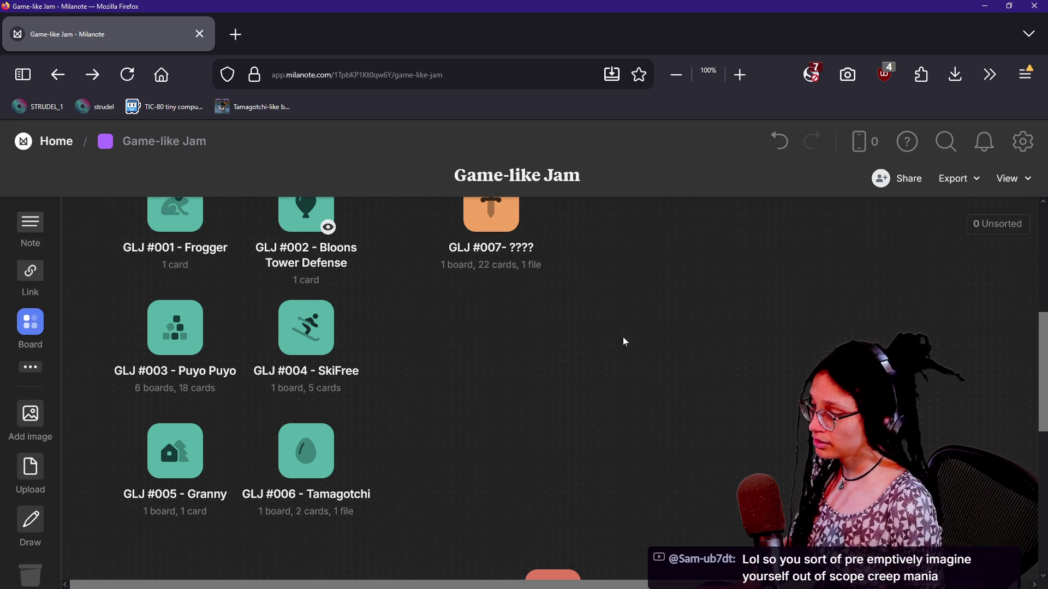
{"action": "key", "text": "ctrl+f"}
{"action": "type", "text": "STRETC"}
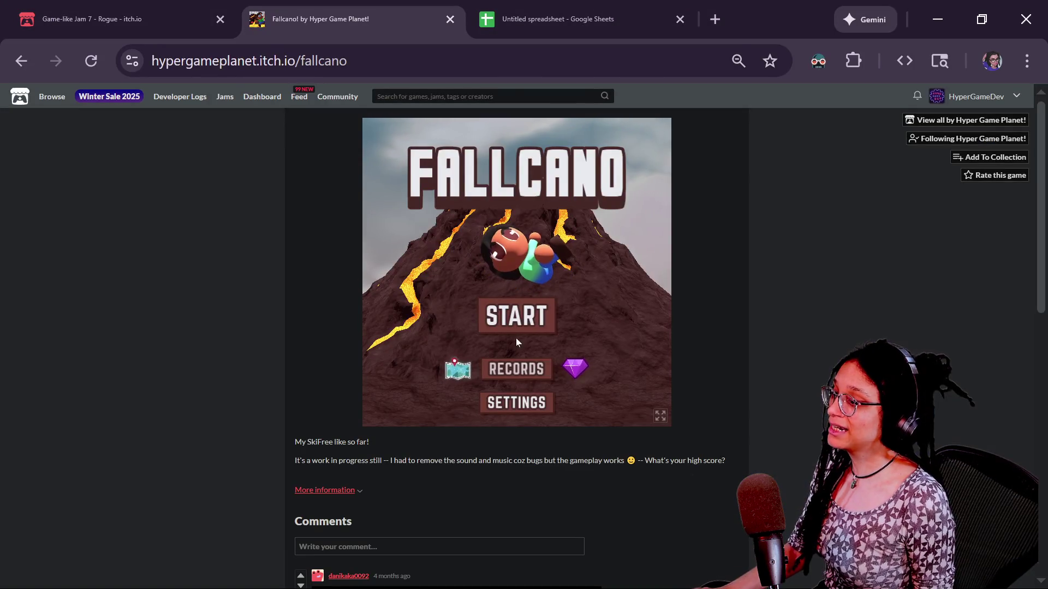
Step: Open Fallcano's Records screen and scroll its list: 794 M, 41 gems, 7583 M, 482 gems
{"action": "left_click", "coordinate": [516, 363]}
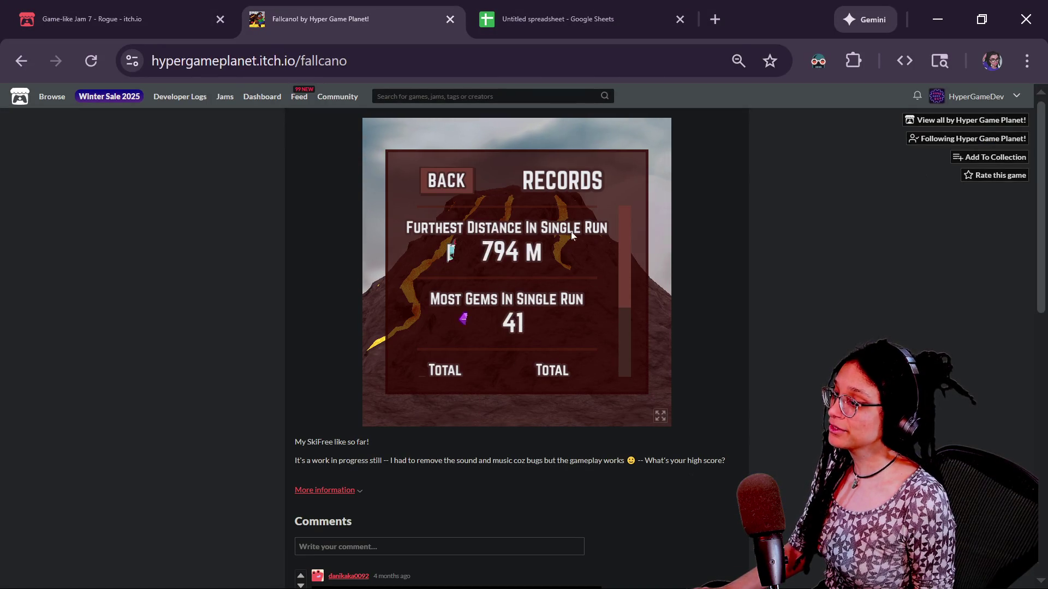
{"action": "scroll", "coordinate": [617, 235], "scroll_direction": "down", "scroll_amount": 2}
{"action": "scroll", "coordinate": [616, 263], "scroll_direction": "up", "scroll_amount": 2}
{"action": "scroll", "coordinate": [613, 235], "scroll_direction": "down", "scroll_amount": 1}
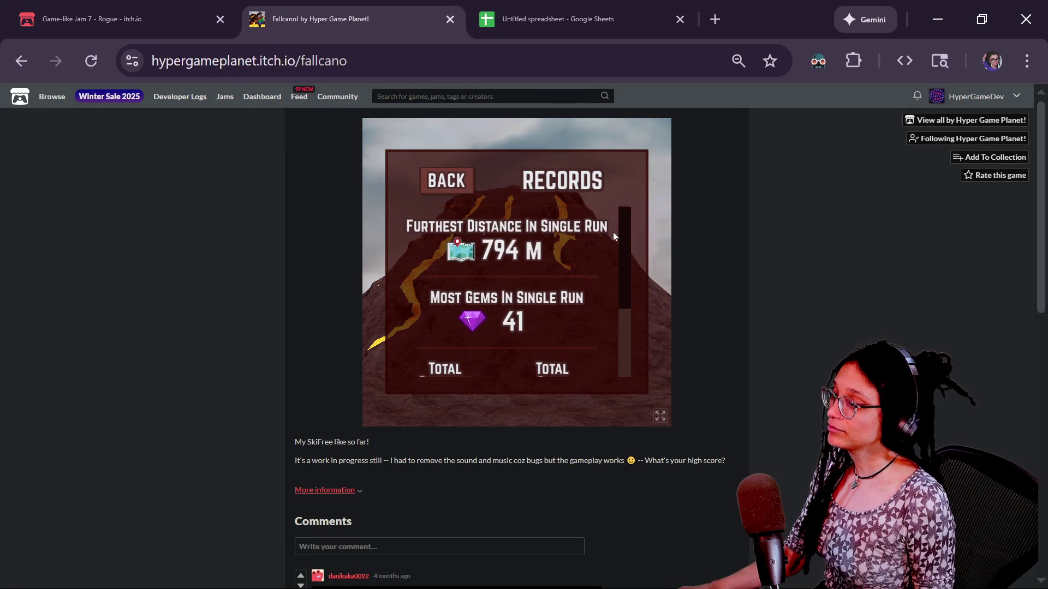
{"action": "scroll", "coordinate": [614, 229], "scroll_direction": "up", "scroll_amount": 1}
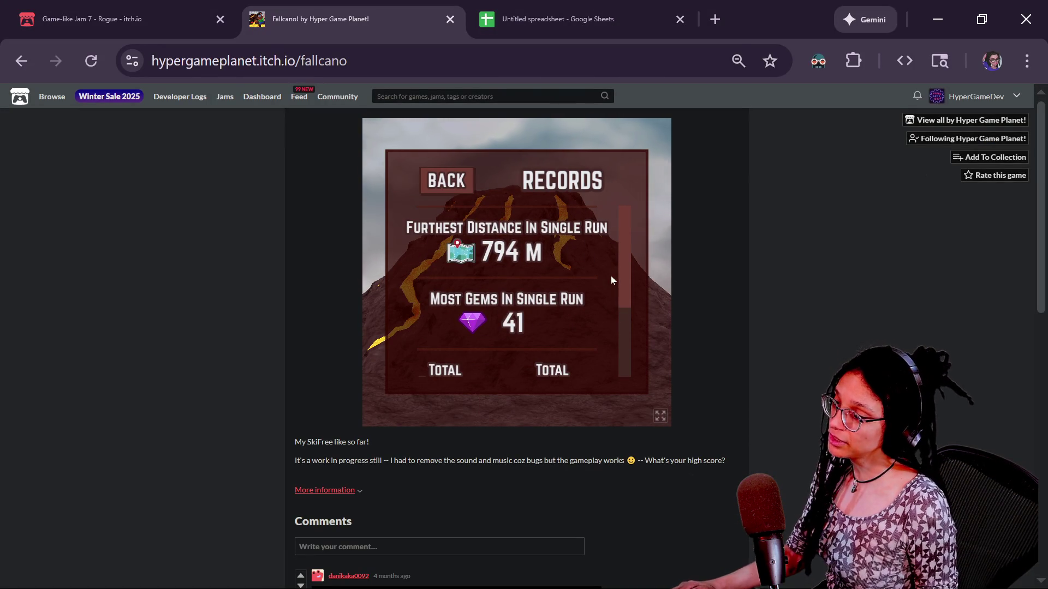
{"action": "mouse_move", "coordinate": [622, 277]}
{"action": "left_mouse_down"}
{"action": "mouse_move", "coordinate": [629, 313]}
{"action": "mouse_move", "coordinate": [618, 234]}
{"action": "mouse_move", "coordinate": [622, 316]}
{"action": "left_mouse_up"}
{"action": "scroll", "coordinate": [590, 243], "scroll_direction": "up", "scroll_amount": 2}
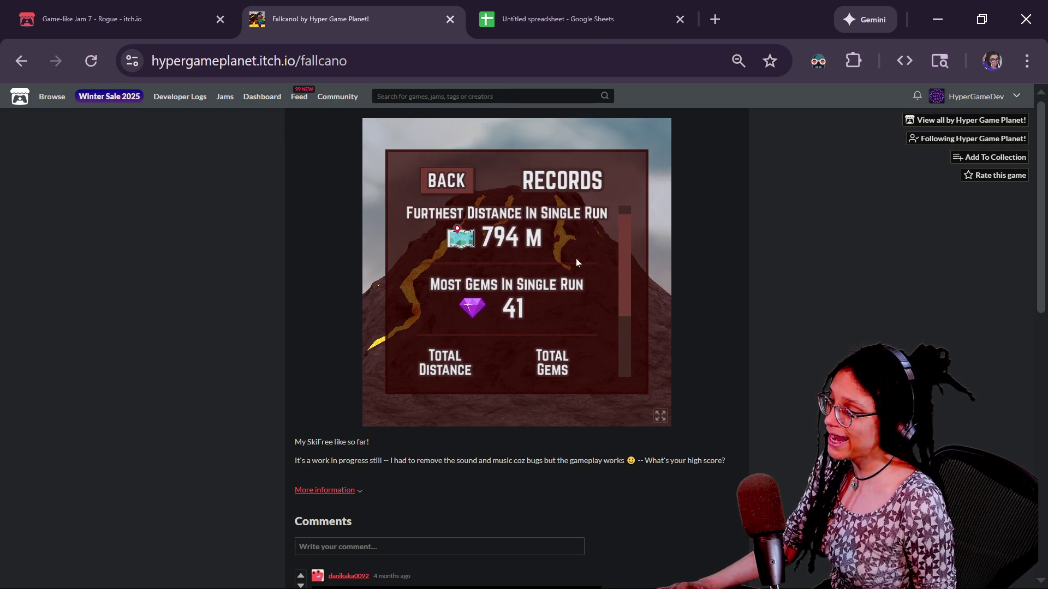
{"action": "mouse_move", "coordinate": [625, 305]}
{"action": "left_mouse_down"}
{"action": "mouse_move", "coordinate": [630, 339]}
{"action": "mouse_move", "coordinate": [424, 345]}
{"action": "left_mouse_up"}
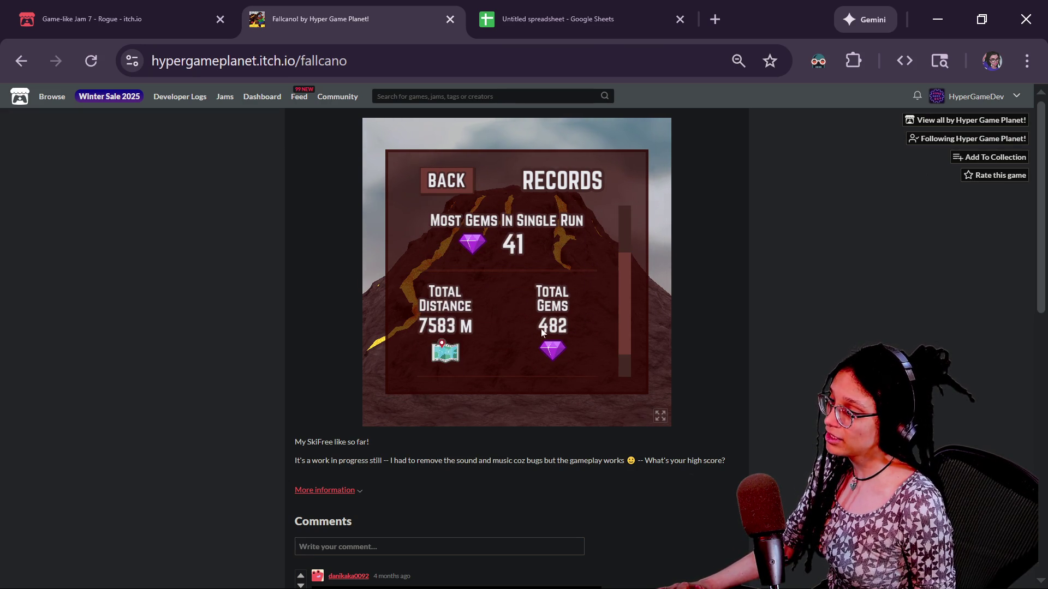
{"action": "scroll", "coordinate": [600, 337], "scroll_direction": "down", "scroll_amount": 1}
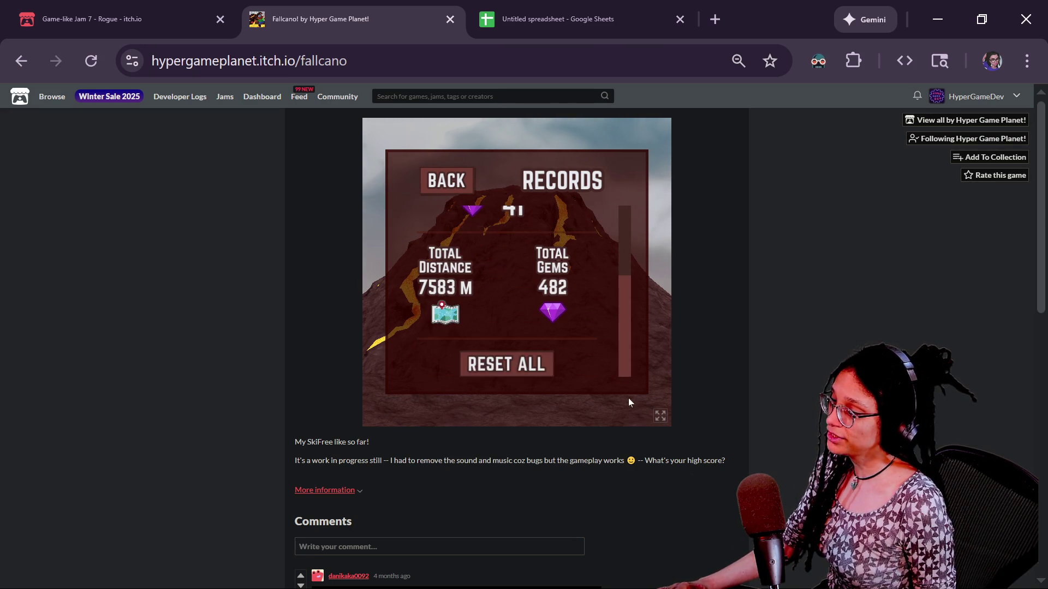
{"action": "left_click_drag", "start_coordinate": [623, 309], "coordinate": [614, 235]}
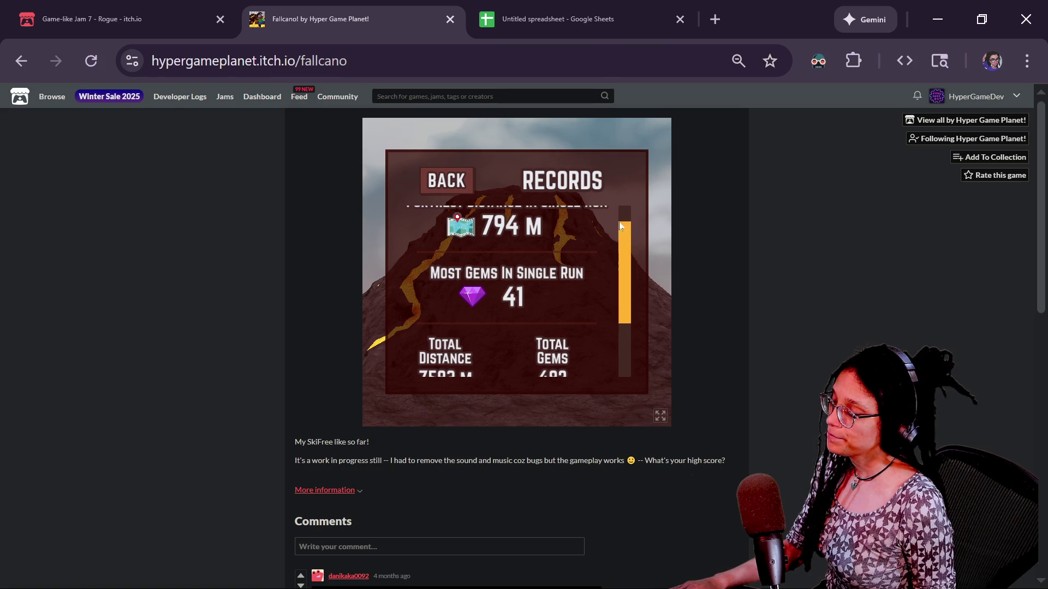
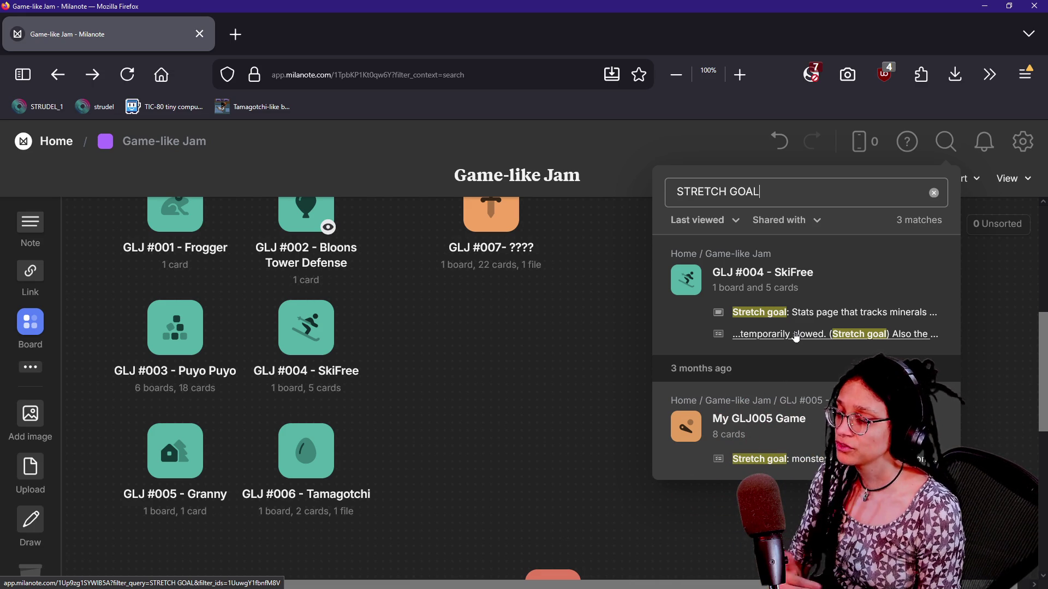
Step: Dismiss the 'STRETCH GOAL' search results in Milanote and switch to the itch.io window
{"action": "left_click", "coordinate": [540, 407]}
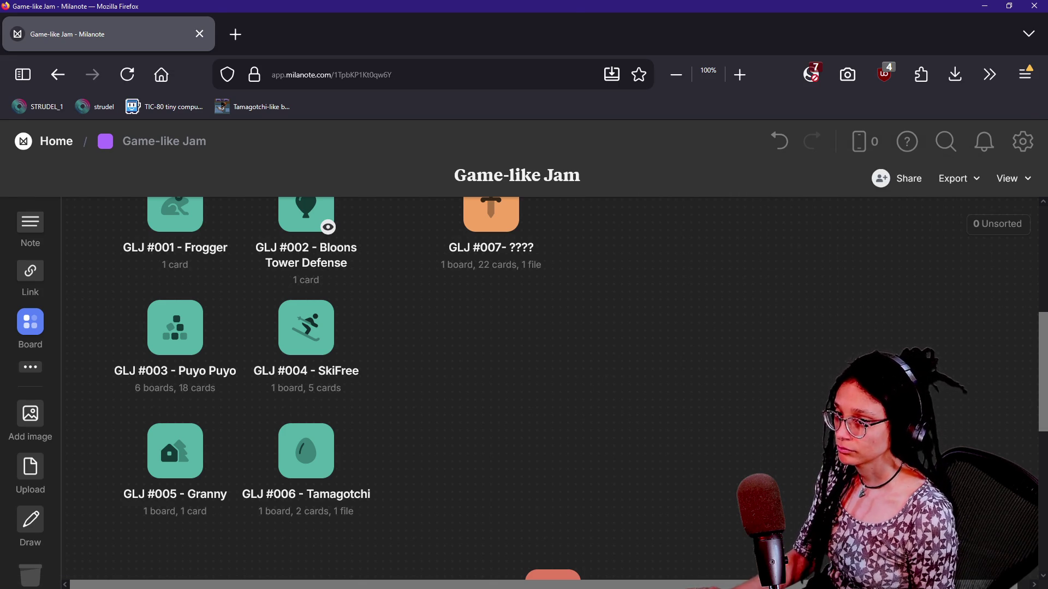
{"action": "key", "text": "alt+Tab"}
{"action": "key", "text": "alt+Tab"}
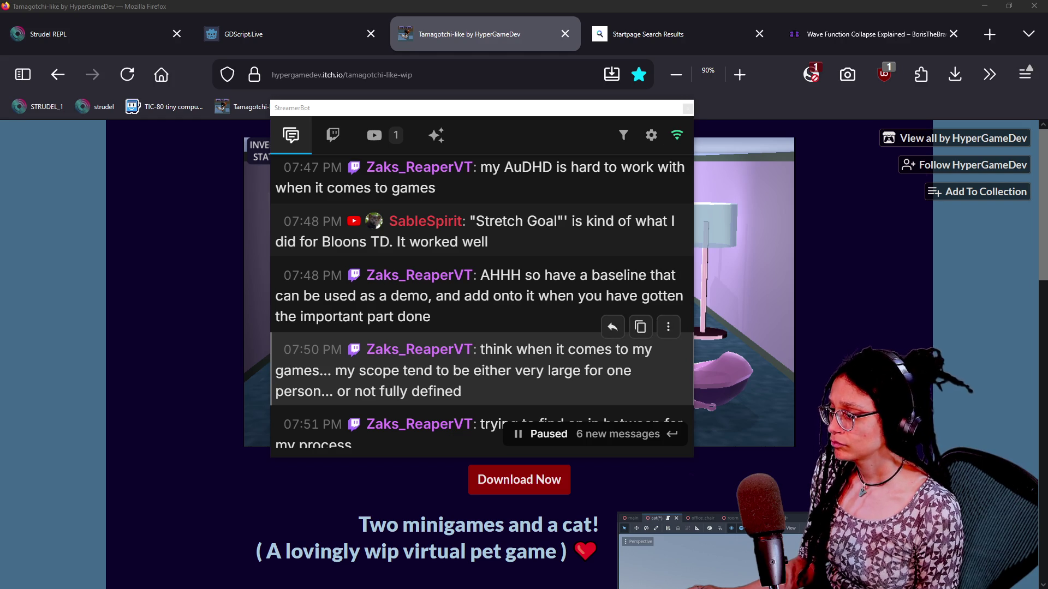
{"action": "scroll", "coordinate": [524, 392], "scroll_direction": "down", "scroll_amount": 5}
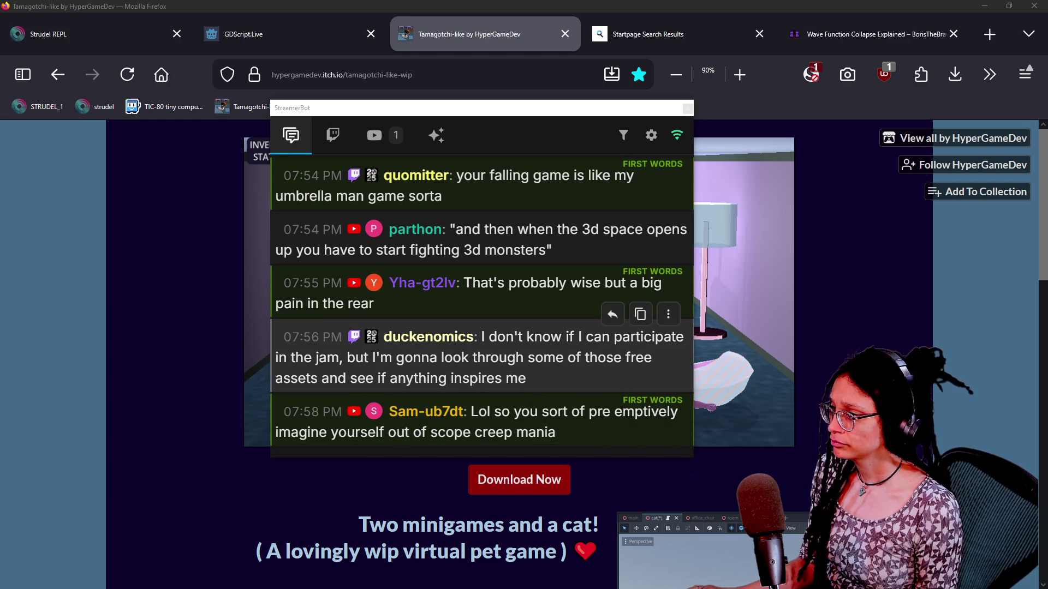
{"action": "scroll", "coordinate": [562, 393], "scroll_direction": "up", "scroll_amount": 1}
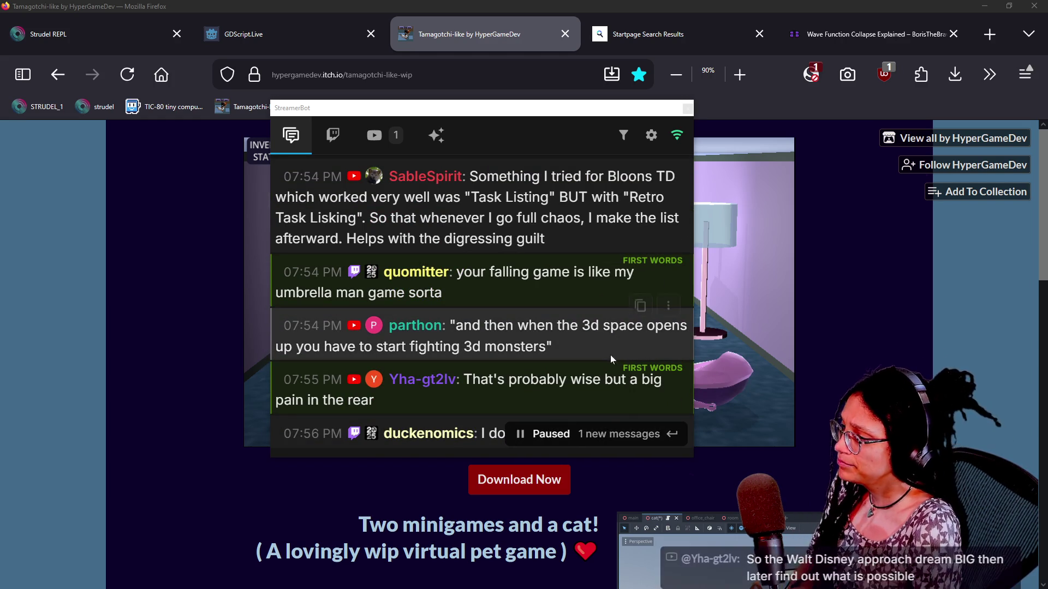
{"action": "scroll", "coordinate": [632, 341], "scroll_direction": "up", "scroll_amount": 3}
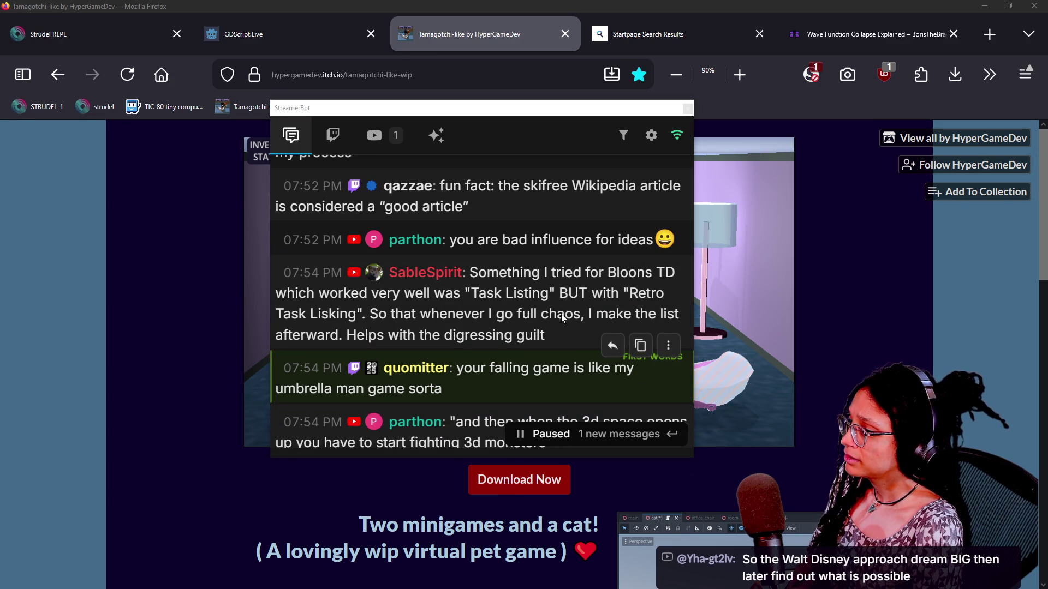
{"action": "scroll", "coordinate": [560, 315], "scroll_direction": "up", "scroll_amount": 3}
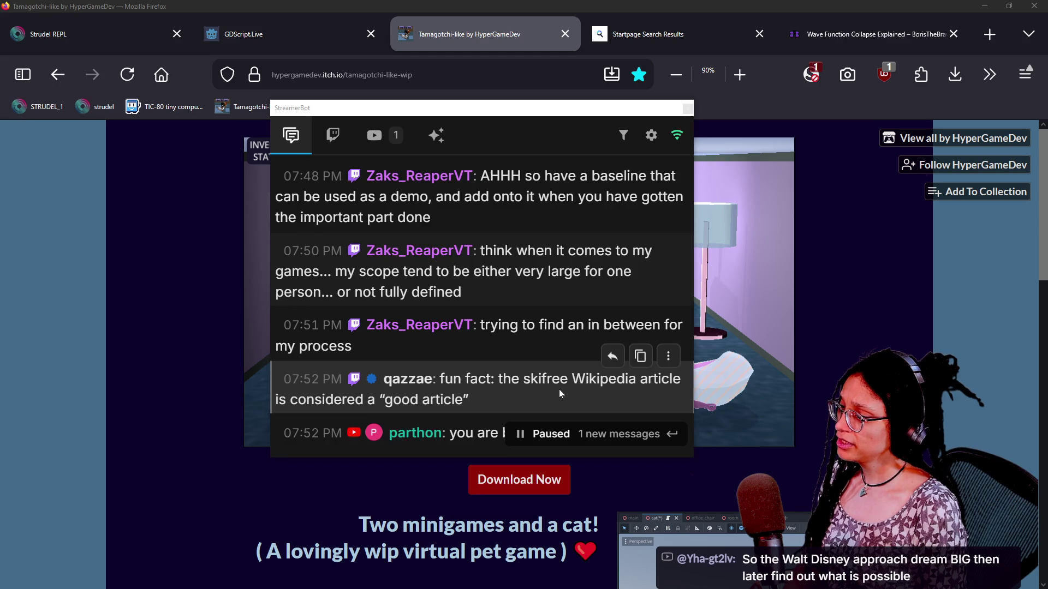
{"action": "scroll", "coordinate": [559, 388], "scroll_direction": "down", "scroll_amount": 2}
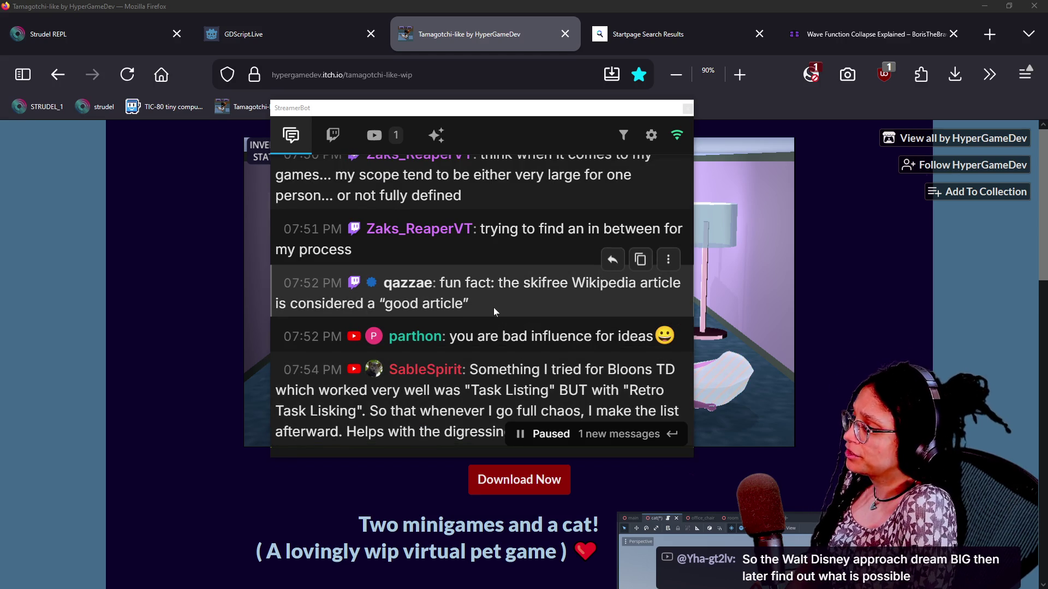
{"action": "left_click_drag", "start_coordinate": [494, 309], "coordinate": [496, 283]}
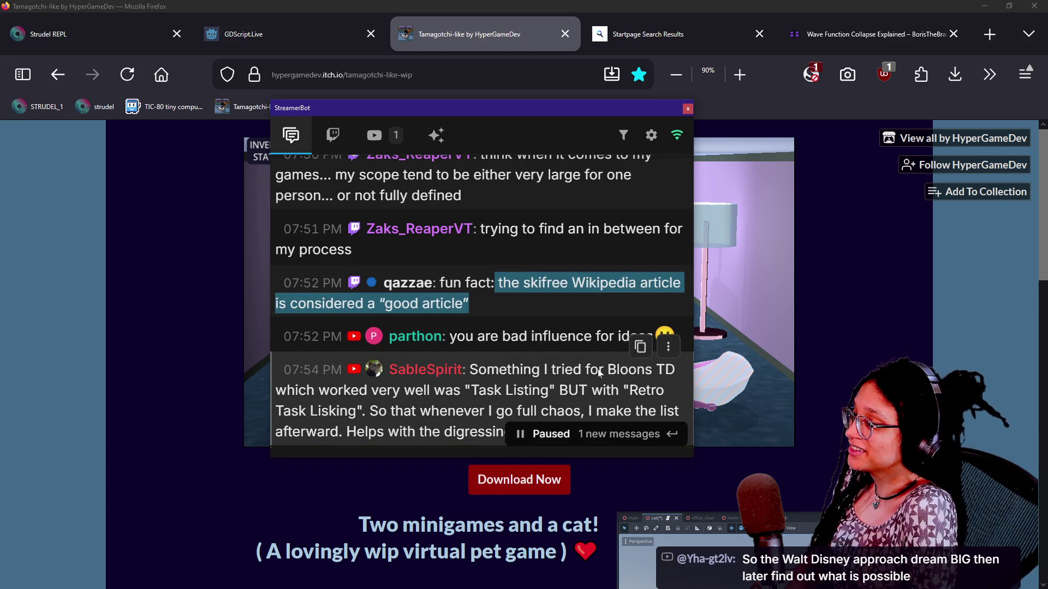
{"action": "double_click", "coordinate": [462, 336]}
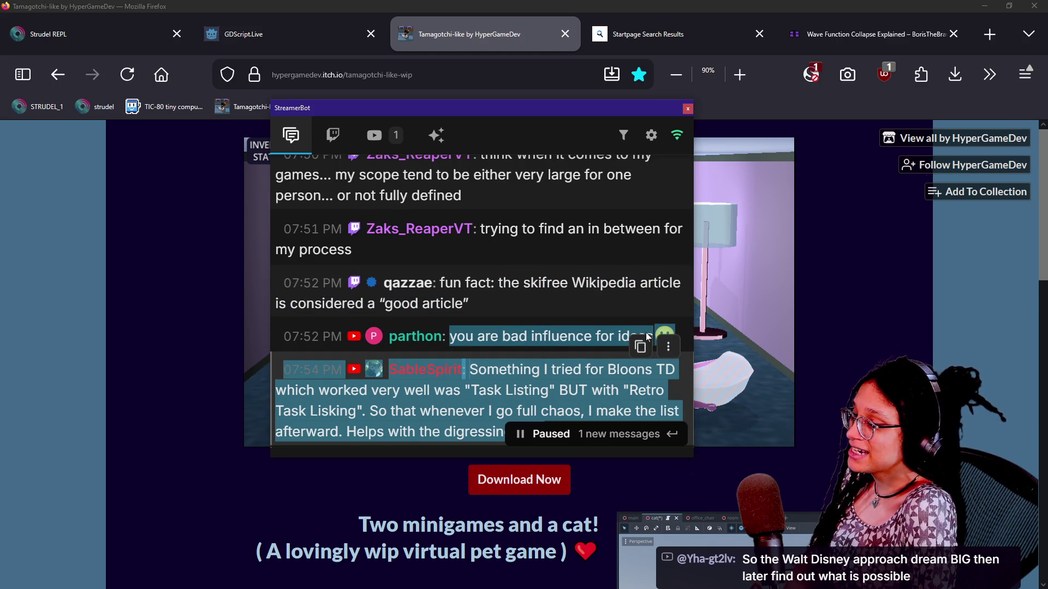
{"action": "left_click", "coordinate": [515, 299]}
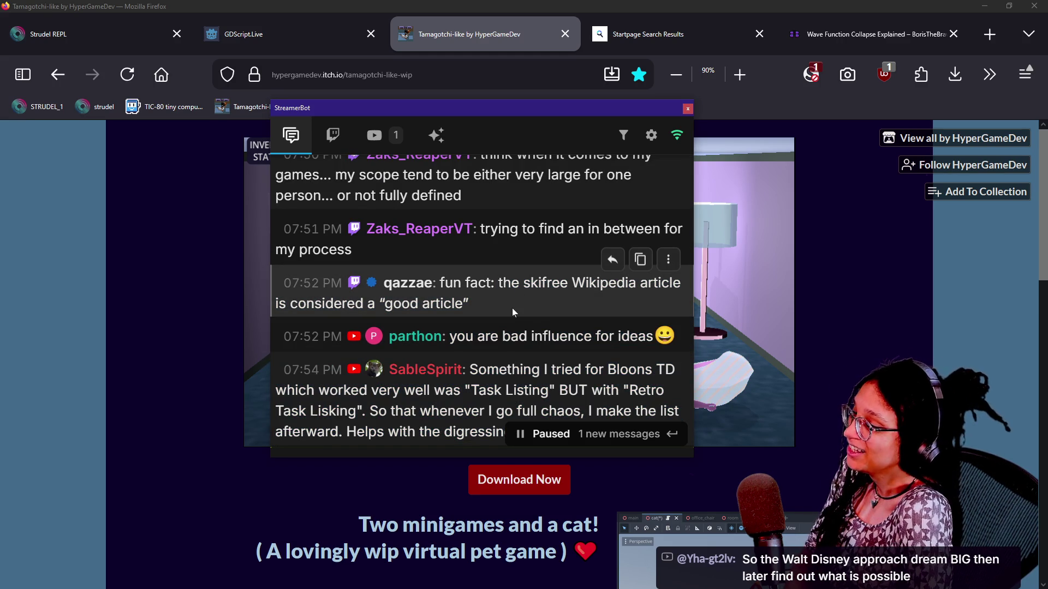
{"action": "scroll", "coordinate": [605, 398], "scroll_direction": "down", "scroll_amount": 2}
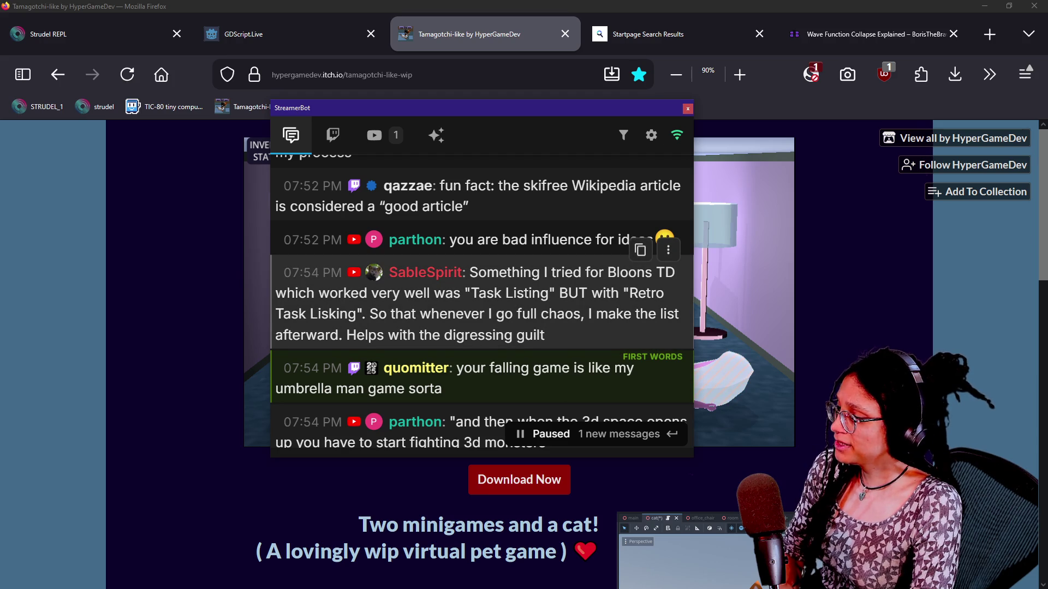
{"action": "scroll", "coordinate": [527, 330], "scroll_direction": "down", "scroll_amount": 5}
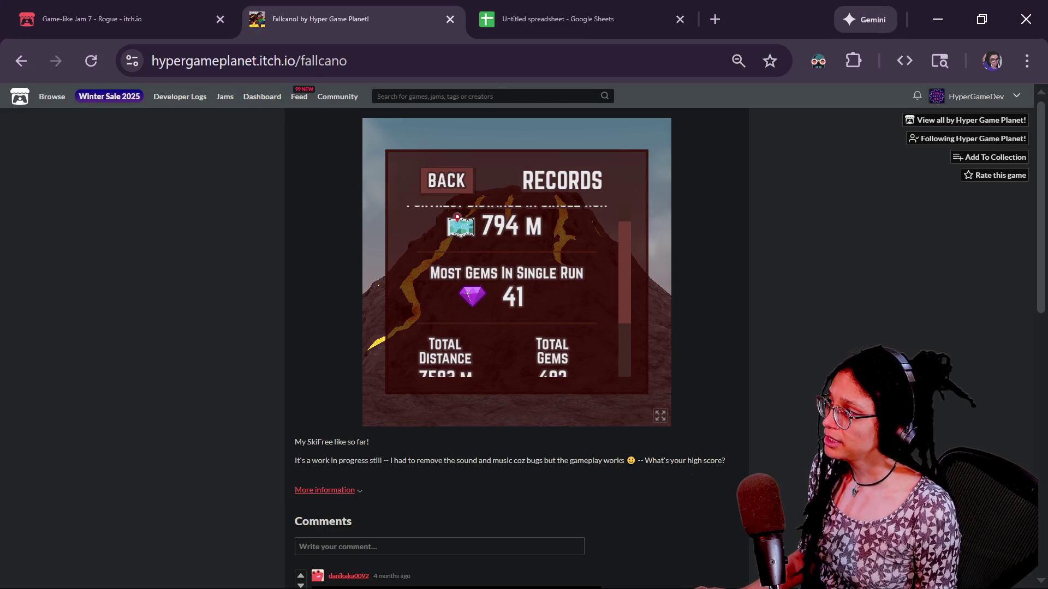
Step: Open the Game-like Jam 7 Rogue page and read through its rules and free Craftpix assets
{"action": "left_click", "coordinate": [139, 11]}
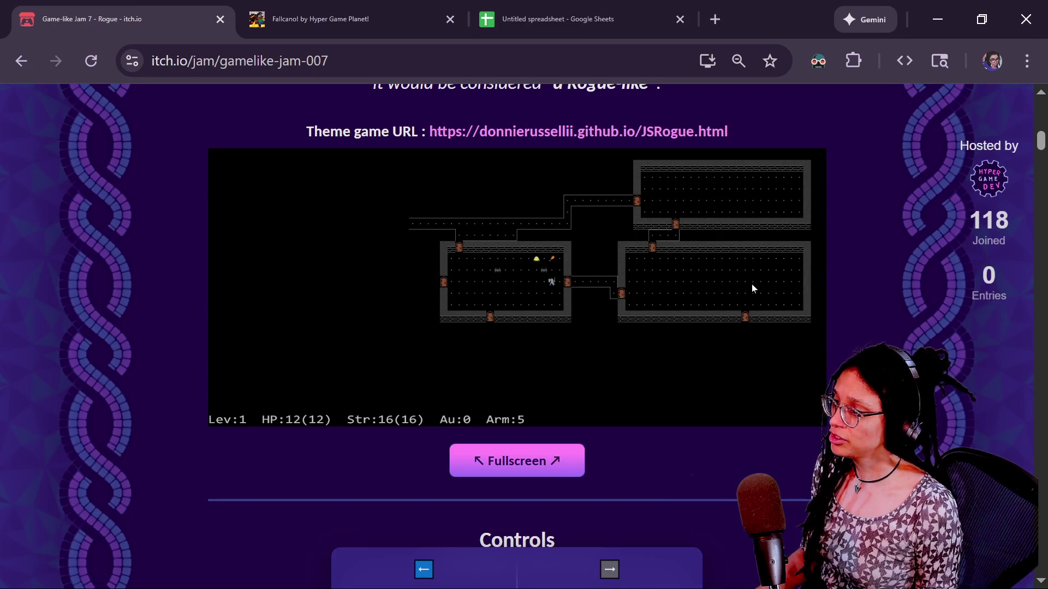
{"action": "scroll", "coordinate": [516, 327], "scroll_direction": "up", "scroll_amount": 8}
{"action": "scroll", "coordinate": [517, 328], "scroll_direction": "down", "scroll_amount": 15}
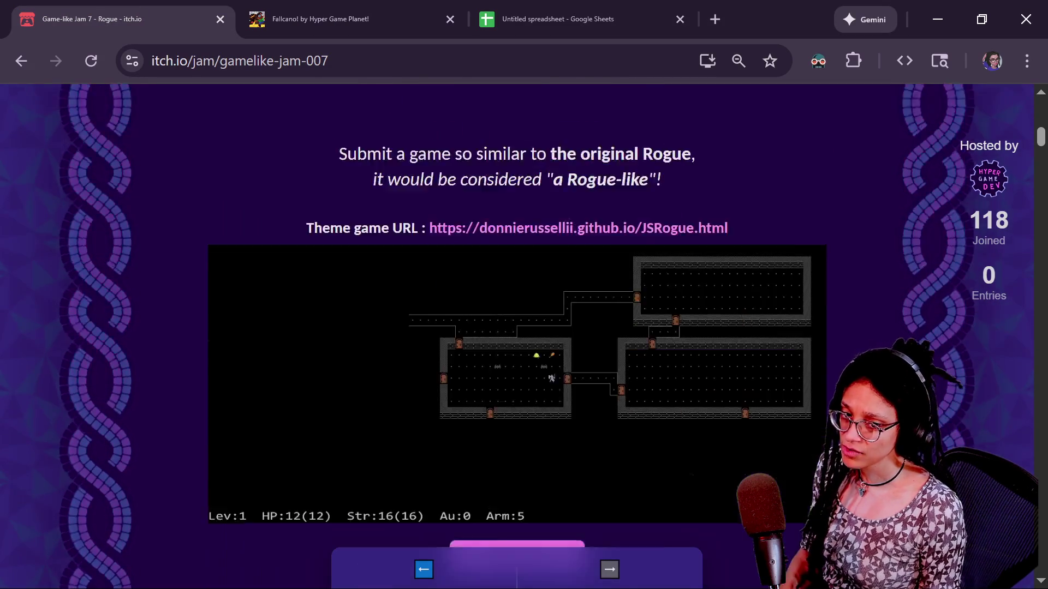
{"action": "scroll", "coordinate": [517, 328], "scroll_direction": "down", "scroll_amount": 10}
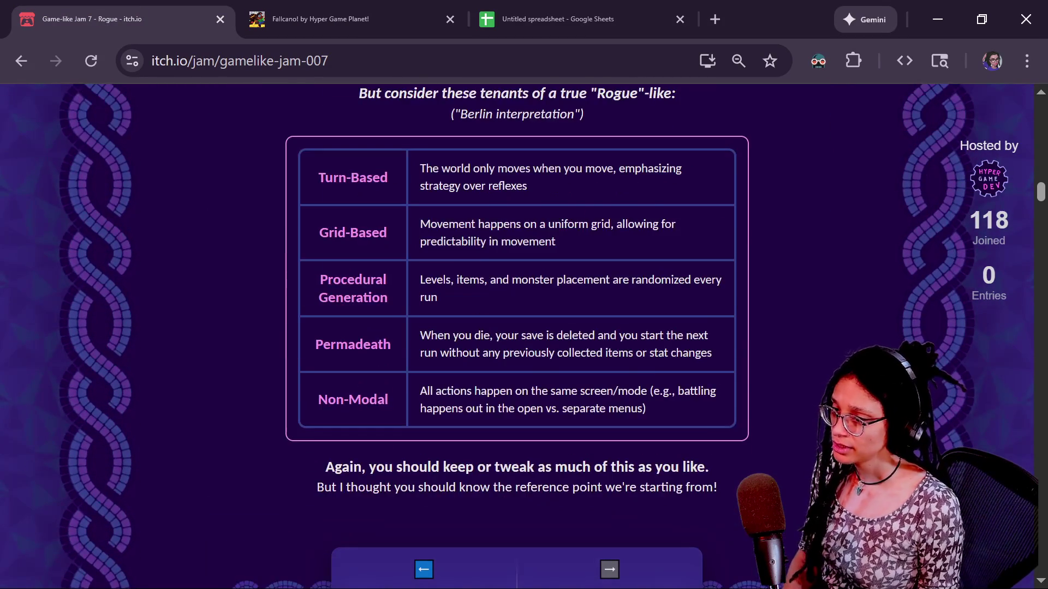
{"action": "scroll", "coordinate": [517, 328], "scroll_direction": "down", "scroll_amount": 10}
{"action": "scroll", "coordinate": [517, 327], "scroll_direction": "down", "scroll_amount": 15}
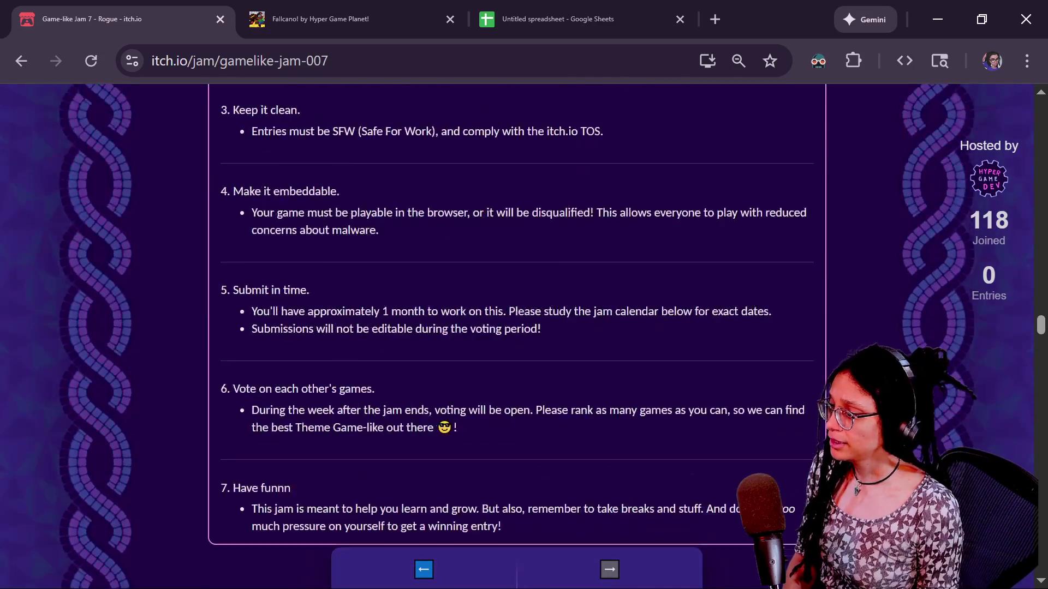
{"action": "scroll", "coordinate": [517, 327], "scroll_direction": "down", "scroll_amount": 5}
{"action": "scroll", "coordinate": [517, 328], "scroll_direction": "up", "scroll_amount": 3}
{"action": "scroll", "coordinate": [517, 327], "scroll_direction": "down", "scroll_amount": 3}
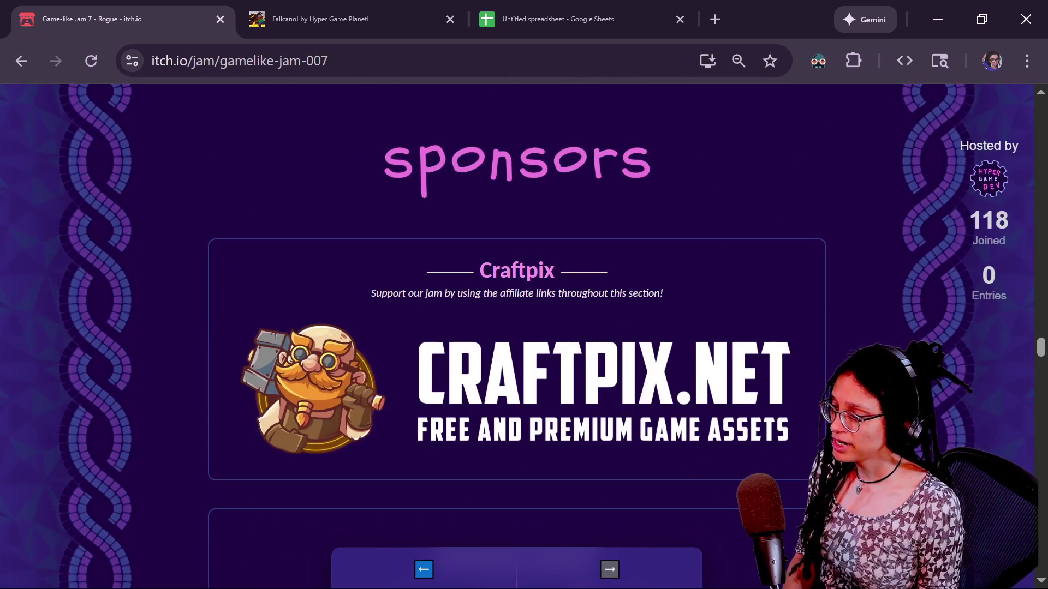
{"action": "scroll", "coordinate": [516, 328], "scroll_direction": "down", "scroll_amount": 2}
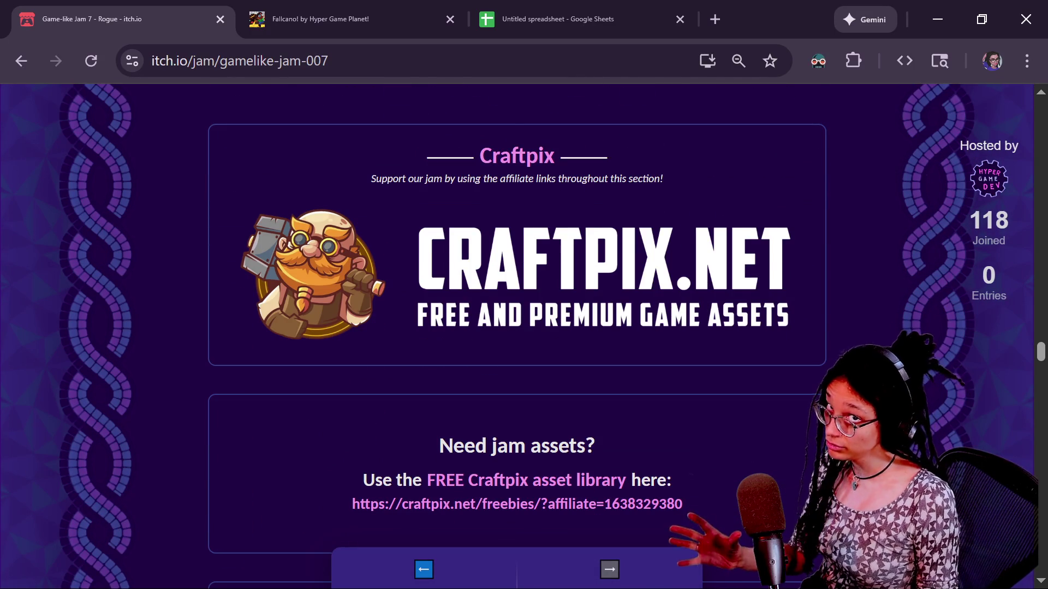
{"action": "scroll", "coordinate": [517, 327], "scroll_direction": "down", "scroll_amount": 3}
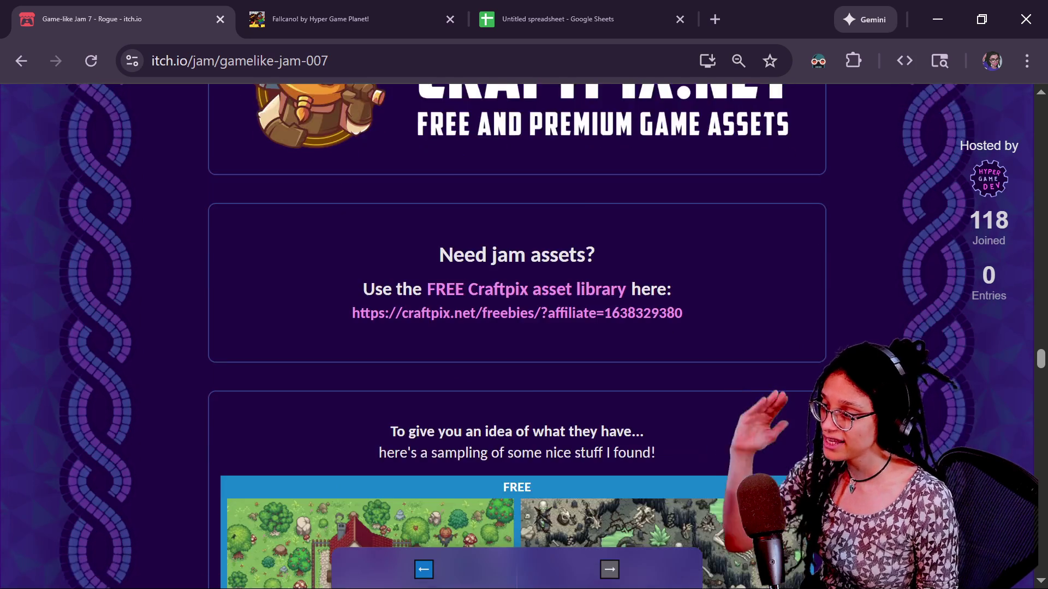
{"action": "scroll", "coordinate": [528, 298], "scroll_direction": "down", "scroll_amount": 5}
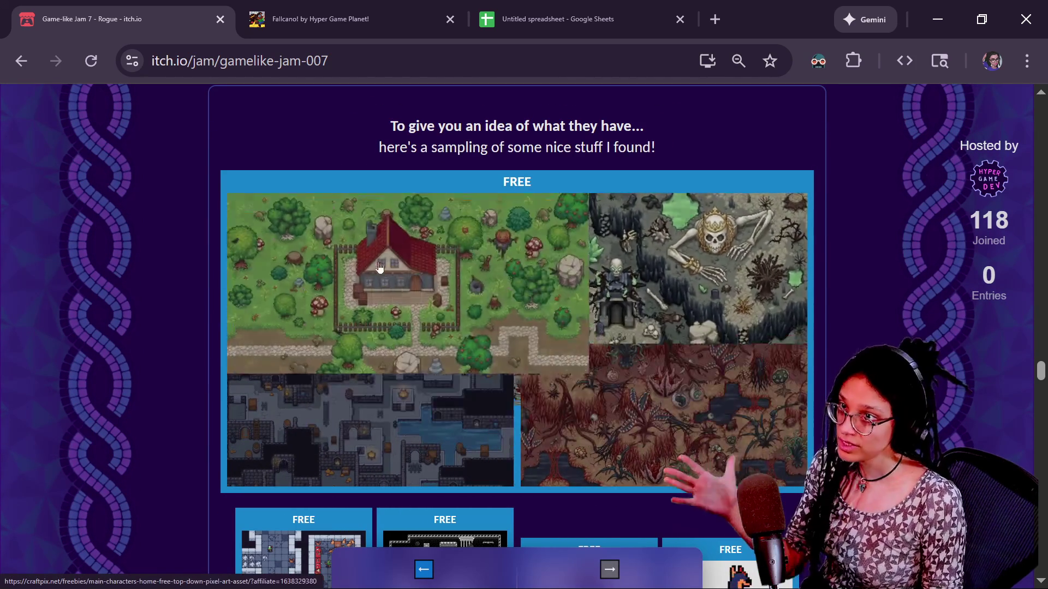
{"action": "scroll", "coordinate": [517, 327], "scroll_direction": "down", "scroll_amount": 2}
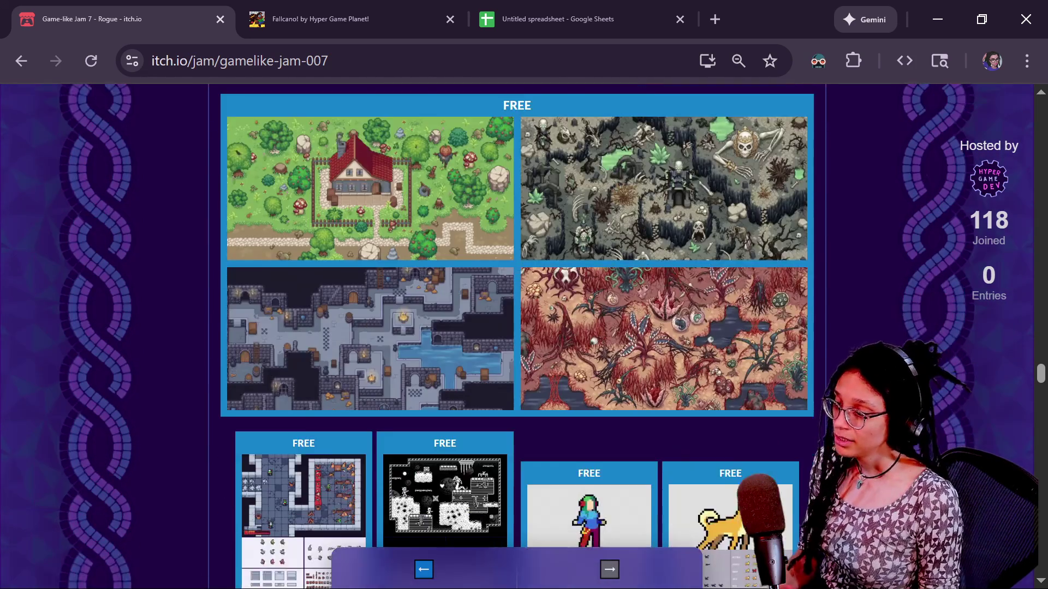
{"action": "scroll", "coordinate": [442, 355], "scroll_direction": "down", "scroll_amount": 6}
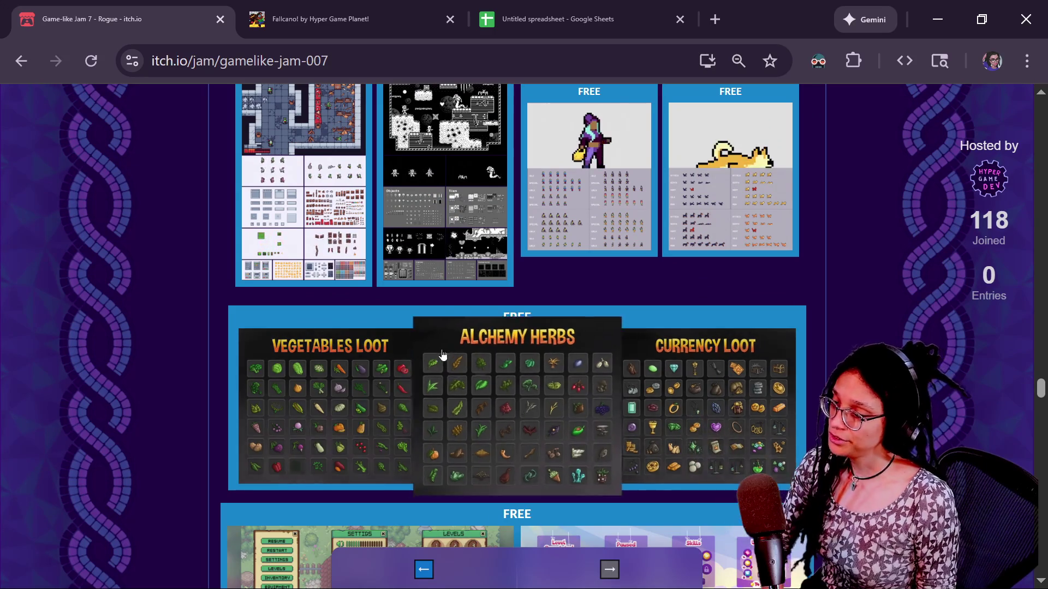
{"action": "scroll", "coordinate": [559, 448], "scroll_direction": "down", "scroll_amount": 4}
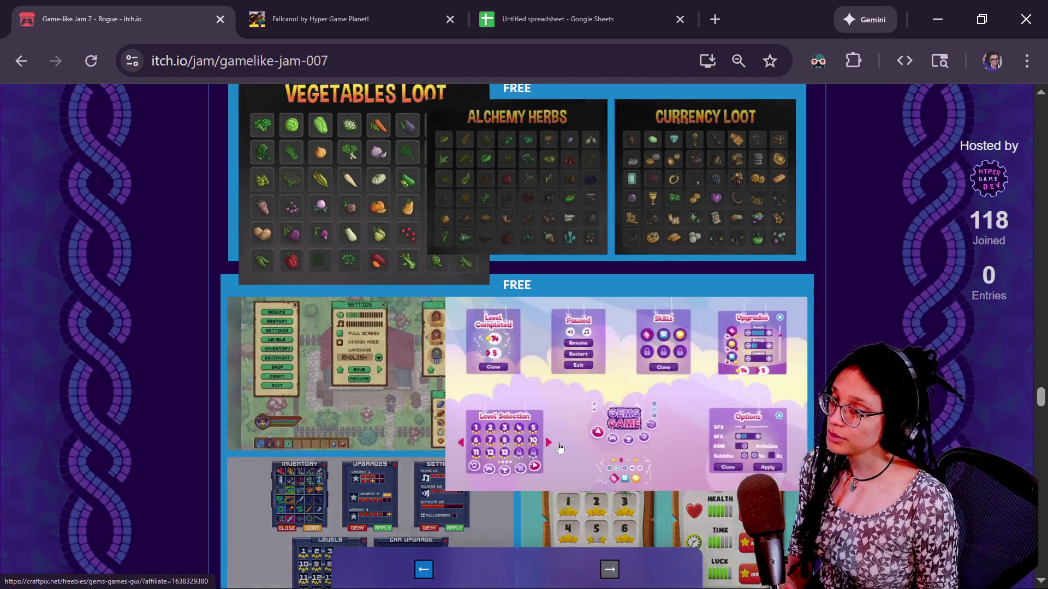
{"action": "scroll", "coordinate": [559, 448], "scroll_direction": "up", "scroll_amount": 12}
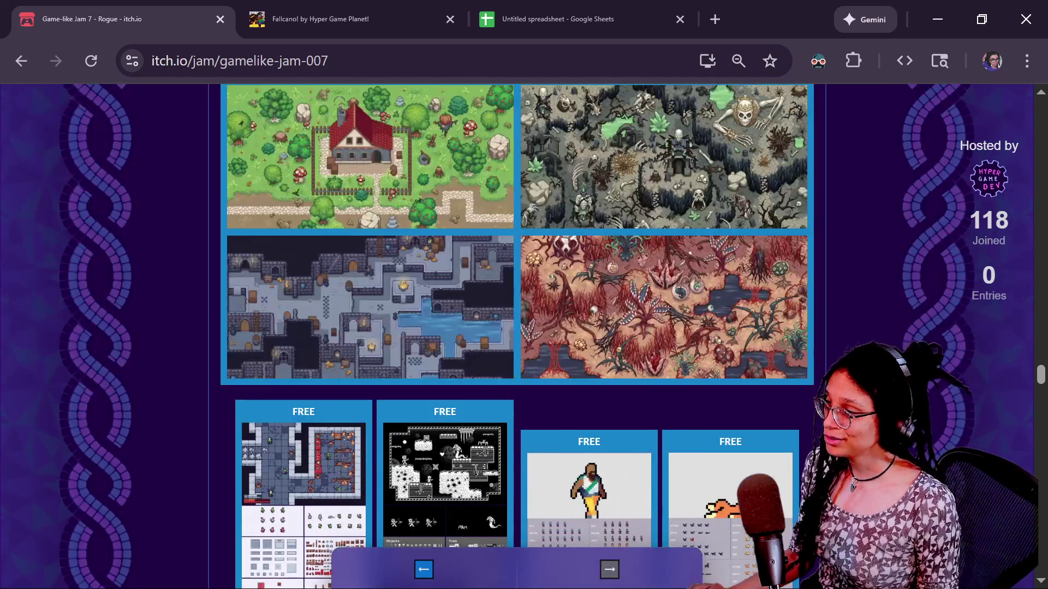
Step: Move the StreamerBot chat window aside and return to line 6 of manage_levels.gd in Godot
{"action": "key", "text": "alt+Tab"}
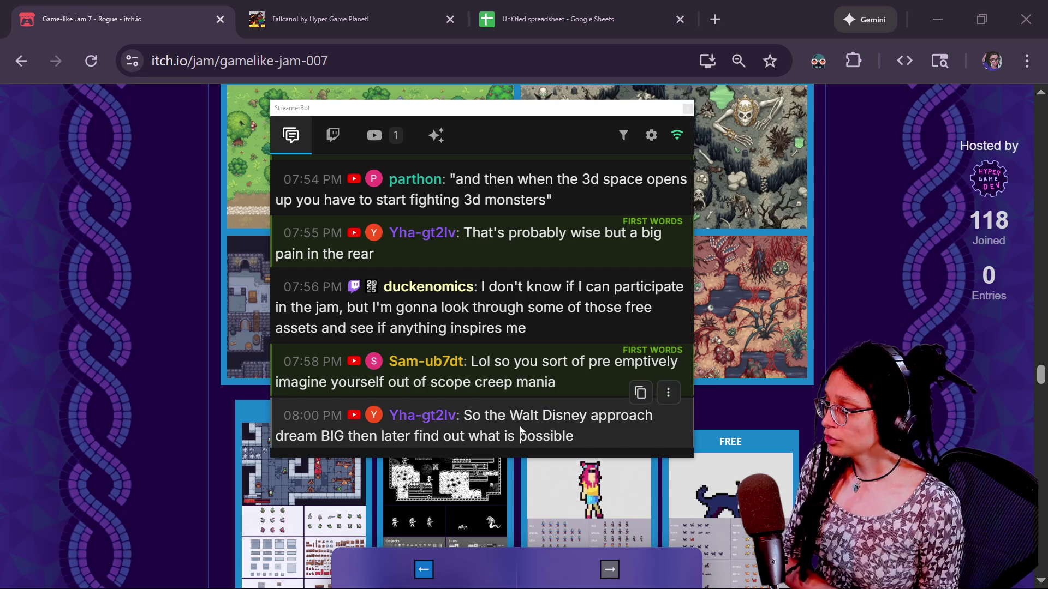
{"action": "mouse_move", "coordinate": [599, 437]}
{"action": "left_mouse_down"}
{"action": "mouse_move", "coordinate": [444, 398]}
{"action": "mouse_move", "coordinate": [470, 416]}
{"action": "left_mouse_up"}
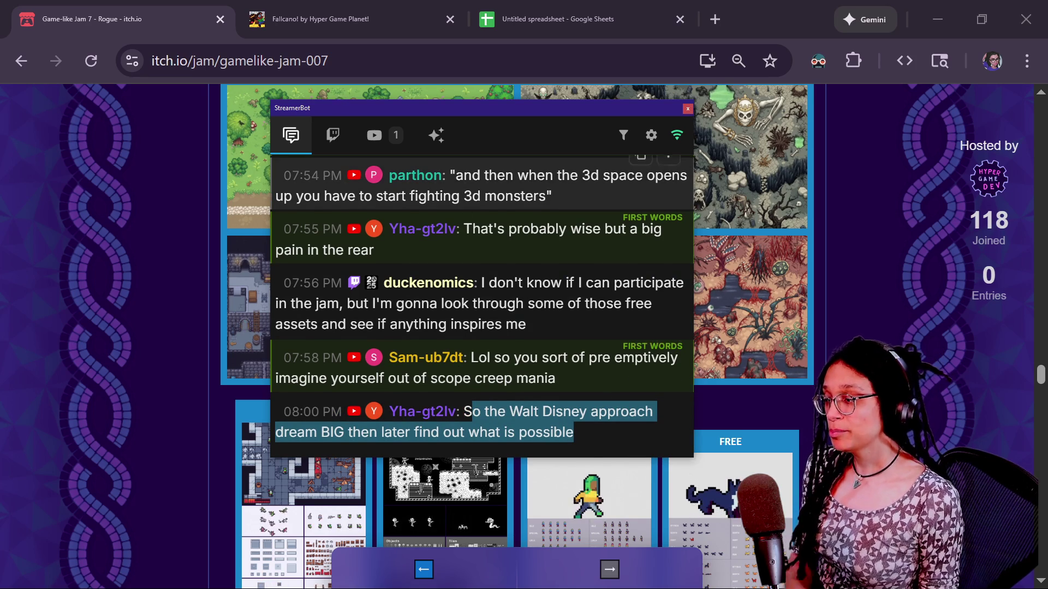
{"action": "mouse_move", "coordinate": [419, 111]}
{"action": "left_mouse_down"}
{"action": "mouse_move", "coordinate": [780, 145]}
{"action": "mouse_move", "coordinate": [1047, 147]}
{"action": "left_mouse_up"}
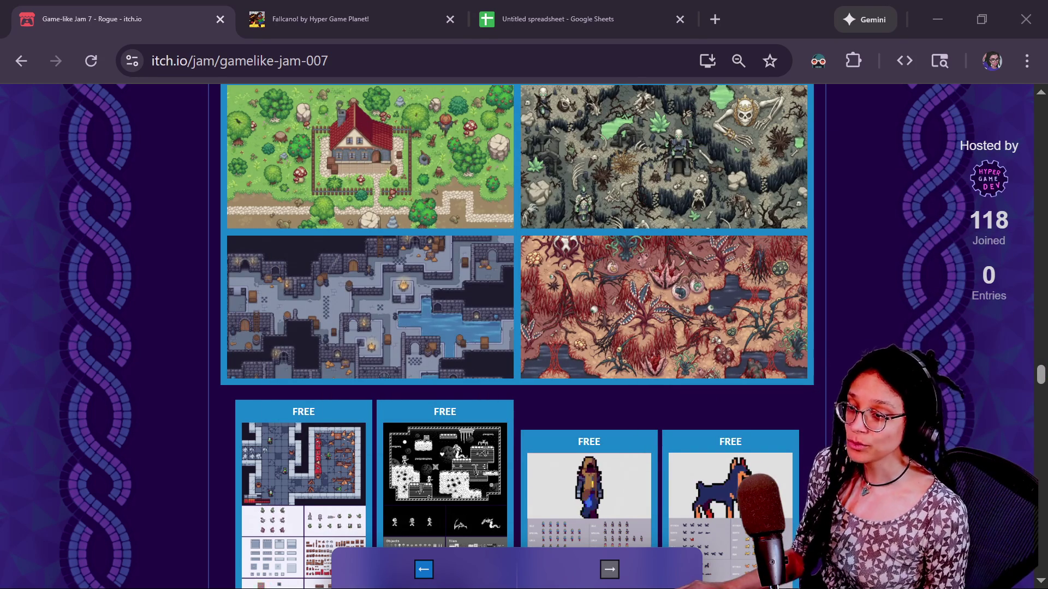
{"action": "key", "text": "alt+Tab"}
{"action": "key", "text": "Up"}
{"action": "key", "text": "Up"}
{"action": "key", "text": "Down"}
{"action": "key", "text": "Down"}
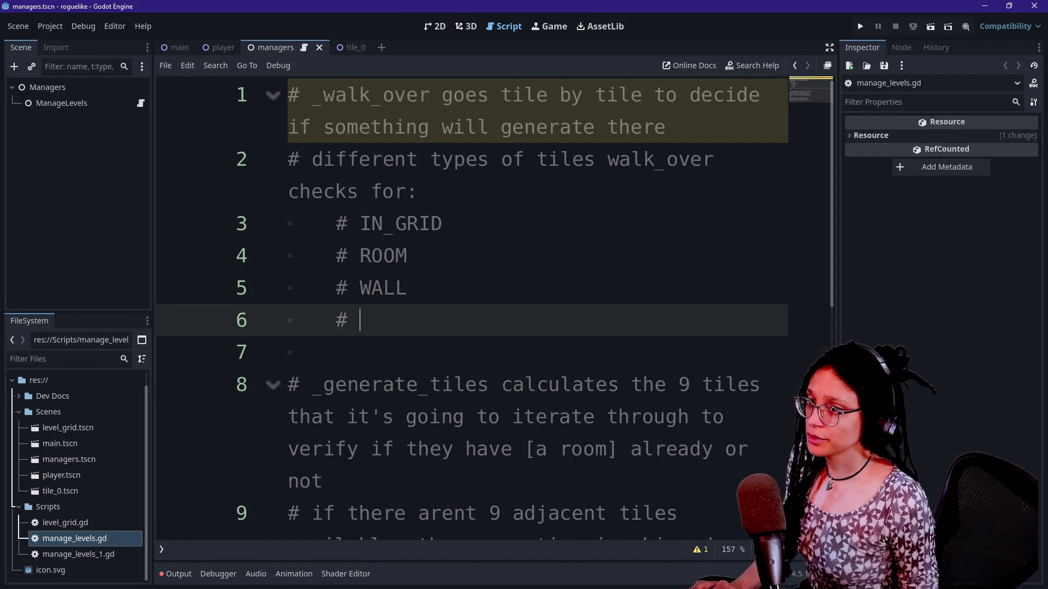
Step: In the Google Sheets map, paste A1's dark brown fill into cell B1
{"action": "key", "text": "alt+Tab"}
{"action": "left_click", "coordinate": [491, 19]}
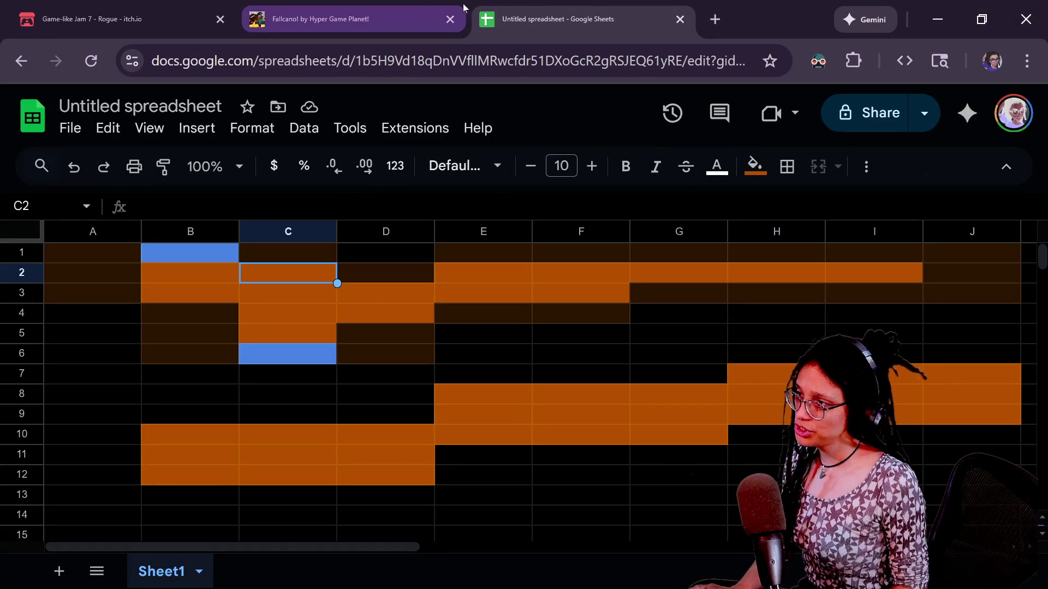
{"action": "left_click", "coordinate": [451, 20]}
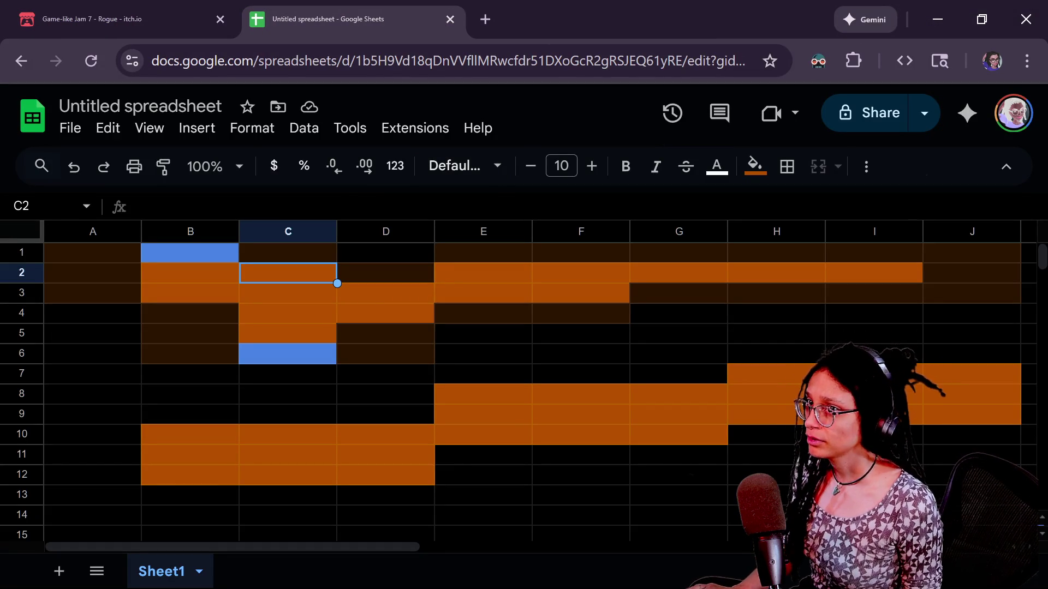
{"action": "left_click", "coordinate": [471, 362]}
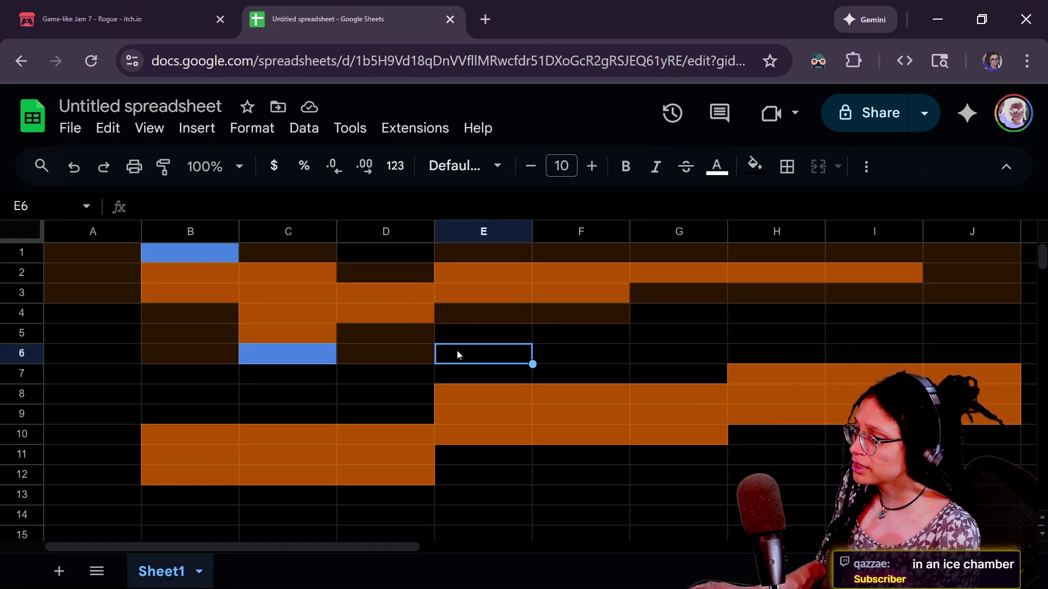
{"action": "left_click_drag", "start_coordinate": [202, 261], "coordinate": [438, 331]}
{"action": "left_click", "coordinate": [438, 331]}
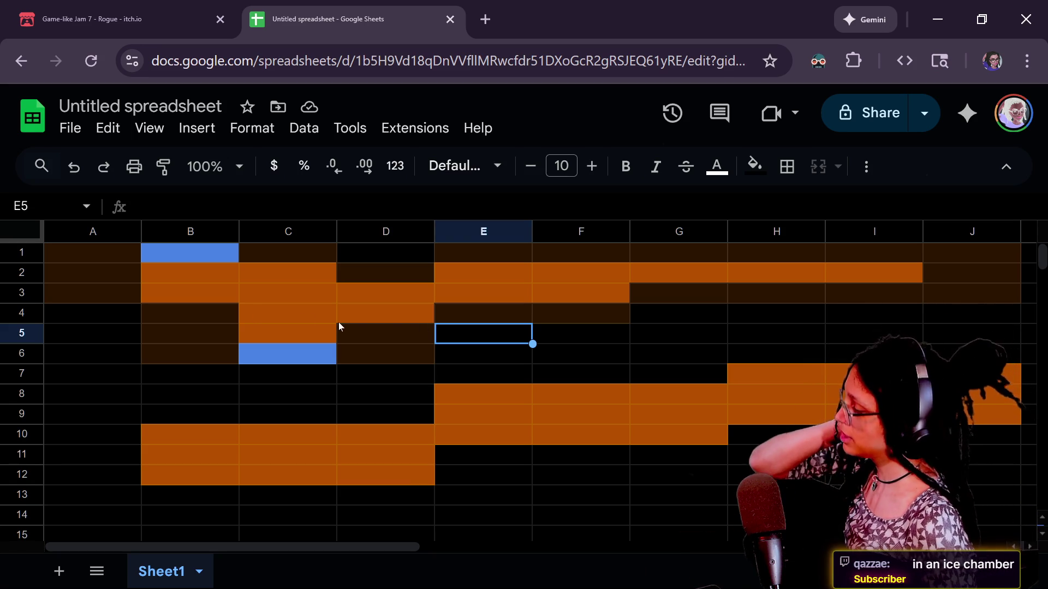
{"action": "left_click", "coordinate": [121, 281]}
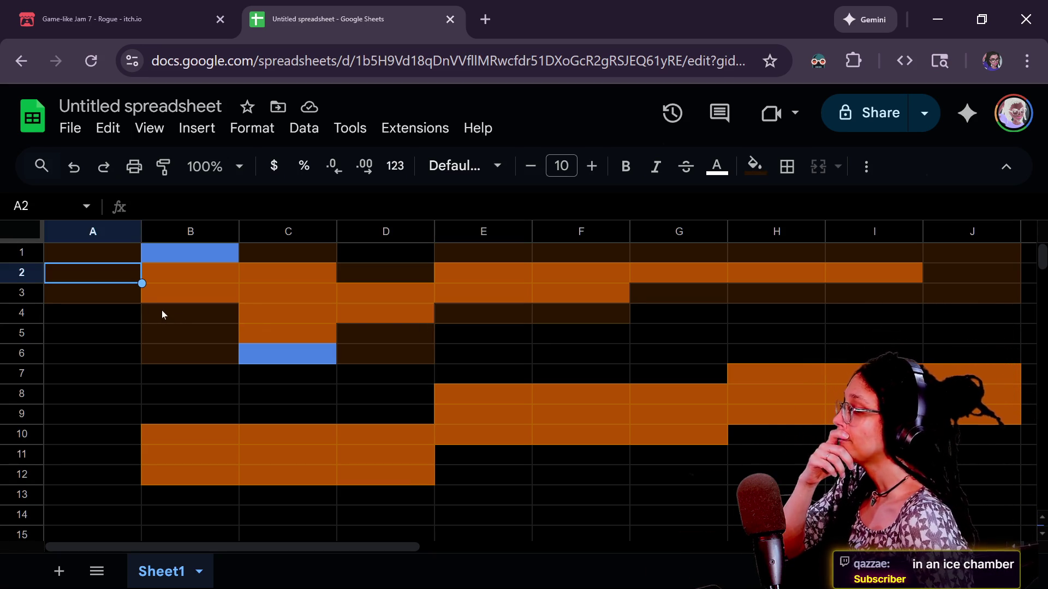
{"action": "left_click", "coordinate": [161, 314]}
{"action": "left_click", "coordinate": [132, 261]}
{"action": "left_click", "coordinate": [164, 254]}
{"action": "key", "text": "ctrl+v"}
Step: Check the map cells around B1 and C6, then paste the copied cell into B1 again
{"action": "left_click", "coordinate": [102, 261]}
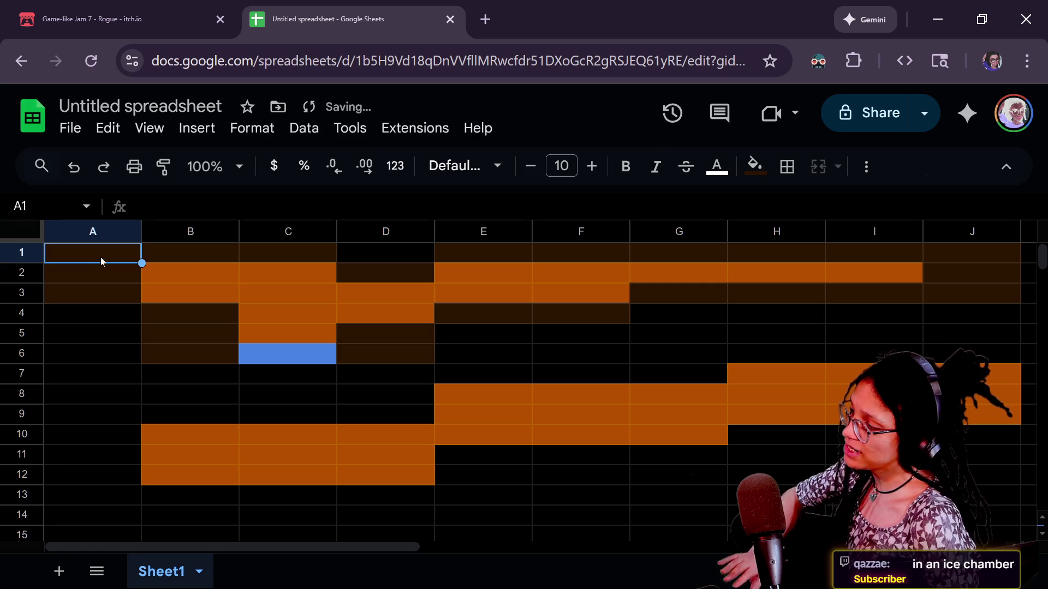
{"action": "left_click", "coordinate": [185, 255]}
{"action": "left_click", "coordinate": [201, 360]}
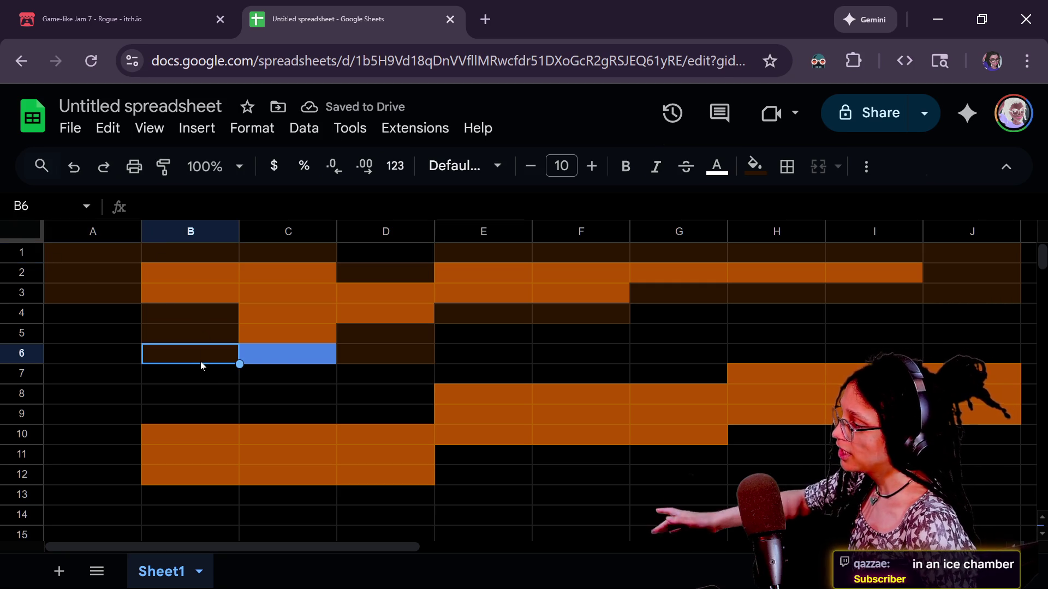
{"action": "left_click", "coordinate": [382, 354]}
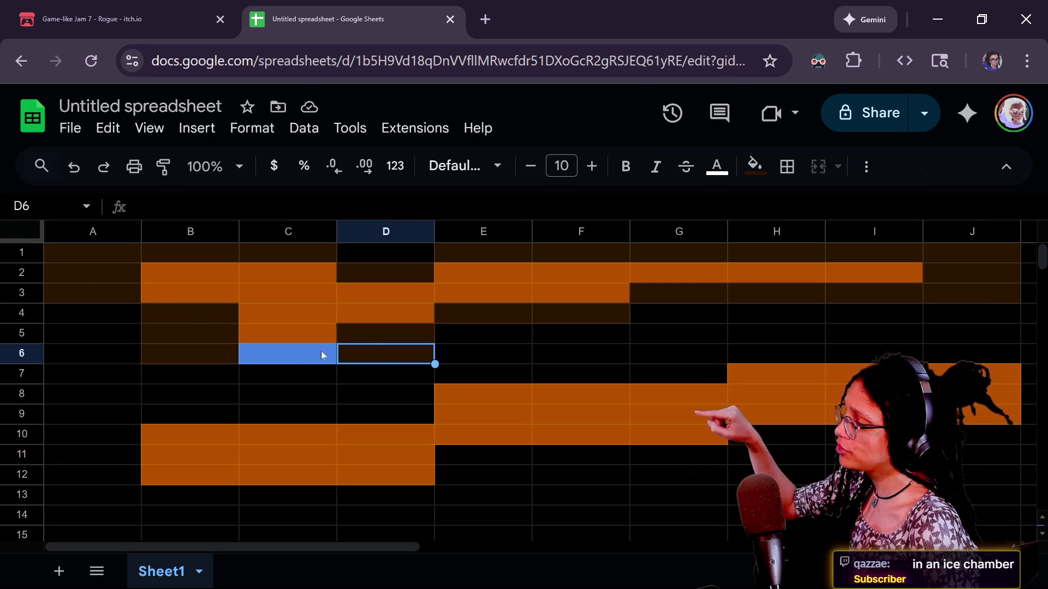
{"action": "left_click", "coordinate": [274, 339]}
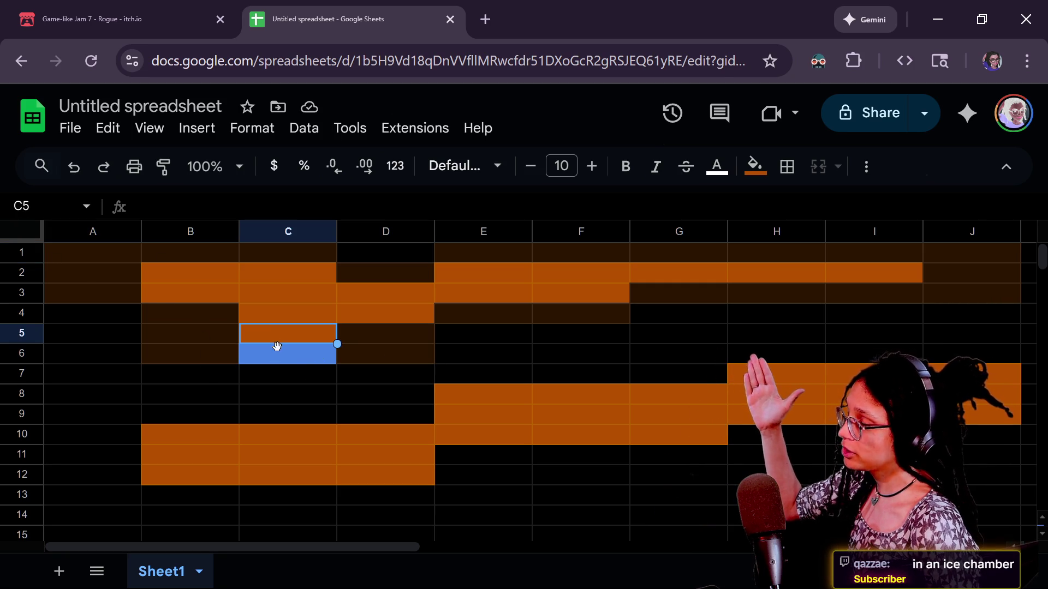
{"action": "left_click", "coordinate": [289, 376]}
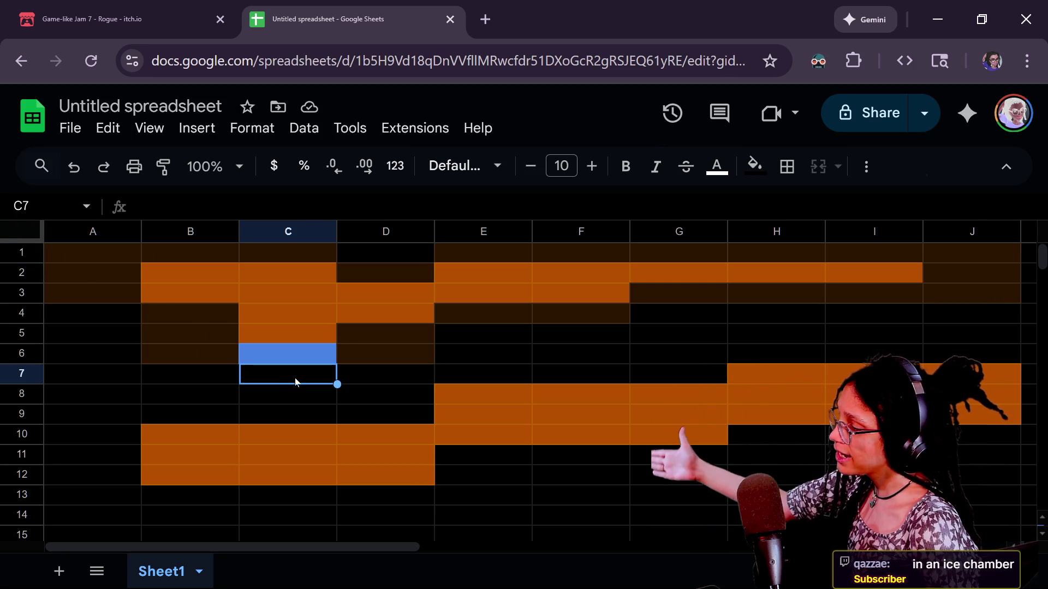
{"action": "left_click", "coordinate": [185, 260]}
{"action": "left_click", "coordinate": [130, 257]}
{"action": "left_click", "coordinate": [259, 253]}
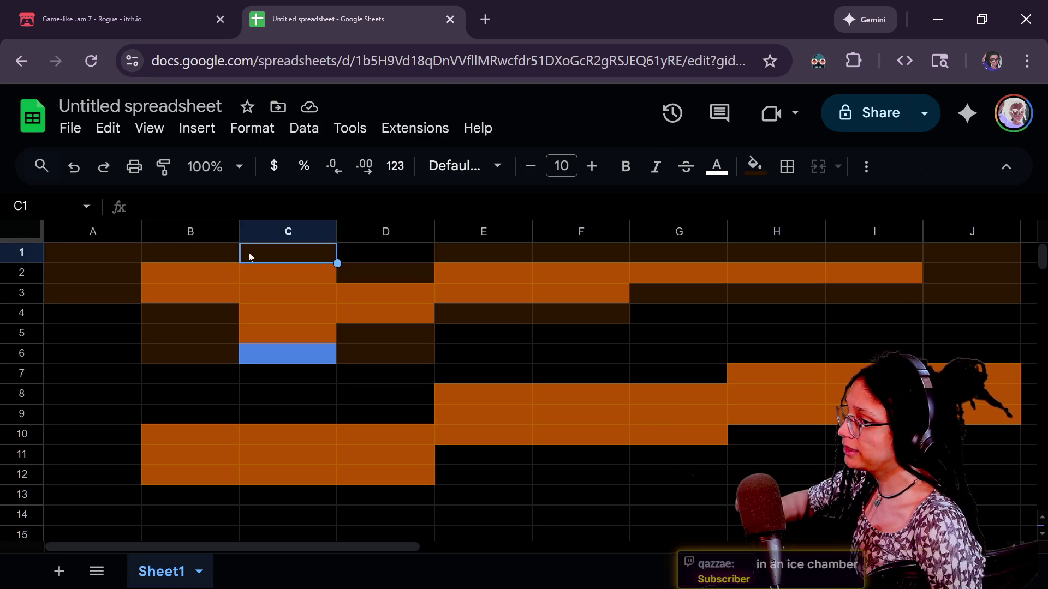
{"action": "left_click", "coordinate": [170, 257]}
{"action": "left_click", "coordinate": [111, 248]}
{"action": "left_click", "coordinate": [150, 252]}
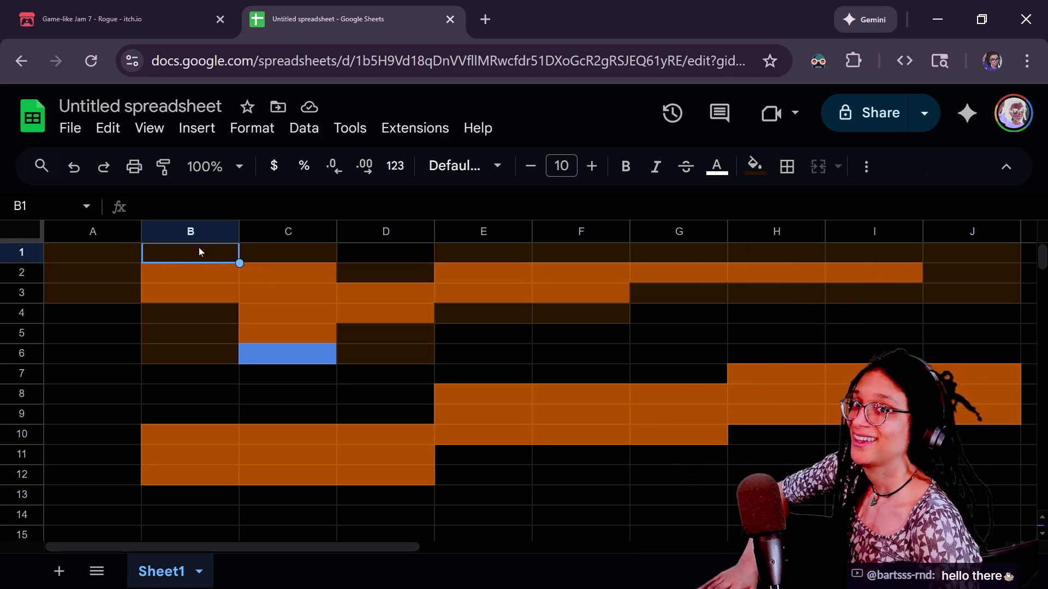
{"action": "key", "text": "ctrl+v"}
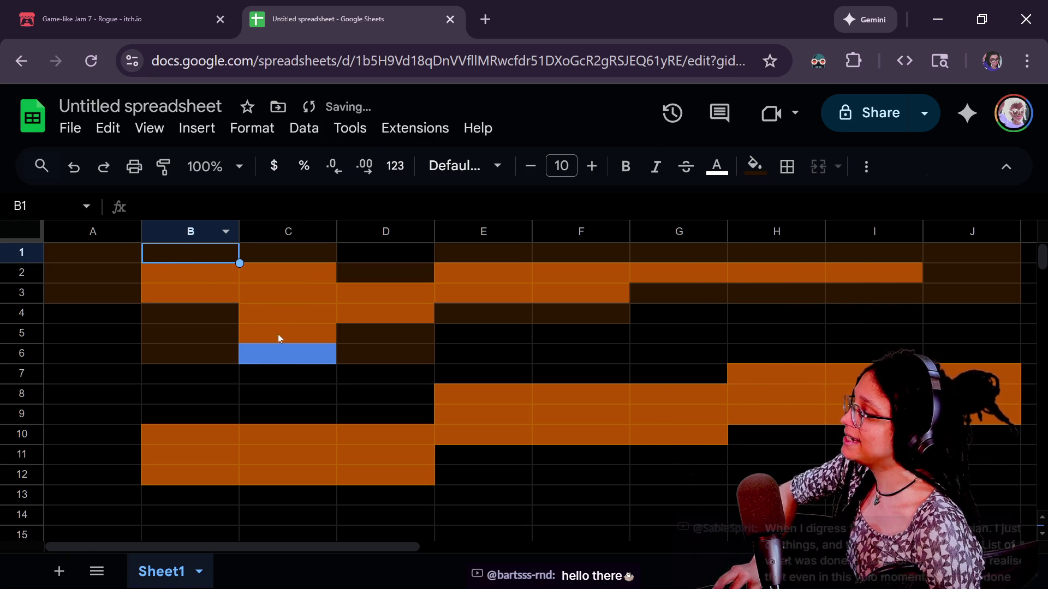
Step: Try C6's blue fill in B1 and B2, undo it, then select GRID on Godot's line 3
{"action": "left_click", "coordinate": [282, 353]}
{"action": "key", "text": "ctrl+c"}
{"action": "left_click", "coordinate": [172, 254]}
{"action": "key", "text": "ctrl+v"}
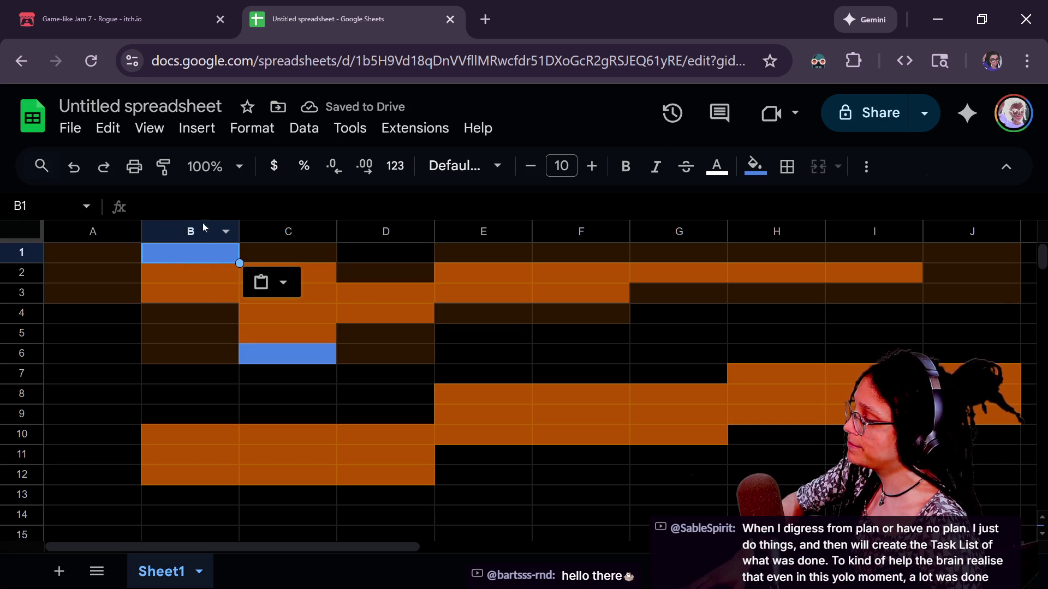
{"action": "left_click_drag", "start_coordinate": [211, 254], "coordinate": [202, 264]}
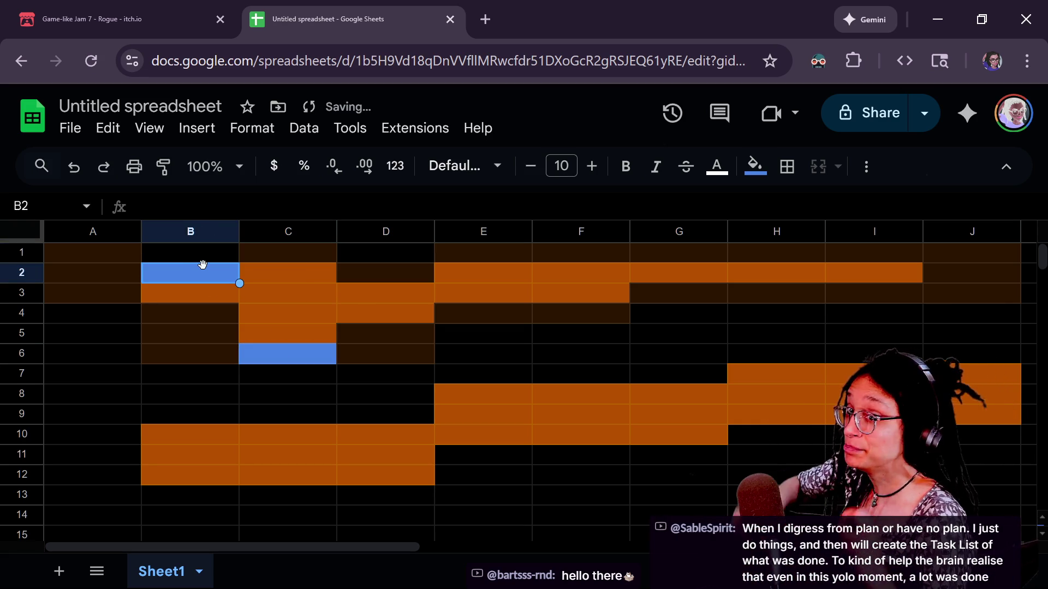
{"action": "key", "text": "ctrl+z"}
{"action": "key", "text": "ctrl+z"}
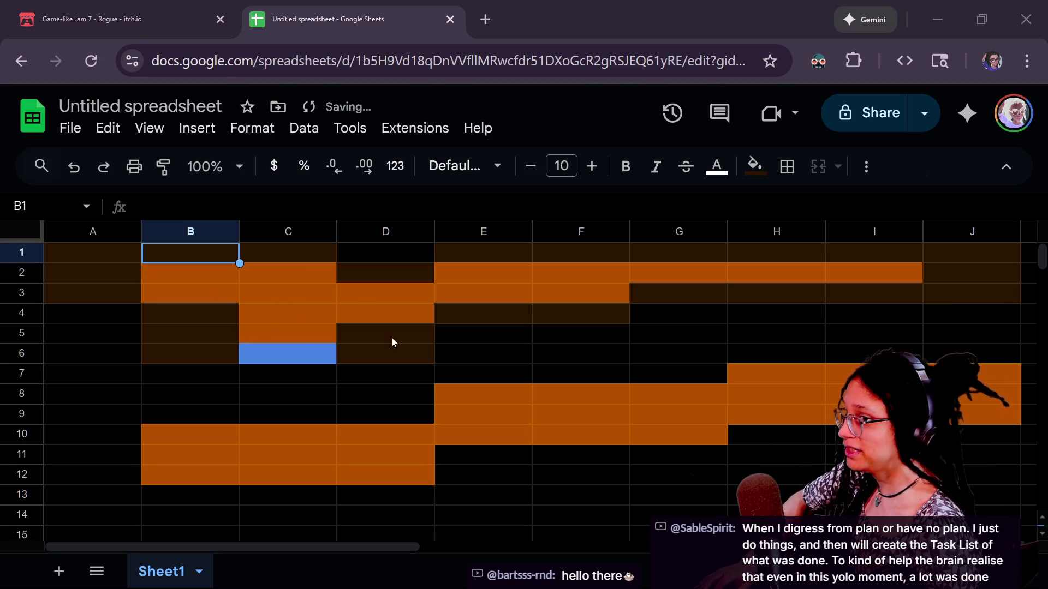
{"action": "key", "text": "alt+Tab"}
{"action": "left_click_drag", "start_coordinate": [442, 223], "coordinate": [371, 224]}
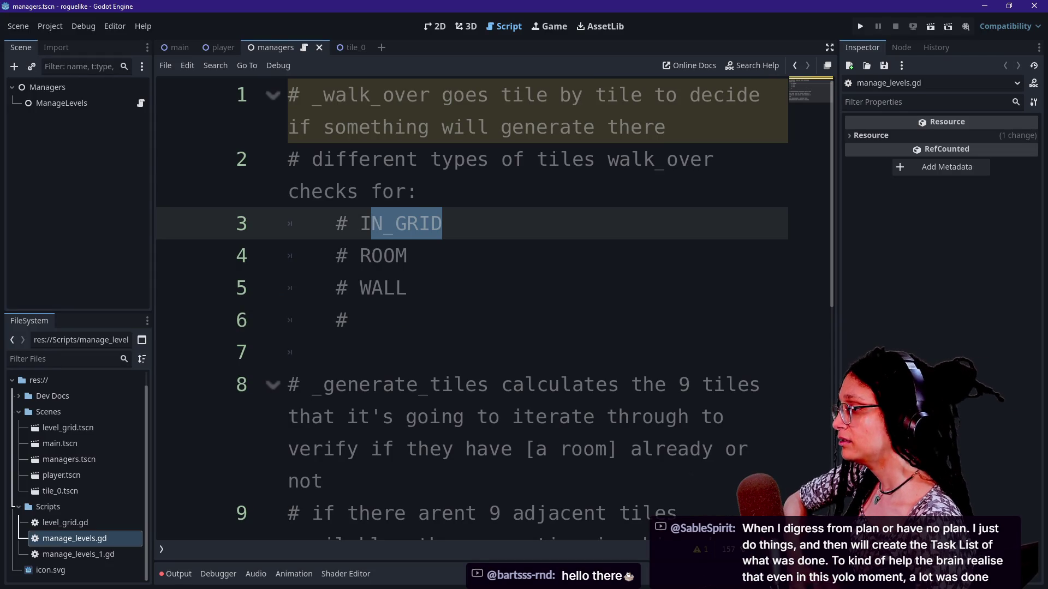
Step: Rename IN_GRID to IN_BOUNDS on line 3 of the tile-type comment
{"action": "key", "text": "Down"}
{"action": "key", "text": "Down"}
{"action": "key", "text": "Down"}
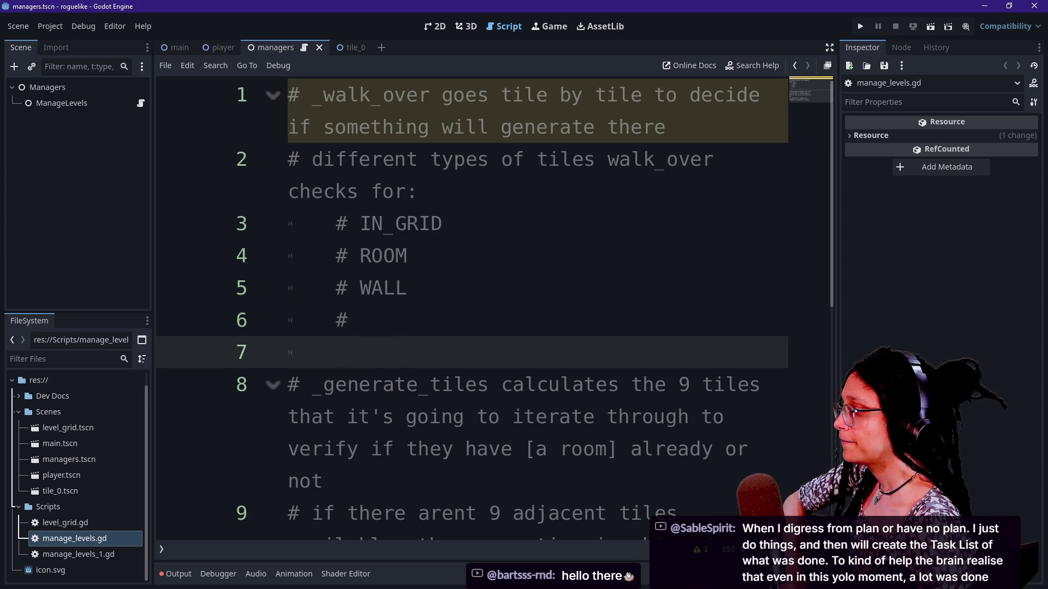
{"action": "left_click", "coordinate": [442, 223]}
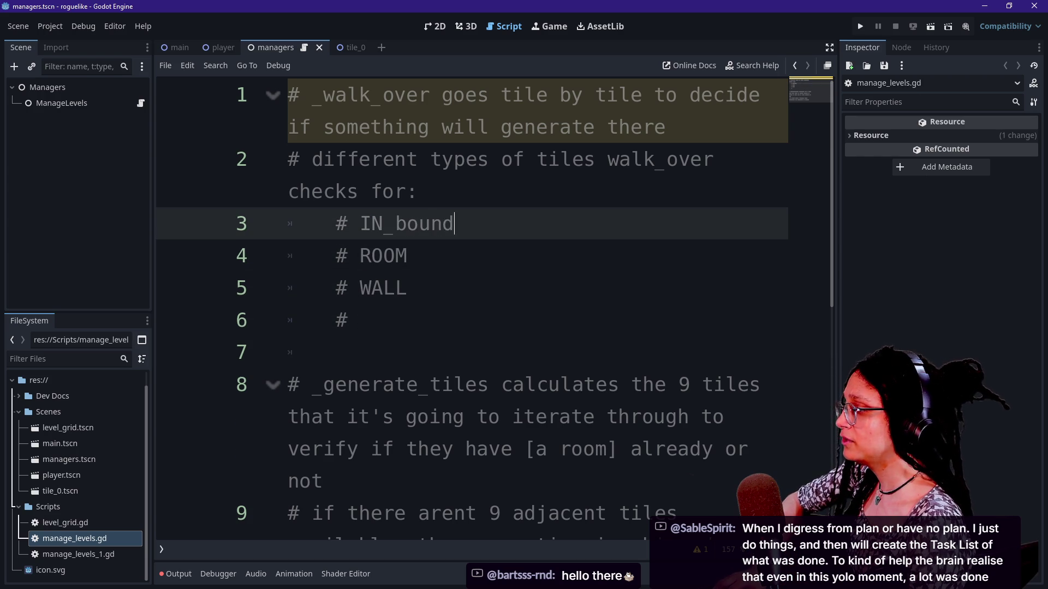
{"action": "type", "text": "OUNDS"}
Step: Add DOOR_TILES as the line 6 check and start a new comment line after it
{"action": "left_click", "coordinate": [408, 287]}
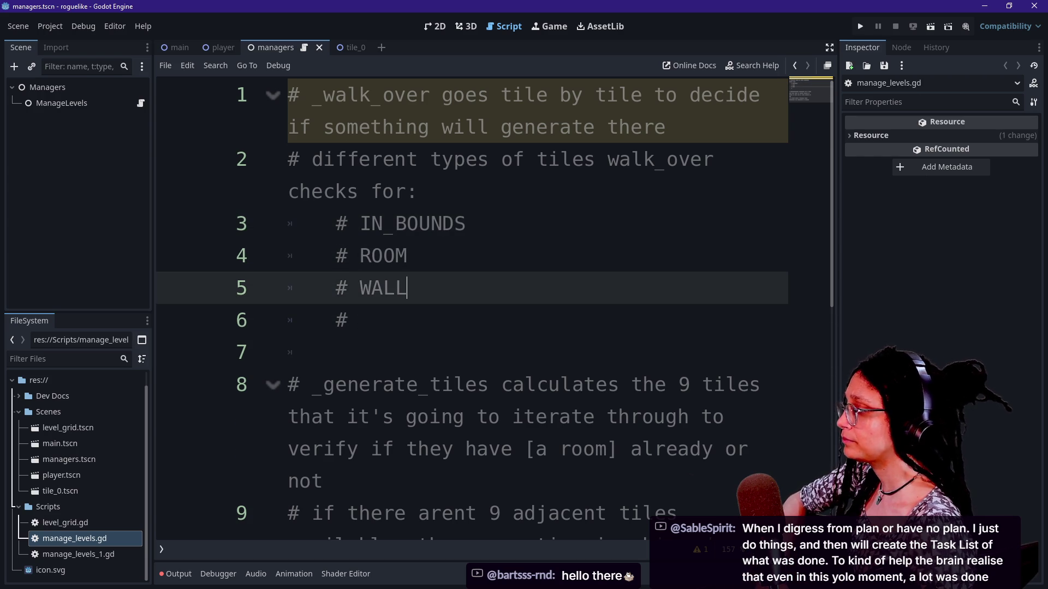
{"action": "double_click", "coordinate": [383, 256]}
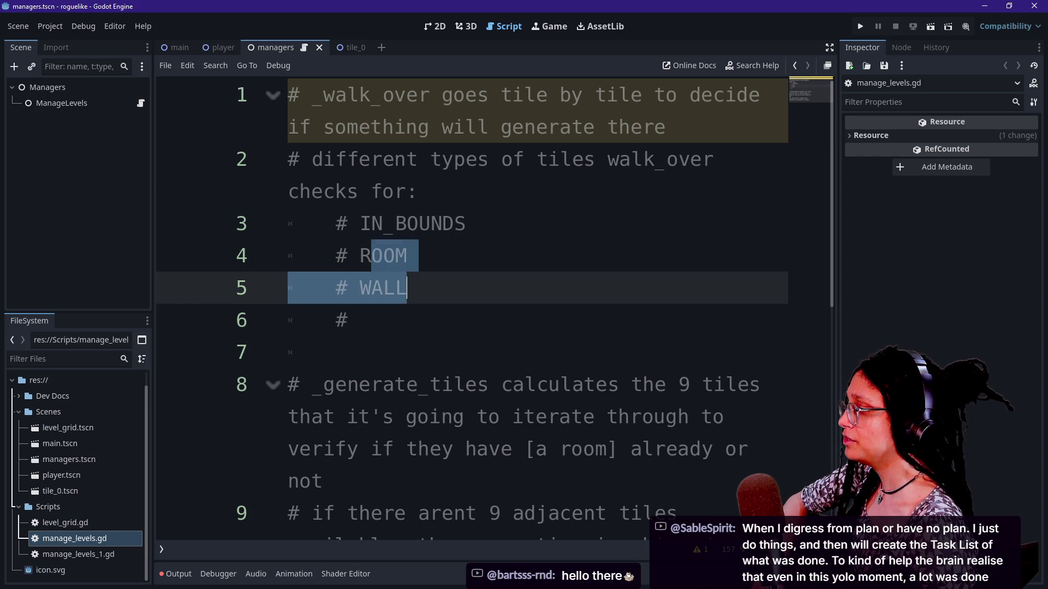
{"action": "left_click", "coordinate": [359, 320]}
{"action": "type", "text": "DOOR_TILES"}
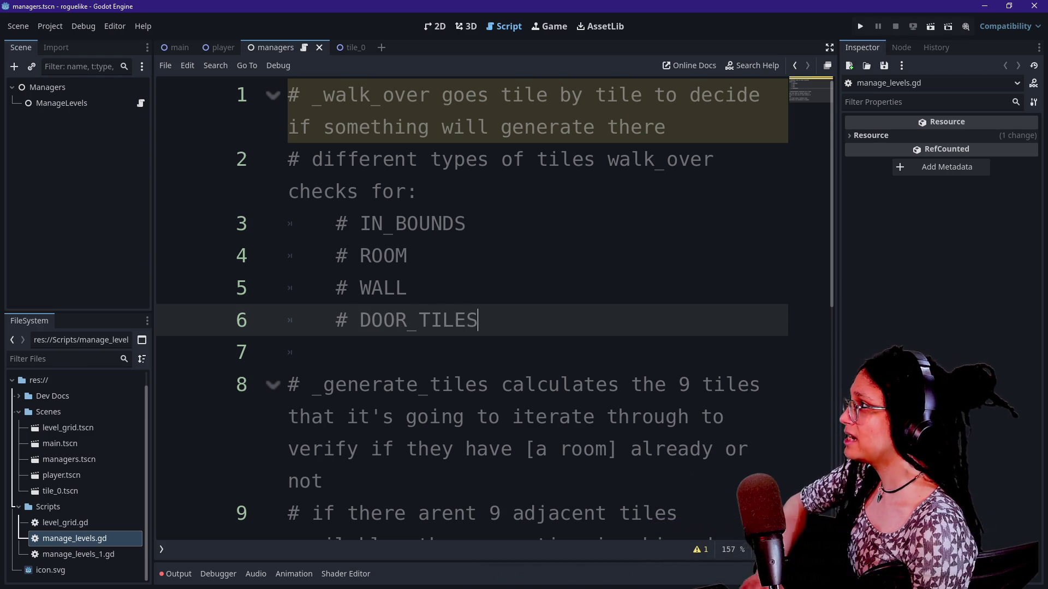
{"action": "key", "text": "Return"}
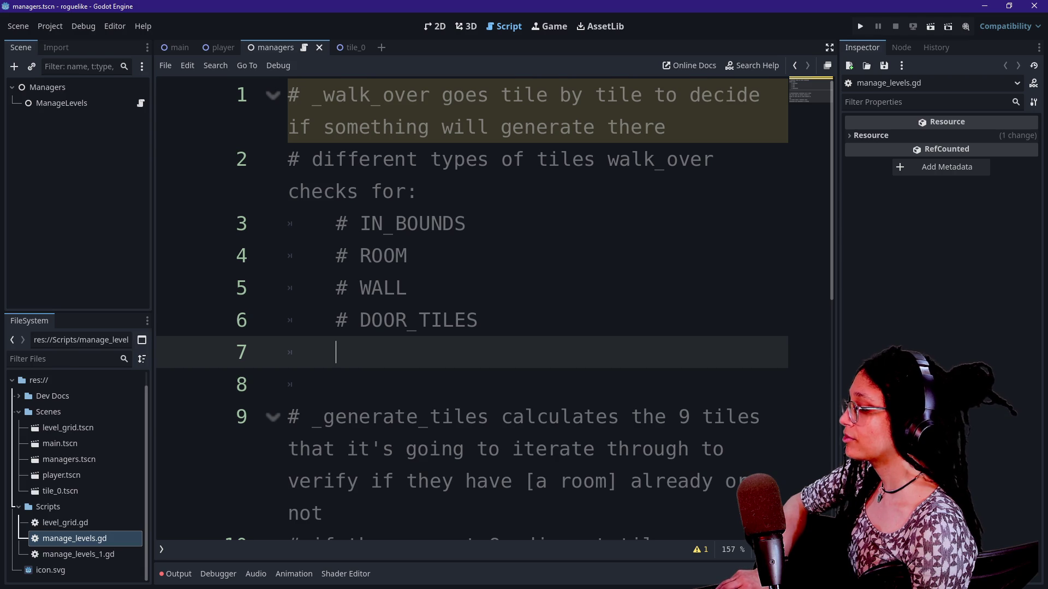
{"action": "type", "text": "#ENEM"}
{"action": "key", "text": "BackSpace"}
{"action": "key", "text": "BackSpace"}
{"action": "key", "text": "BackSpace"}
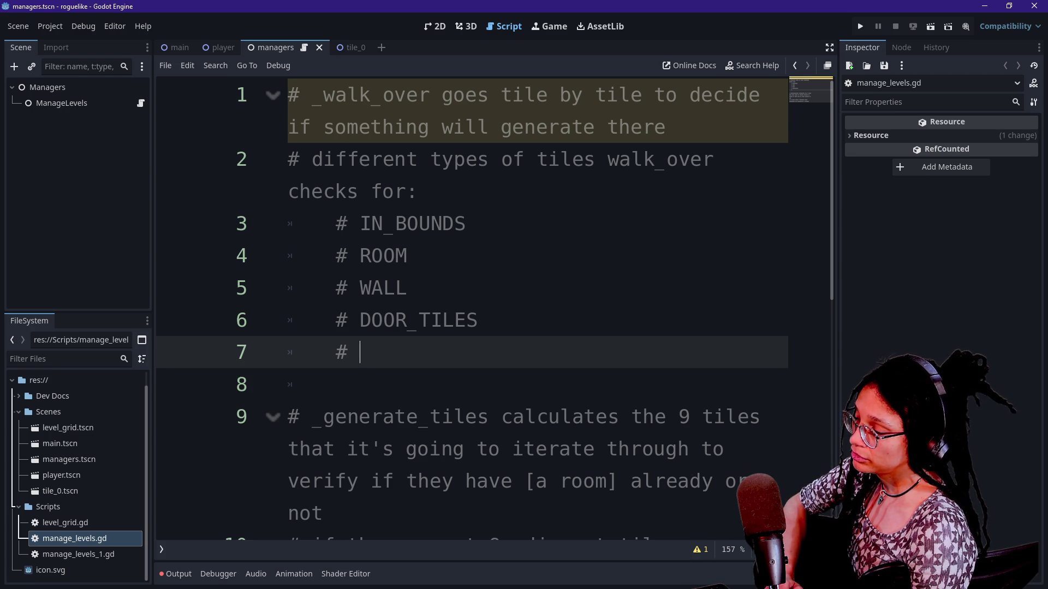
{"action": "key", "text": "BackSpace"}
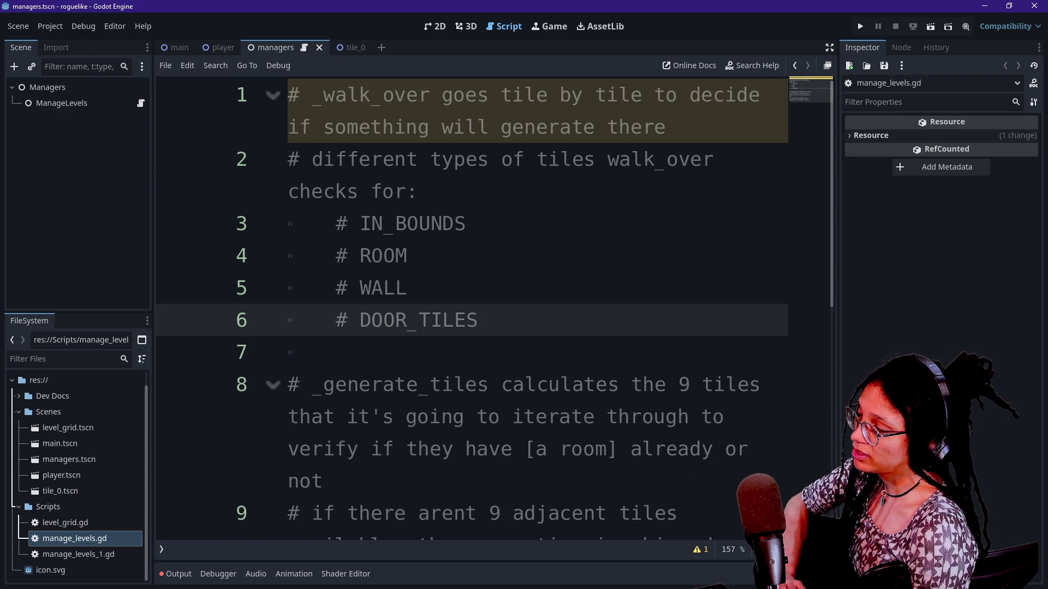
{"action": "left_click", "coordinate": [443, 320]}
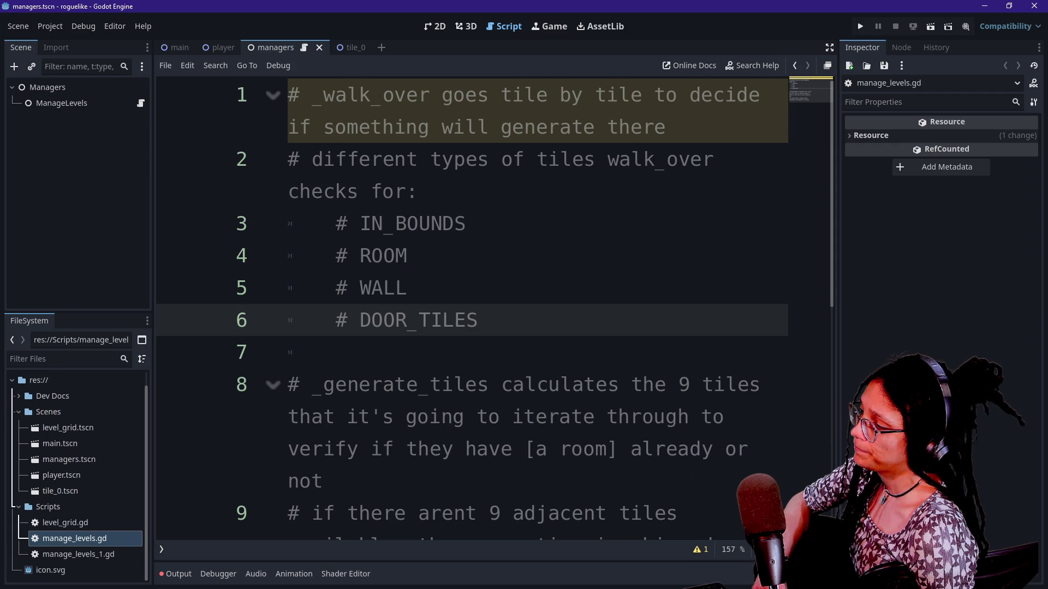
{"action": "key", "text": "Return"}
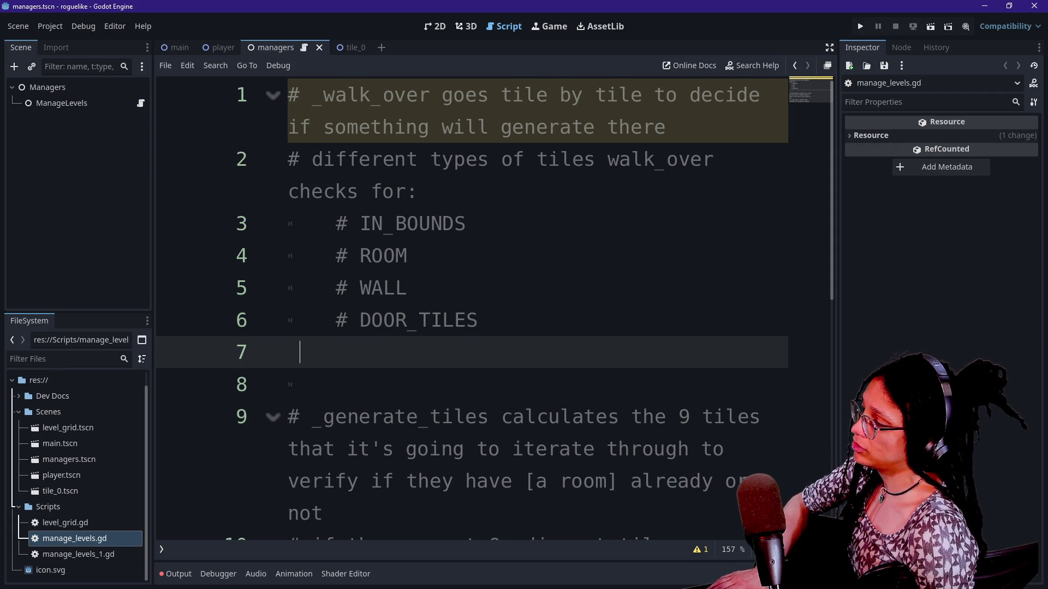
Step: Start line 7's example comment: '# EG IF two walls are on either parallel side of'
{"action": "type", "text": "@"}
{"action": "key", "text": "BackSpace"}
{"action": "type", "text": "# EG IF"}
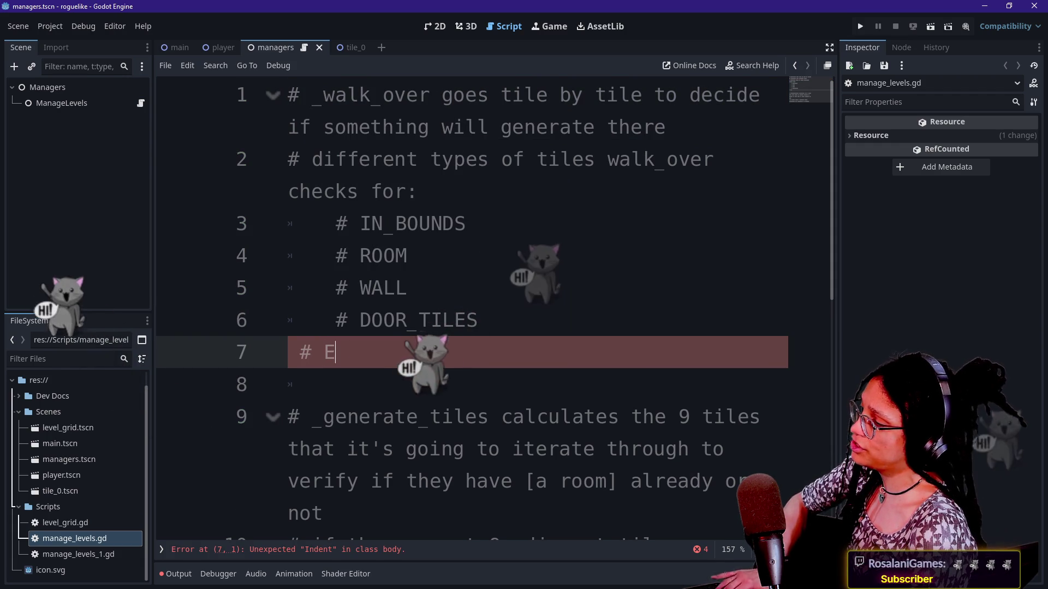
{"action": "key", "text": "Caps_Lock"}
{"action": "type", "text": " the"}
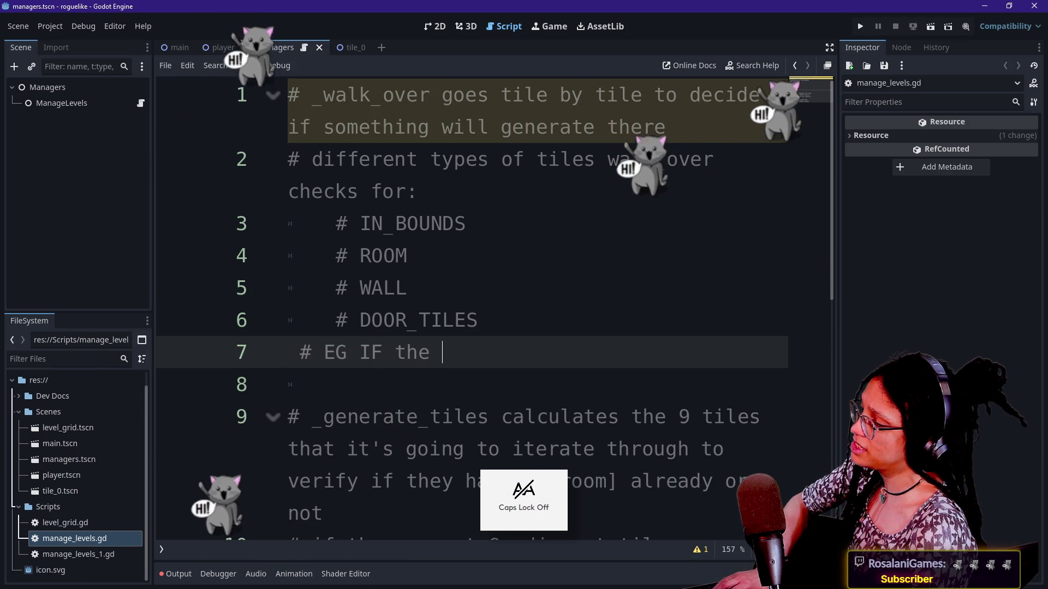
{"action": "key", "text": "BackSpace"}
{"action": "key", "text": "BackSpace"}
{"action": "type", "text": "a"}
{"action": "key", "text": "BackSpace"}
{"action": "type", "text": "a"}
{"action": "key", "text": "BackSpace"}
{"action": "type", "text": "two eall"}
{"action": "key", "text": "BackSpace"}
{"action": "key", "text": "BackSpace"}
{"action": "key", "text": "BackSpace"}
{"action": "type", "text": "walls are "}
{"action": "type", "text": "parallel"}
{"action": "key", "text": "BackSpace"}
{"action": "key", "text": "BackSpace"}
{"action": "key", "text": "BackSpace"}
{"action": "type", "text": "n either parallel "}
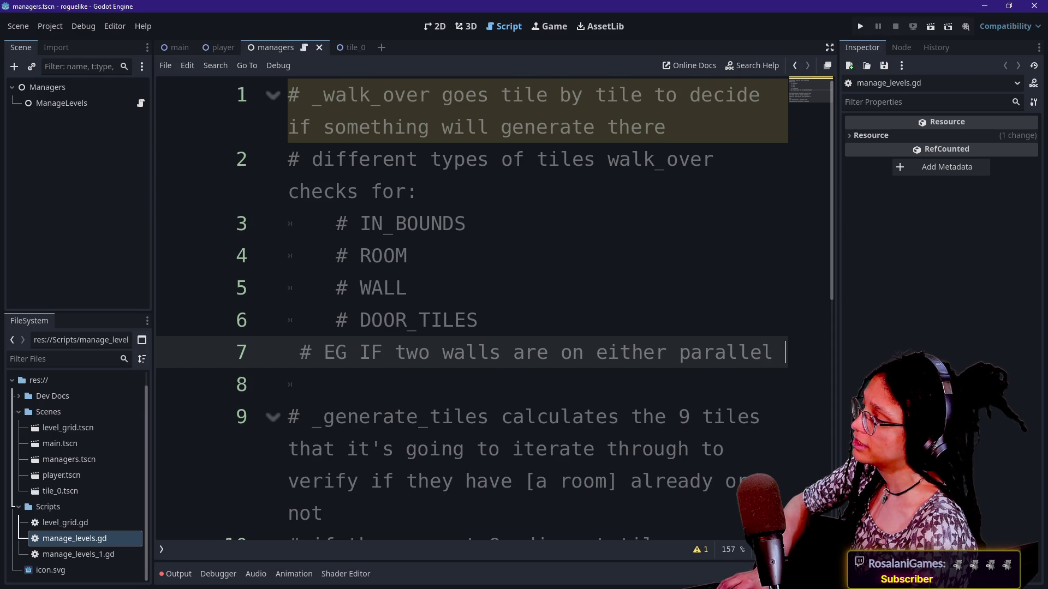
{"action": "type", "text": "side oft"}
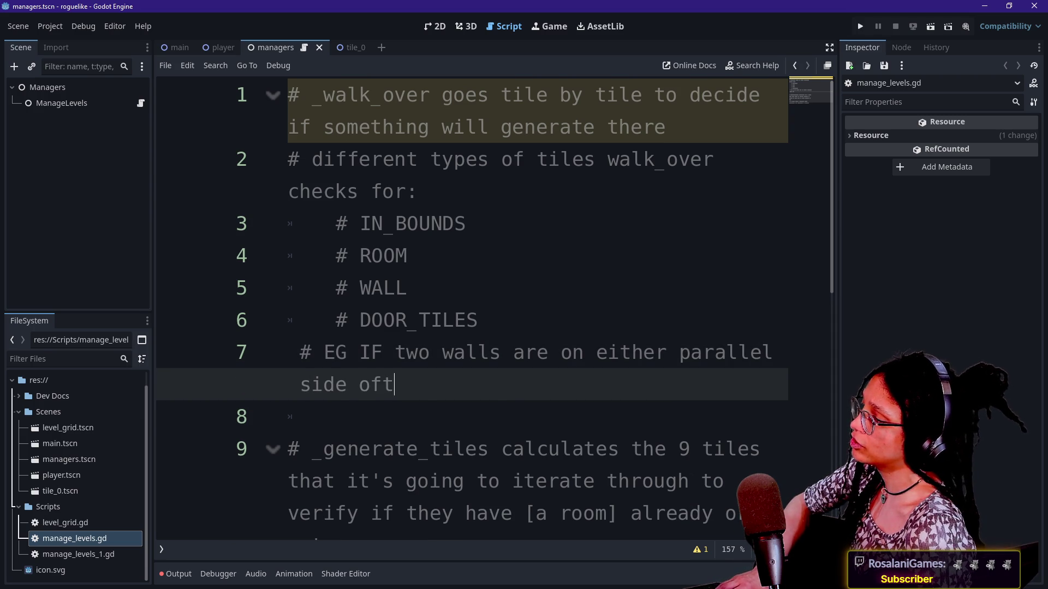
Step: Insert 'and' into the example and continue it about the current tile
{"action": "left_click", "coordinate": [596, 352]}
{"action": "type", "text": "and"}
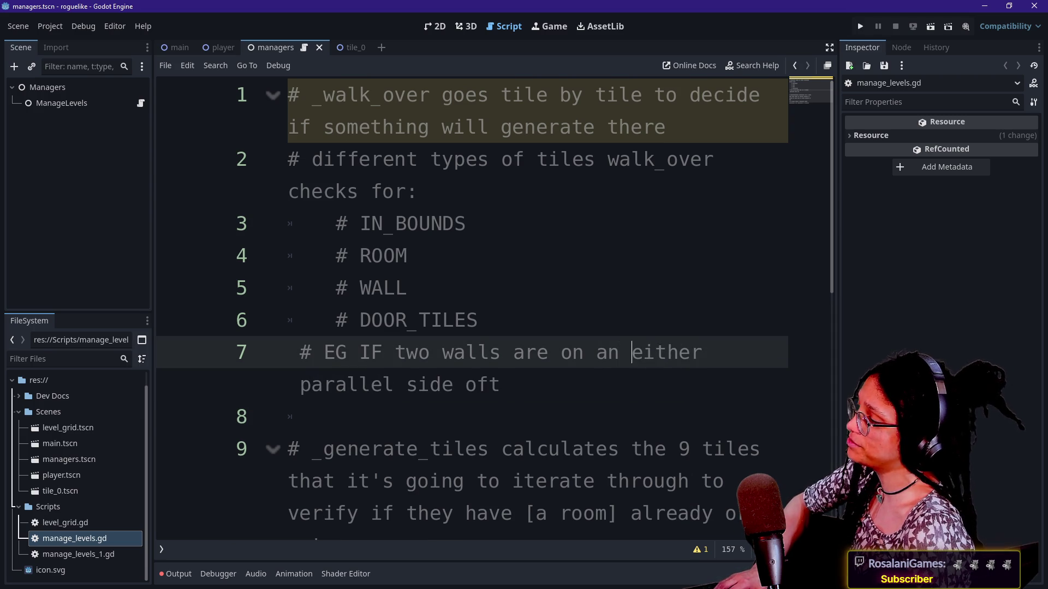
{"action": "left_click", "coordinate": [501, 385]}
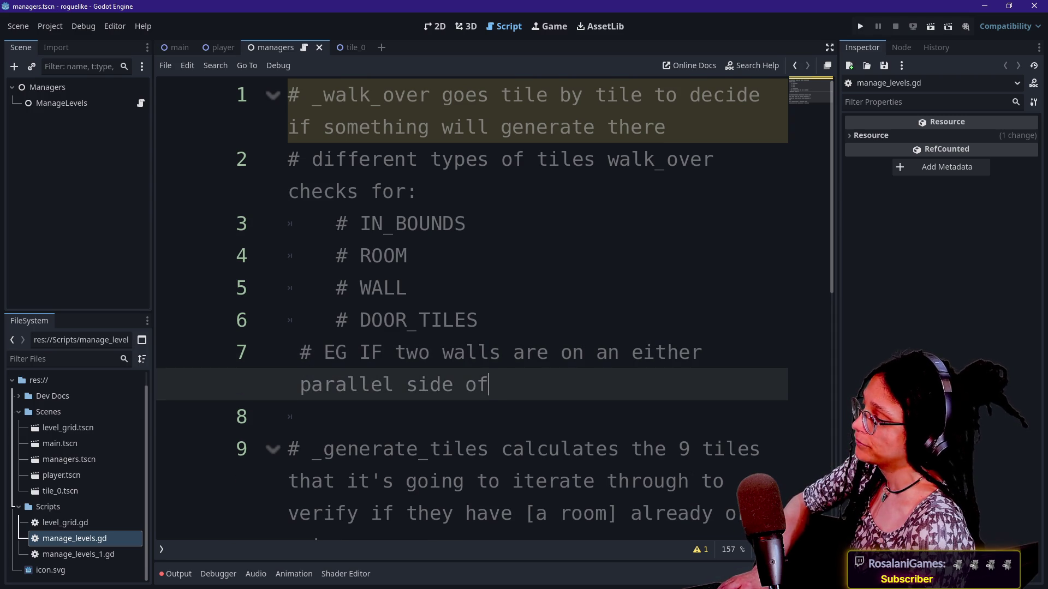
{"action": "type", "text": "current iter"}
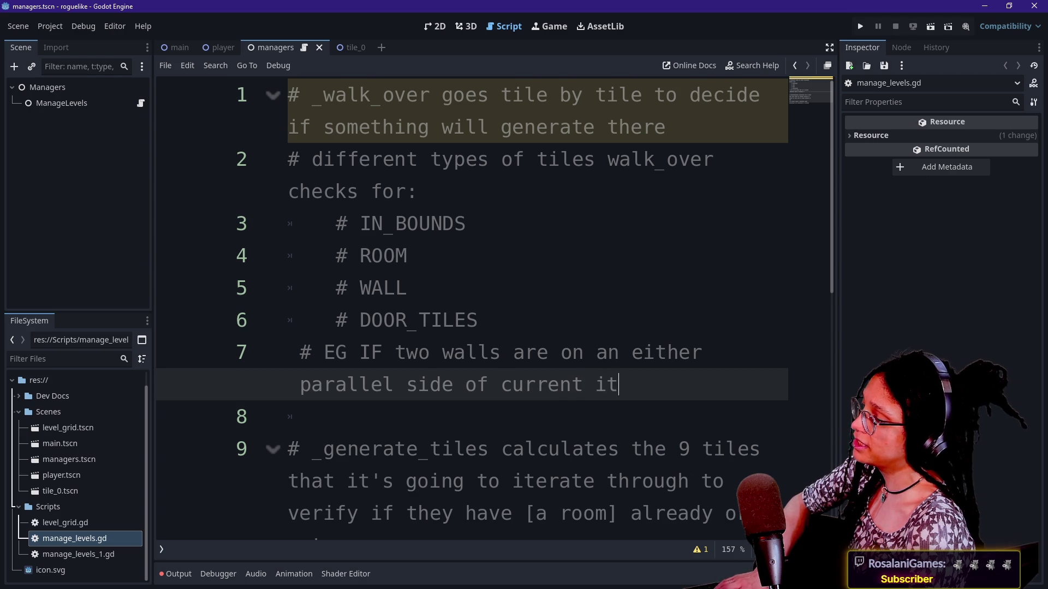
{"action": "key", "text": "BackSpace"}
{"action": "key", "text": "BackSpace"}
{"action": "type", "text": "titilAND"}
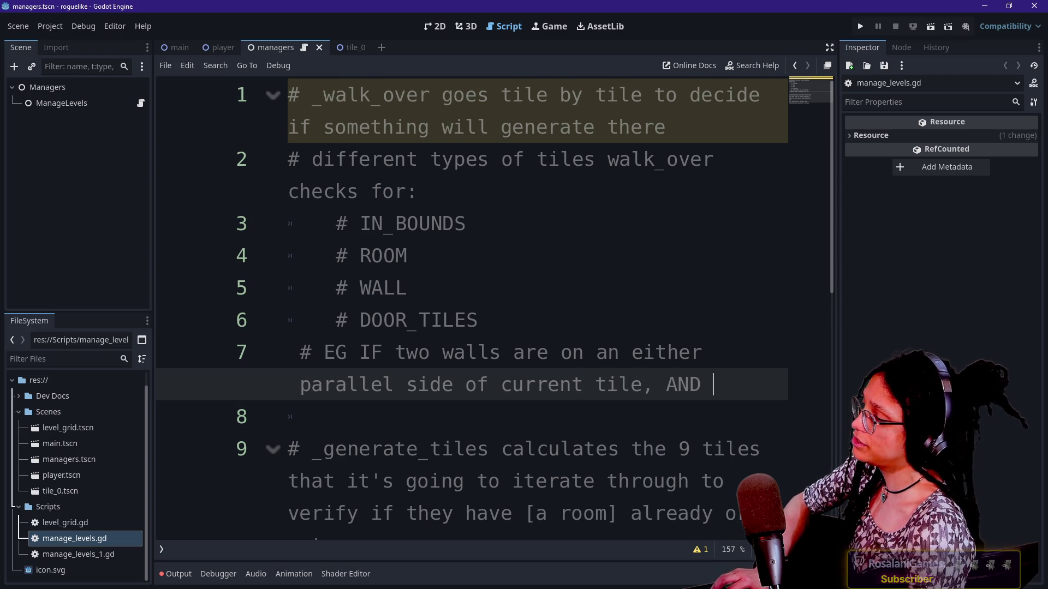
{"action": "left_click", "coordinate": [395, 353]}
{"action": "left_click_drag", "start_coordinate": [395, 353], "coordinate": [478, 353]}
Step: Shorten DOOR_TILES to DOOR and change 'walls' to 'WALL tiles' in the example
{"action": "left_click", "coordinate": [467, 320]}
{"action": "key", "text": "BackSpace"}
{"action": "key", "text": "BackSpace"}
{"action": "key", "text": "BackSpace"}
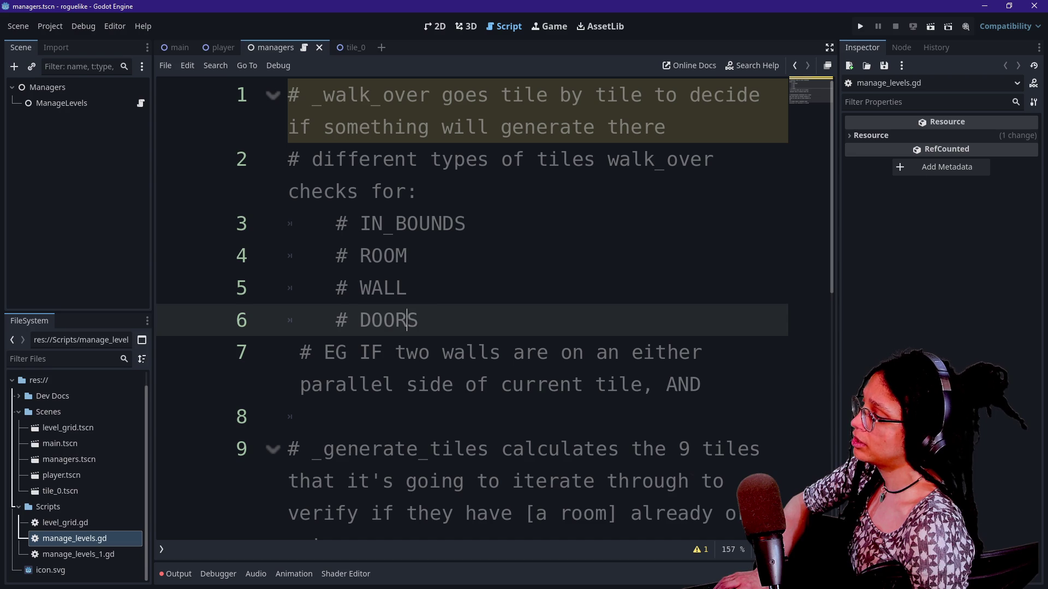
{"action": "left_click", "coordinate": [443, 353]}
{"action": "double_click", "coordinate": [465, 353]}
{"action": "type", "text": "WALL tiles"}
Step: Finish the example stating the other two tiles are ROOM and IN_BOUNDS
{"action": "left_click", "coordinate": [714, 385]}
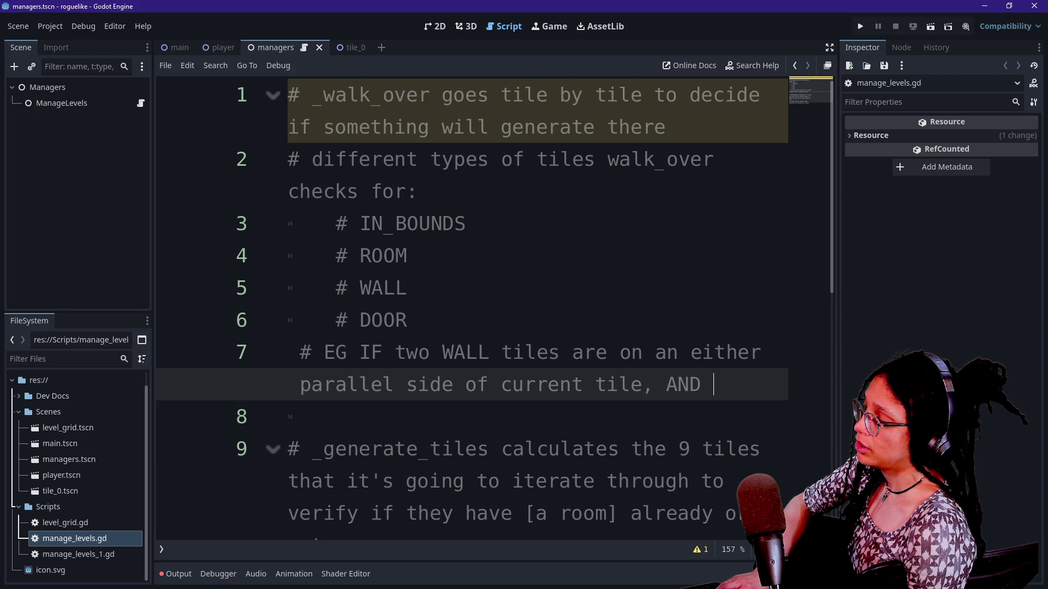
{"action": "type", "text": "the othe"}
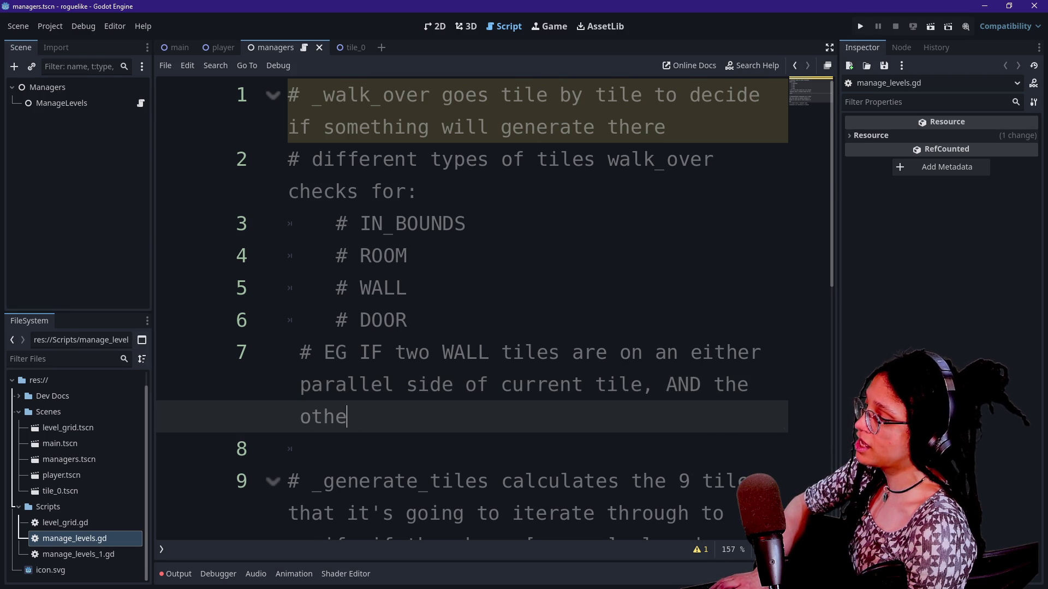
{"action": "type", "text": "r two tiles are "}
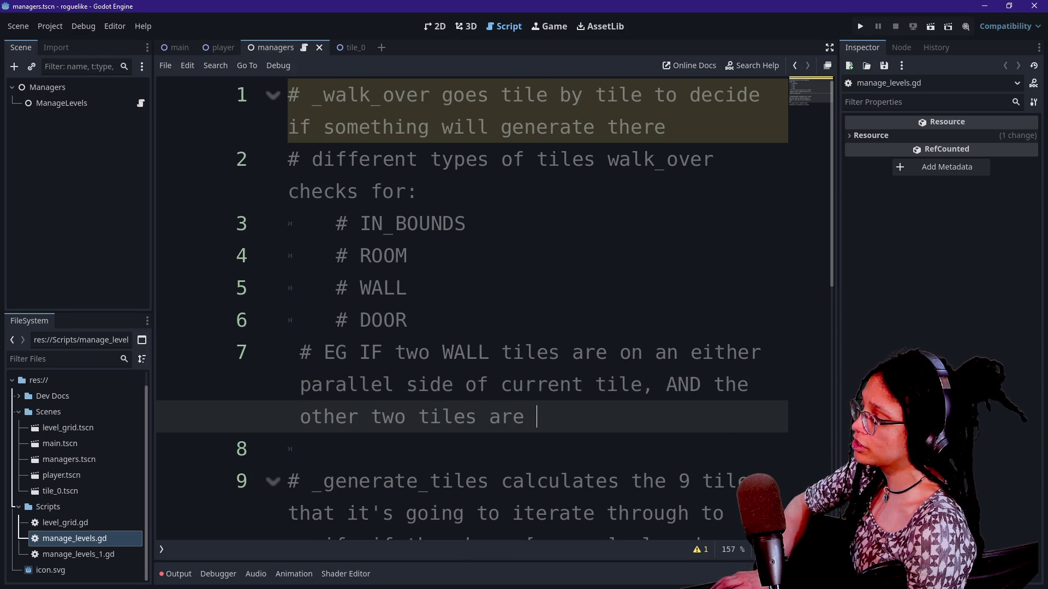
{"action": "type", "text": "a WALL and"}
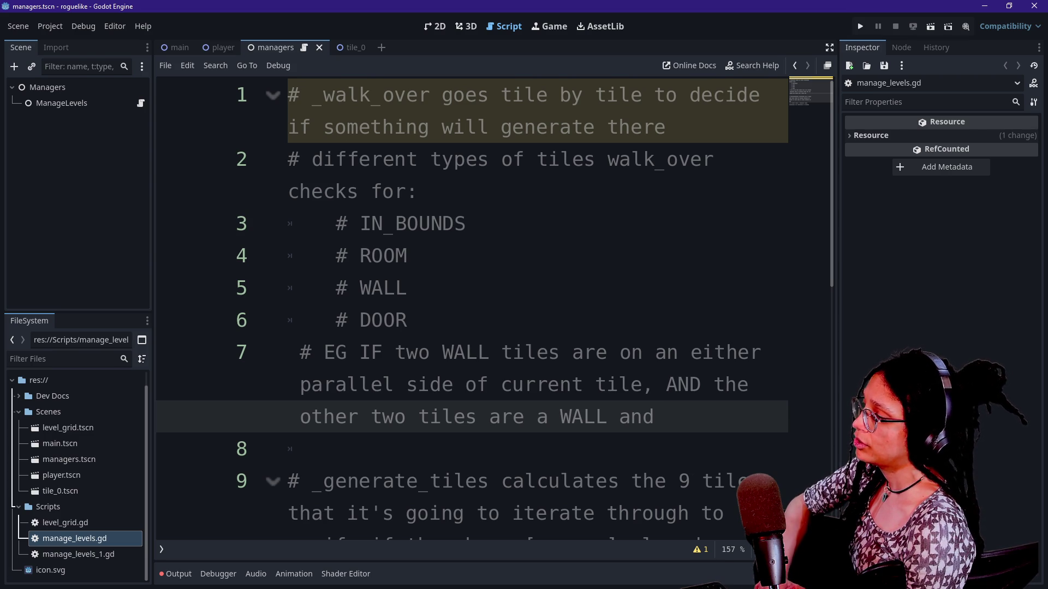
{"action": "key", "text": "BackSpace"}
{"action": "key", "text": "BackSpace"}
{"action": "key", "text": "BackSpace"}
{"action": "key", "text": "BackSpace"}
{"action": "key", "text": "BackSpace"}
{"action": "key", "text": "BackSpace"}
{"action": "key", "text": "BackSpace"}
{"action": "key", "text": "BackSpace"}
{"action": "type", "text": "ROOM "}
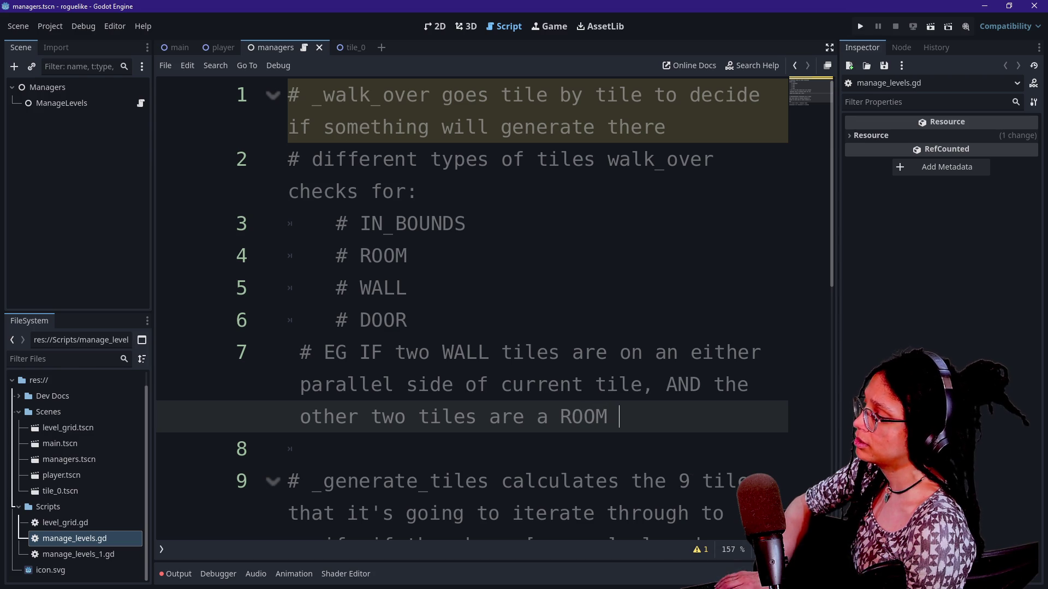
{"action": "type", "text": "and"}
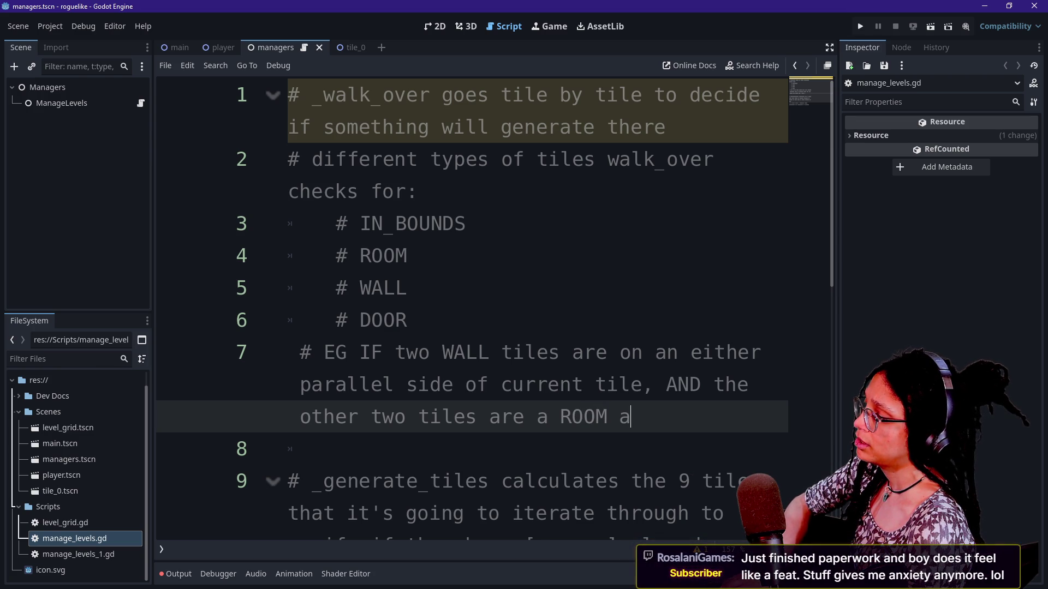
{"action": "type", "text": " I"}
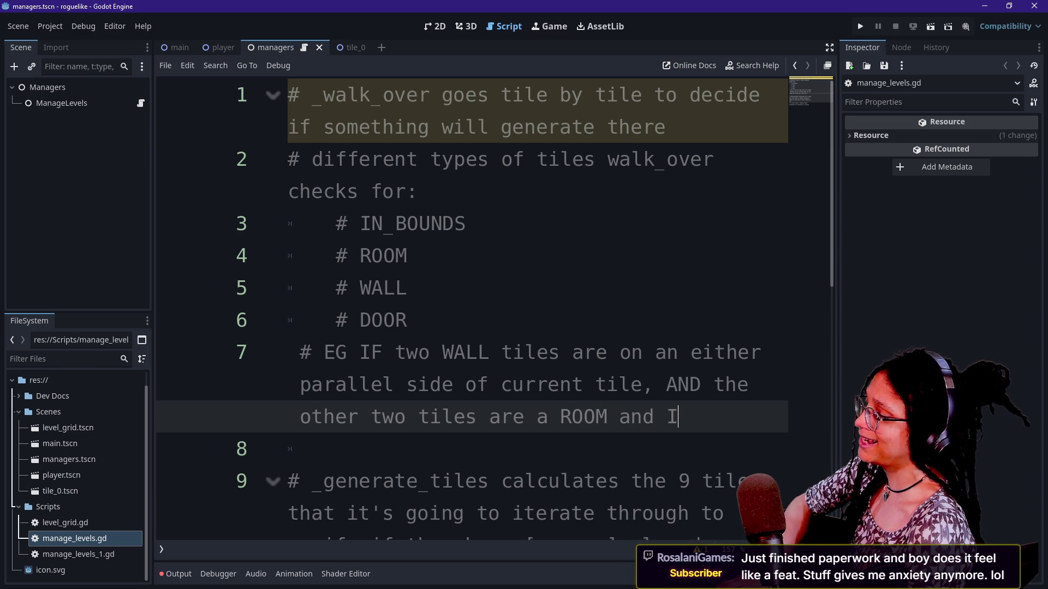
{"action": "type", "text": "N_BOUNDS"}
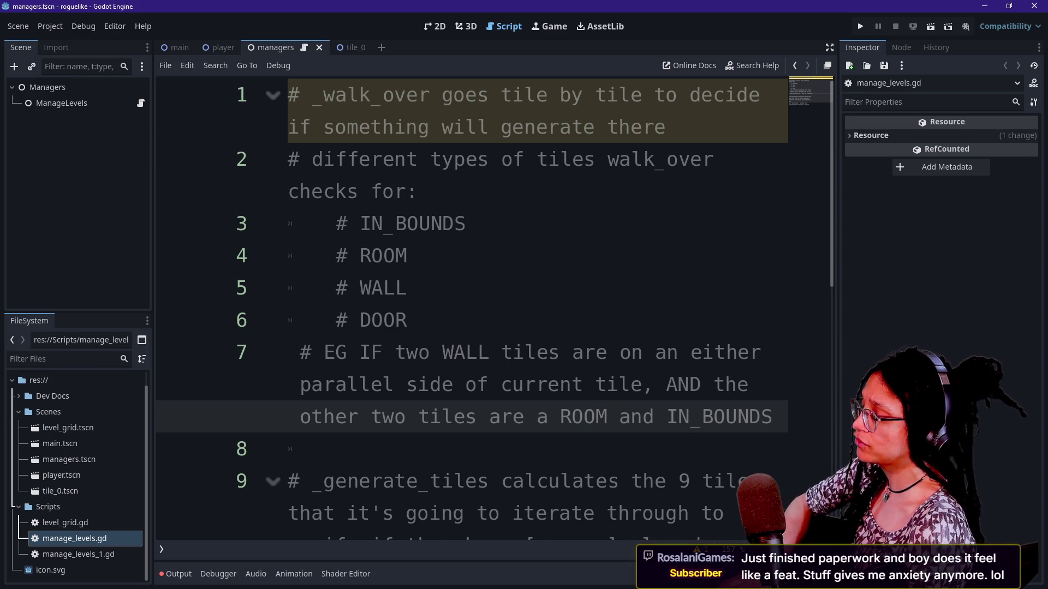
{"action": "type", "text": ", the"}
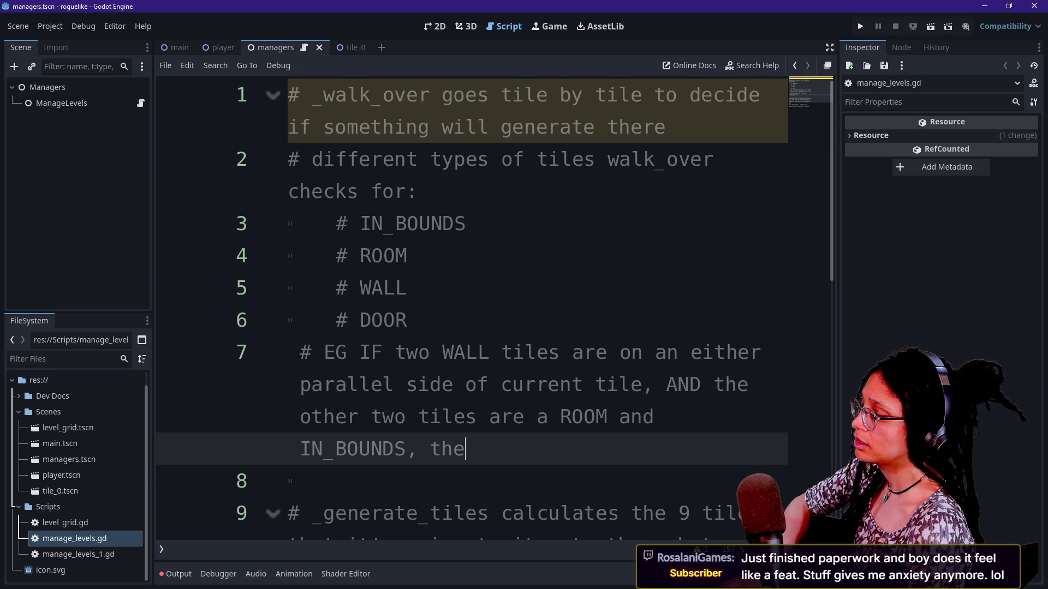
Step: Review the example and the tile list, then select IN_BOUNDS on line 3
{"action": "left_click", "coordinate": [441, 449]}
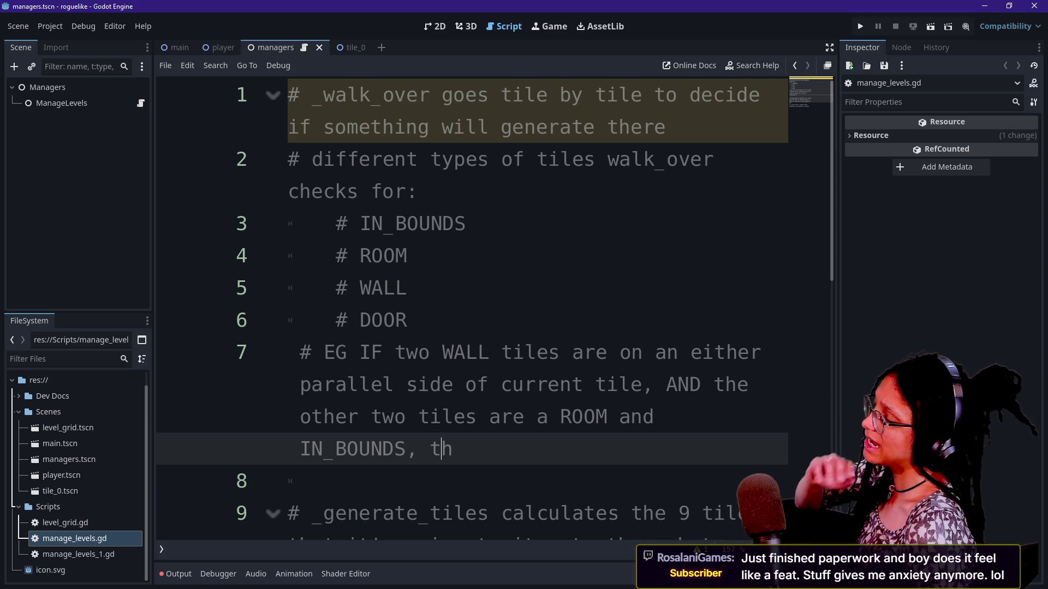
{"action": "left_click", "coordinate": [407, 449]}
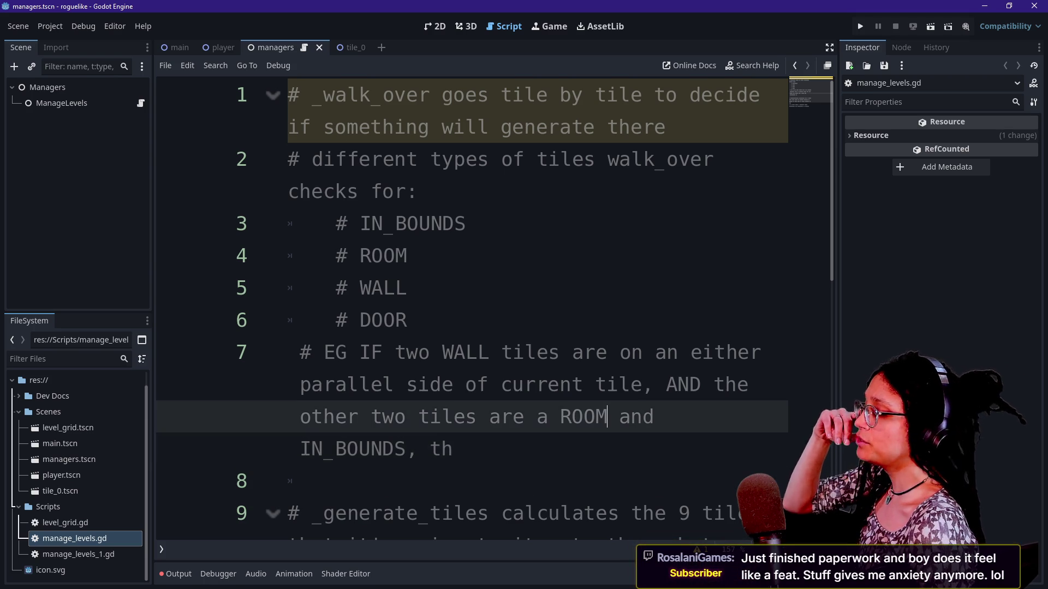
{"action": "left_click", "coordinate": [301, 448]}
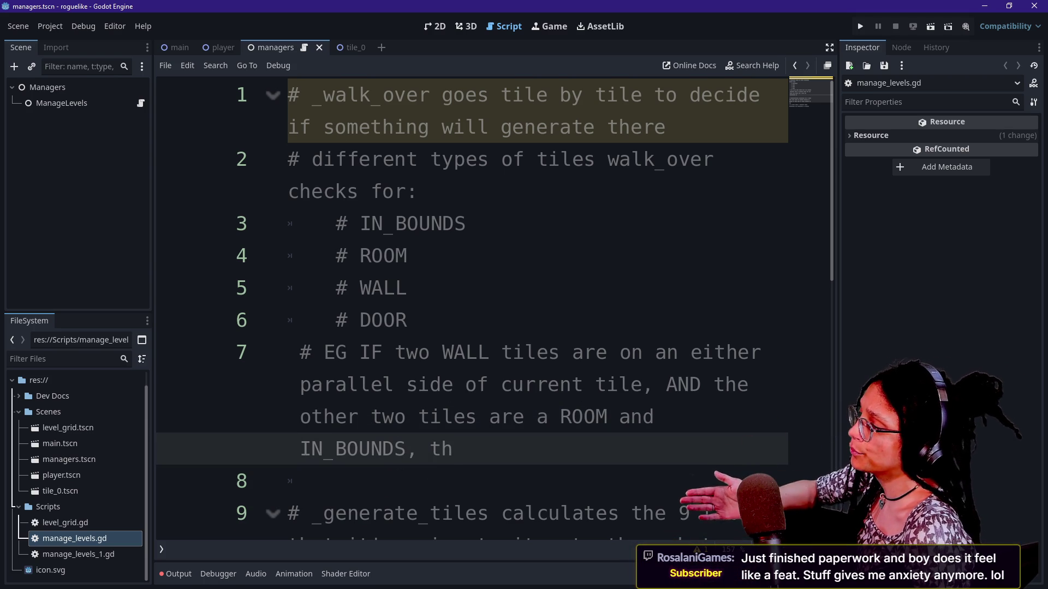
{"action": "left_click", "coordinate": [655, 417]}
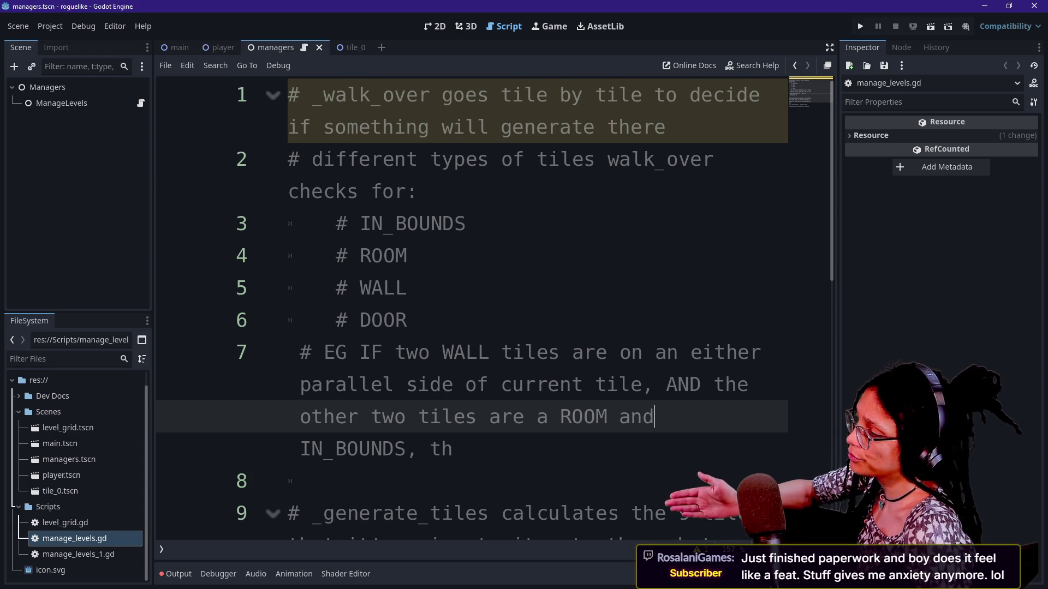
{"action": "left_click", "coordinate": [407, 287]}
{"action": "left_click", "coordinate": [408, 320]}
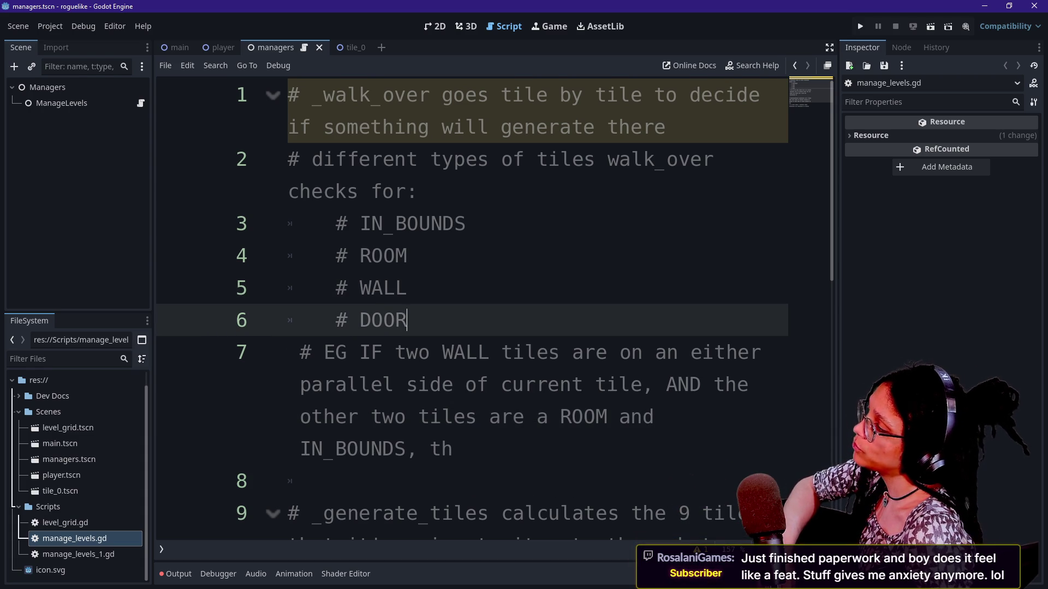
{"action": "double_click", "coordinate": [413, 223]}
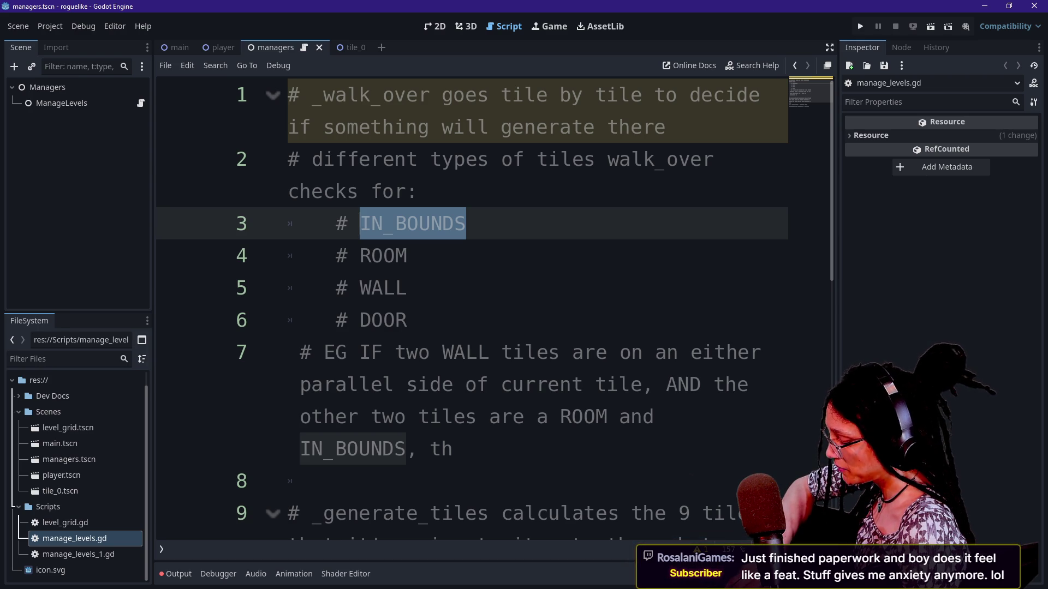
Step: Label the first tile check 'EMPTY (in bound, non-room tiles)' on line 3
{"action": "type", "text": "EMPT"}
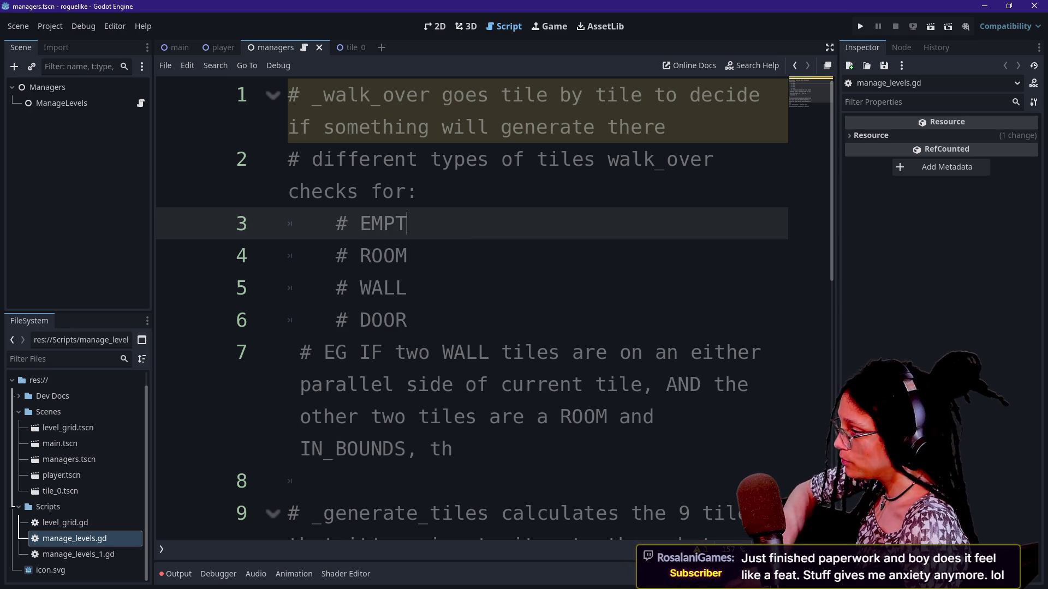
{"action": "type", "text": "Y"}
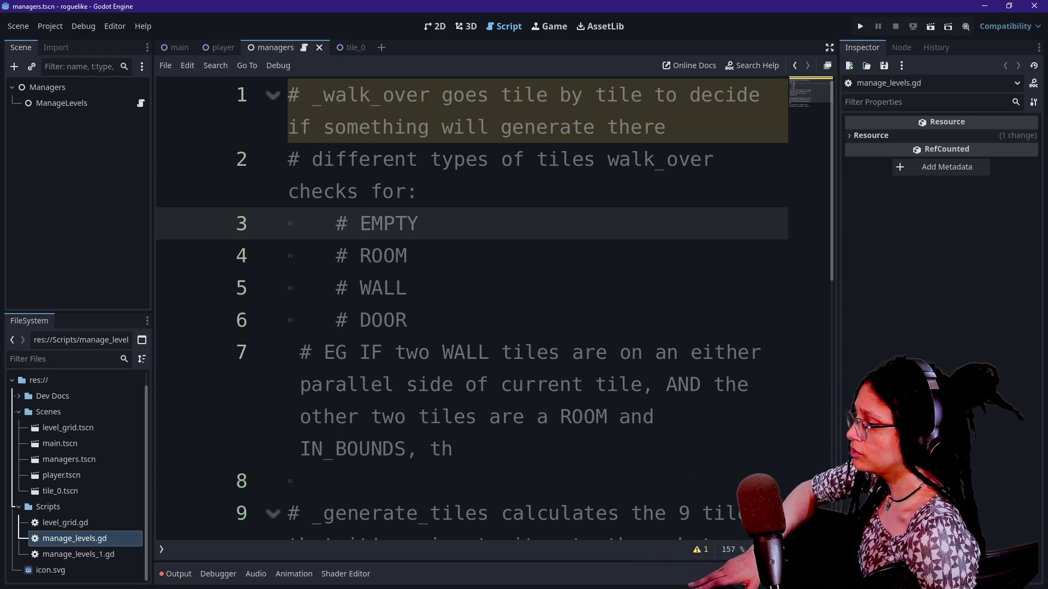
{"action": "left_click", "coordinate": [513, 417]}
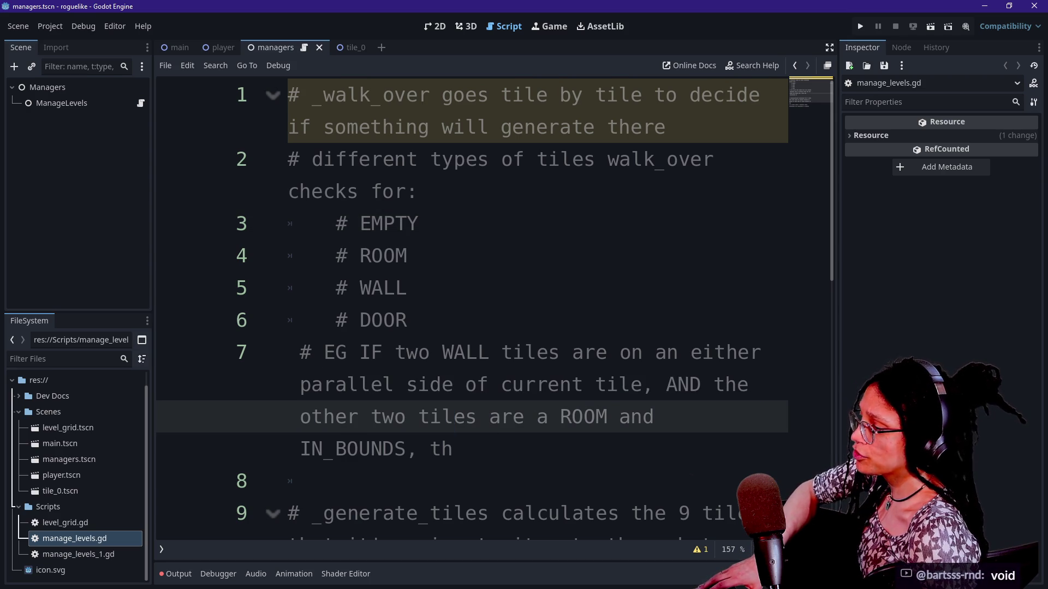
{"action": "left_click", "coordinate": [347, 449]}
{"action": "left_click_drag", "start_coordinate": [361, 449], "coordinate": [299, 449]}
{"action": "left_click", "coordinate": [420, 223]}
{"action": "type", "text": "(i"}
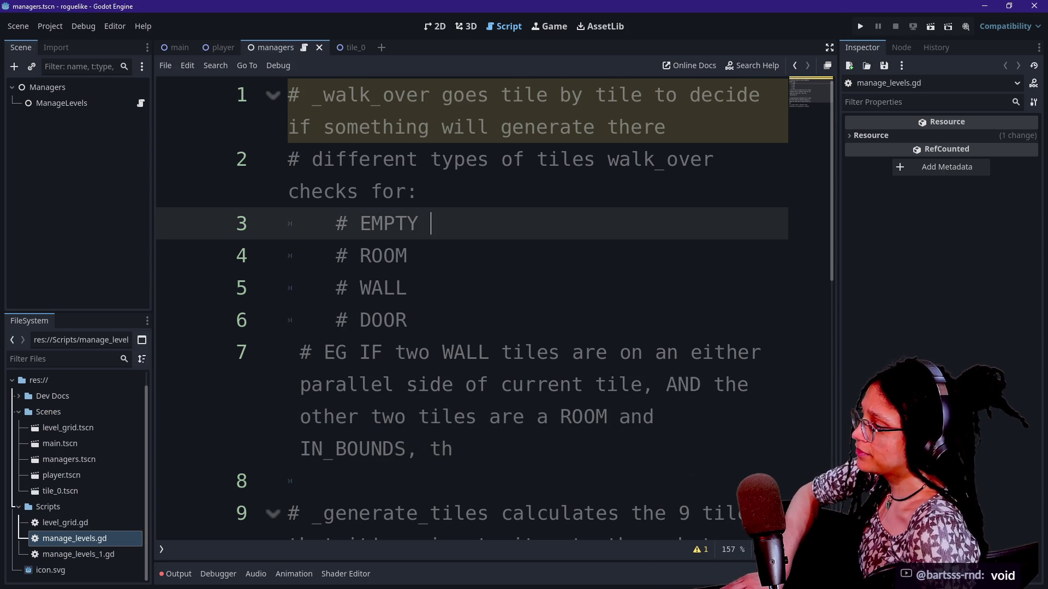
{"action": "type", "text": "n bound,"}
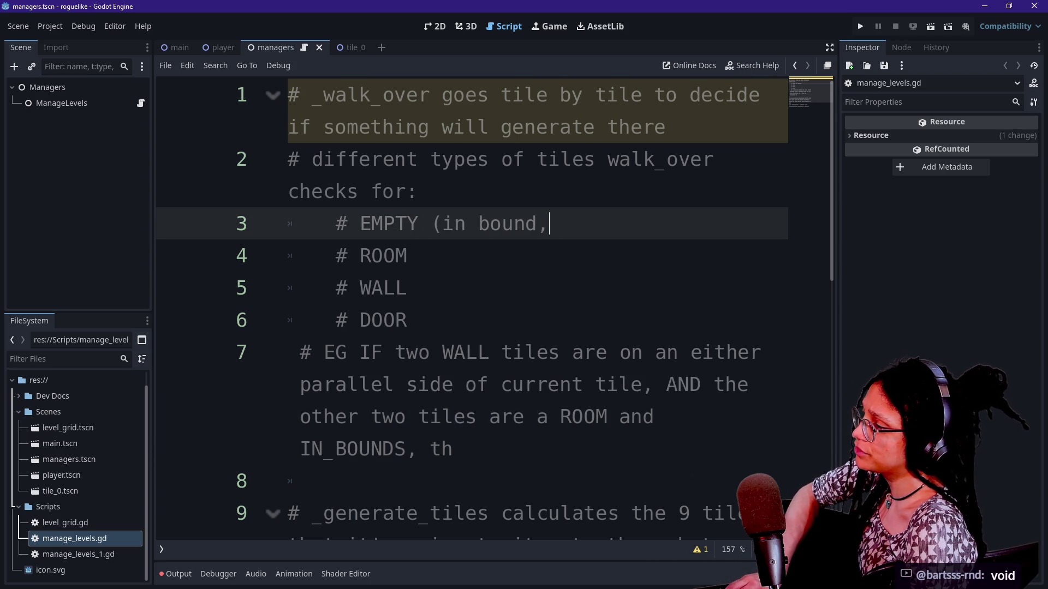
{"action": "type", "text": " non"}
{"action": "type", "text": "om tile"}
{"action": "key", "text": "BackSpace"}
{"action": "key", "text": "BackSpace"}
{"action": "key", "text": "BackSpace"}
{"action": "key", "text": "BackSpace"}
{"action": "type", "text": "om tiles)"}
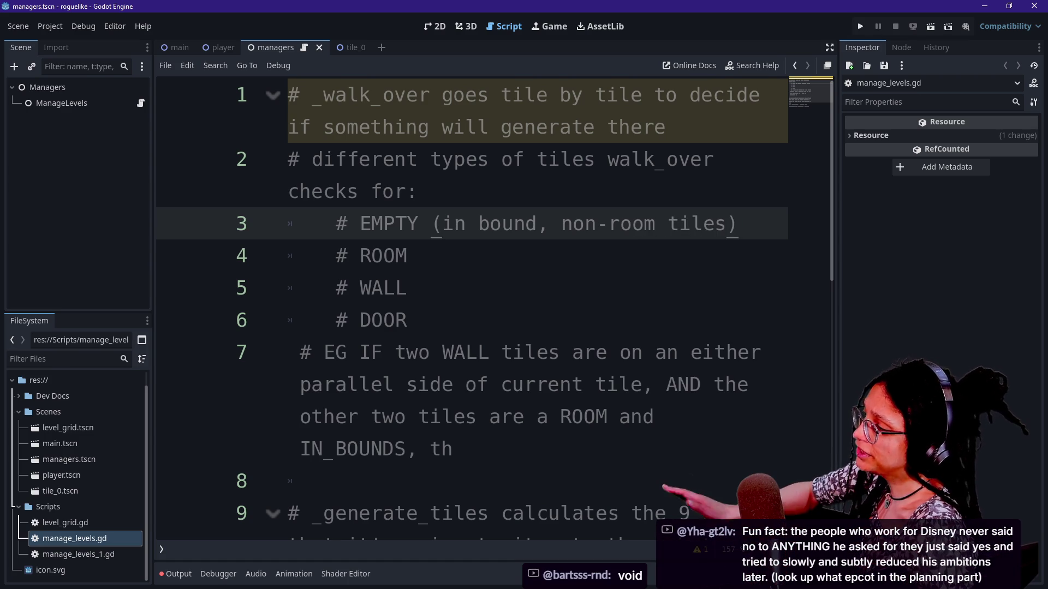
Step: Highlight the ROOM entry on line 4 while explaining the tile list
{"action": "key", "text": "Down"}
{"action": "key", "text": "shift+Left"}
{"action": "key", "text": "shift+Left"}
{"action": "key", "text": "shift+Left"}
{"action": "key", "text": "Left"}
{"action": "key", "text": "shift+Right"}
{"action": "key", "text": "shift+Right"}
{"action": "key", "text": "shift+Right"}
{"action": "key", "text": "Right"}
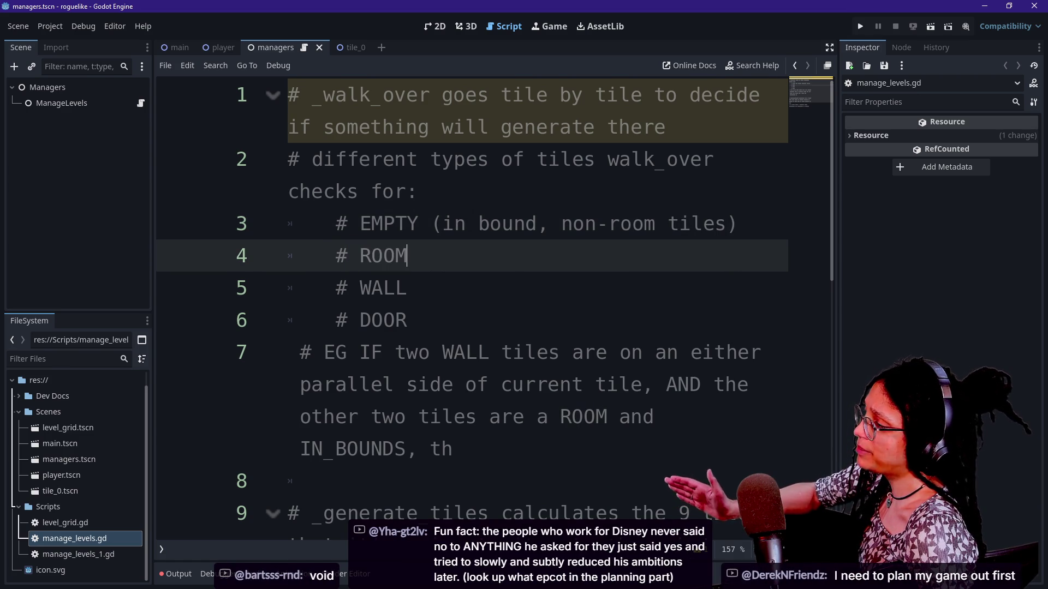
{"action": "key", "text": "Left"}
{"action": "key", "text": "shift+Right"}
{"action": "key", "text": "shift+Right"}
{"action": "key", "text": "shift+Right"}
{"action": "key", "text": "Right"}
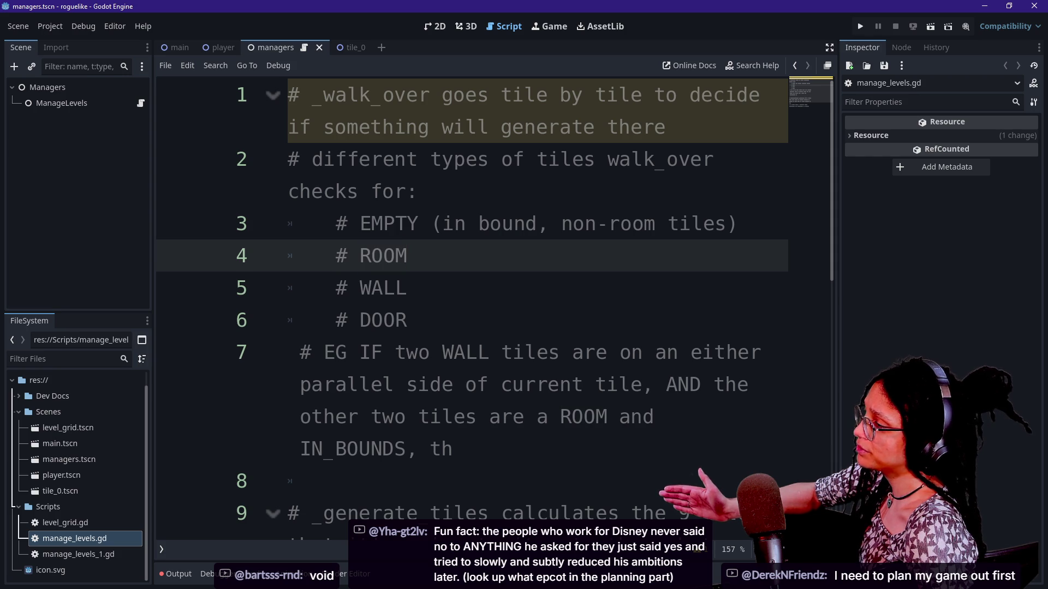
{"action": "key", "text": "shift+Right"}
{"action": "key", "text": "shift+Right"}
{"action": "key", "text": "shift+Right"}
{"action": "key", "text": "Left"}
{"action": "key", "text": "shift+Right"}
{"action": "key", "text": "shift+Right"}
{"action": "key", "text": "shift+Right"}
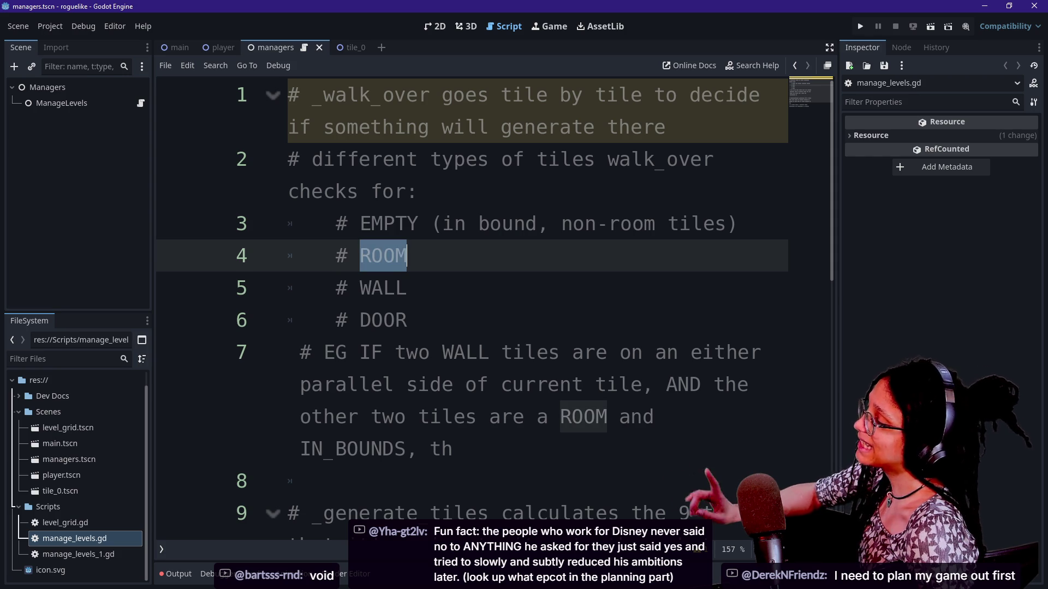
{"action": "key", "text": "Right"}
Step: Append a '# PATH' note after ROOM on line 4
{"action": "left_click", "coordinate": [408, 320]}
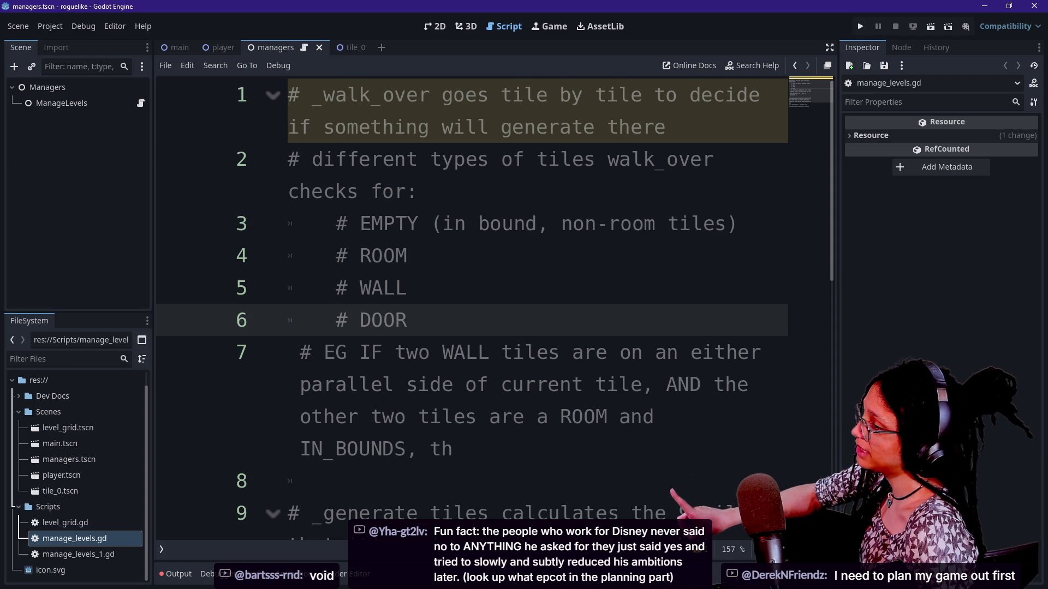
{"action": "left_click", "coordinate": [408, 256]}
{"action": "type", "text": "#"}
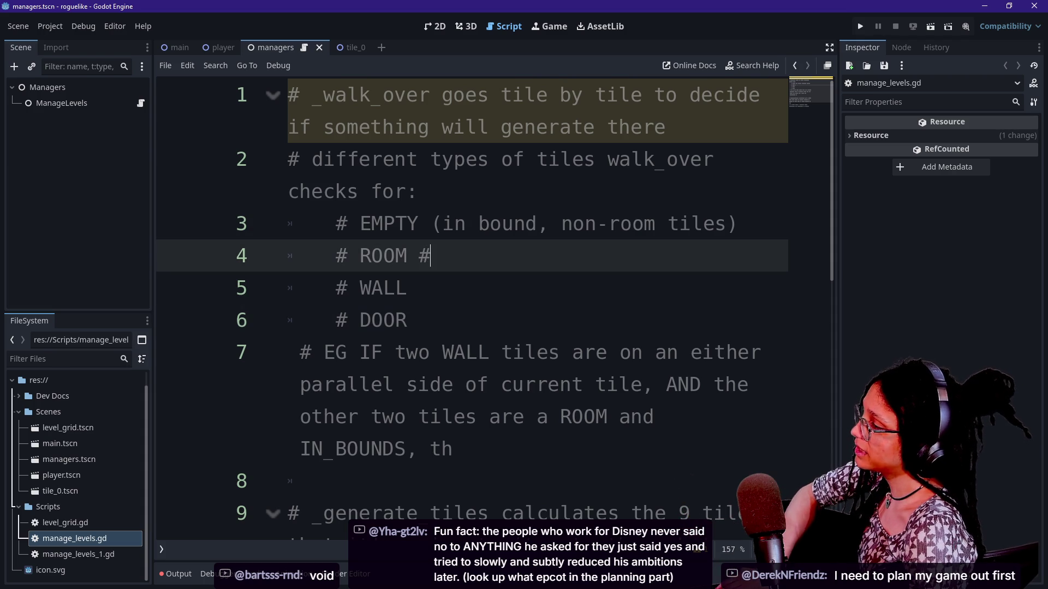
{"action": "type", "text": "# ath"}
{"action": "key", "text": "BackSpace"}
{"action": "key", "text": "BackSpace"}
{"action": "key", "text": "BackSpace"}
{"action": "type", "text": "ATH"}
Step: Highlight the EMPTY description on line 3 while explaining it
{"action": "key", "text": "Up"}
{"action": "key", "text": "End"}
{"action": "key", "text": "shift+Home"}
{"action": "key", "text": "End"}
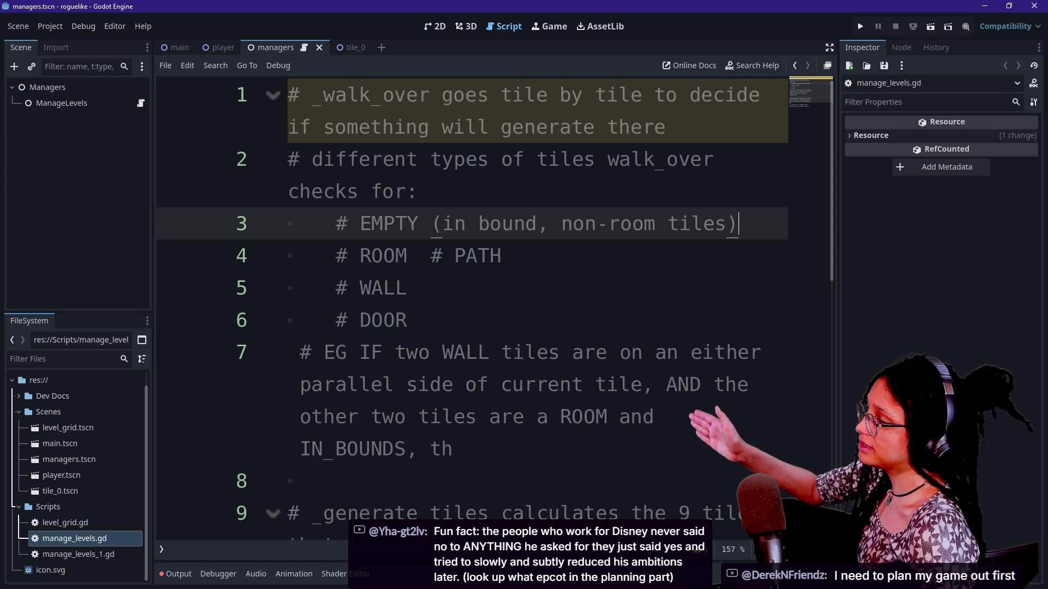
{"action": "left_click", "coordinate": [359, 223]}
{"action": "left_click_drag", "start_coordinate": [335, 223], "coordinate": [681, 223]}
{"action": "left_click", "coordinate": [677, 223]}
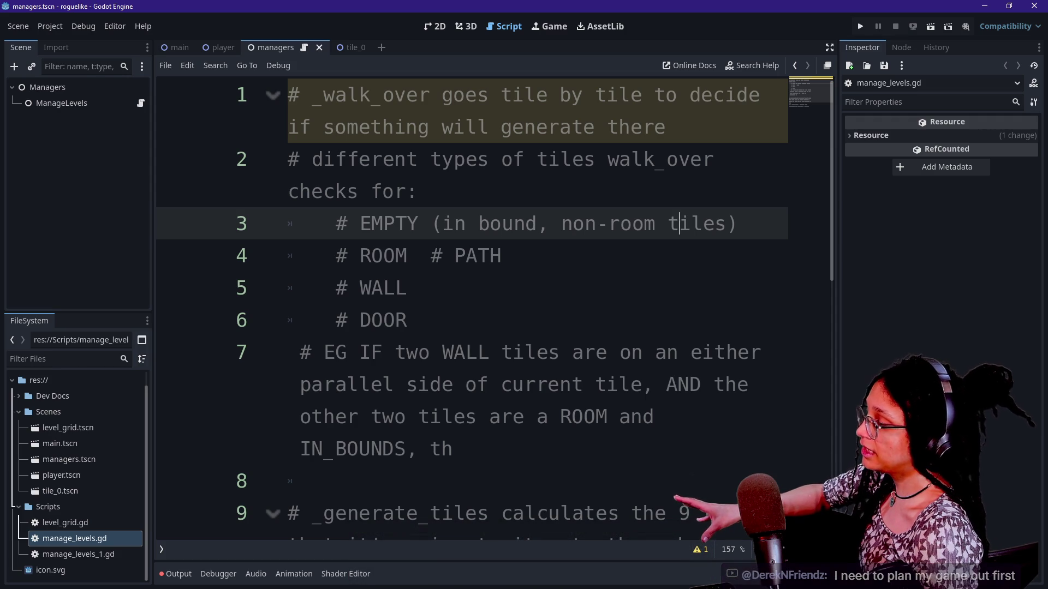
Step: Highlight the ROOM, WALL and DOOR entries in turn
{"action": "double_click", "coordinate": [341, 256]}
{"action": "left_click_drag", "start_coordinate": [348, 256], "coordinate": [407, 255]}
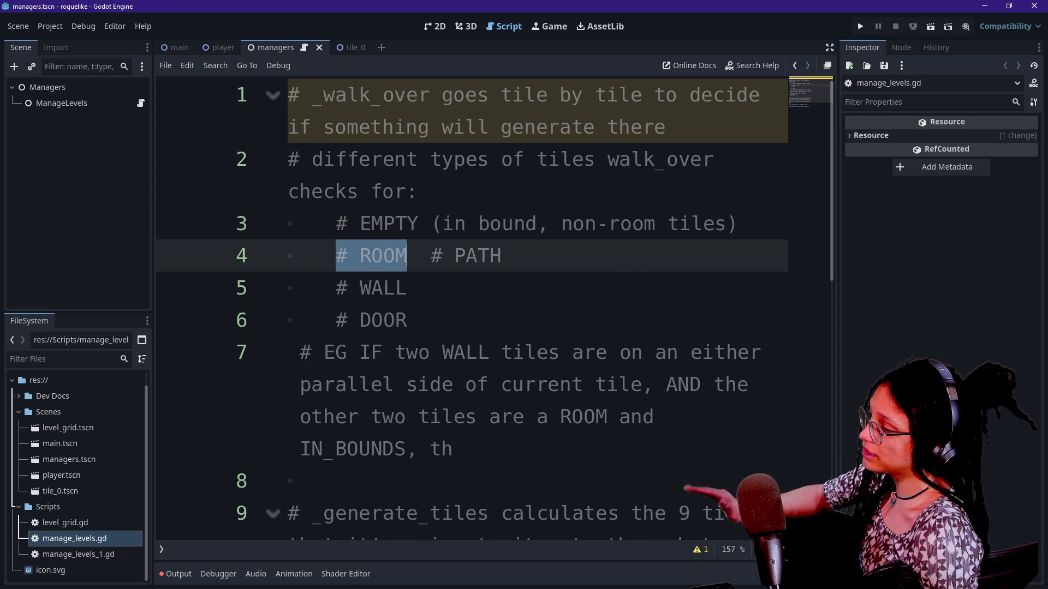
{"action": "left_click", "coordinate": [407, 255]}
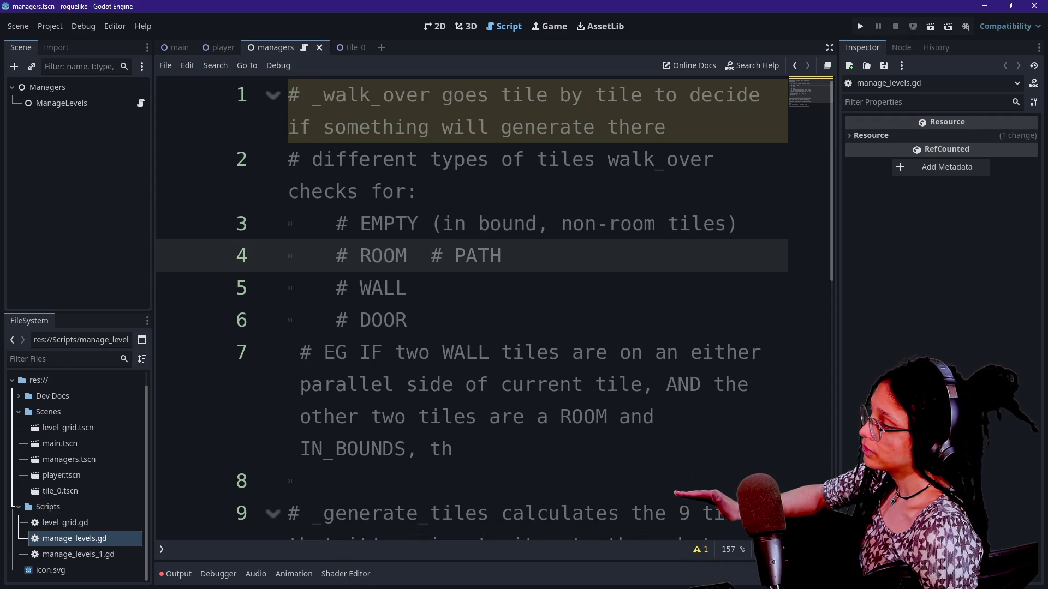
{"action": "double_click", "coordinate": [341, 288]}
{"action": "left_click_drag", "start_coordinate": [349, 288], "coordinate": [407, 287]}
{"action": "left_click", "coordinate": [408, 287]}
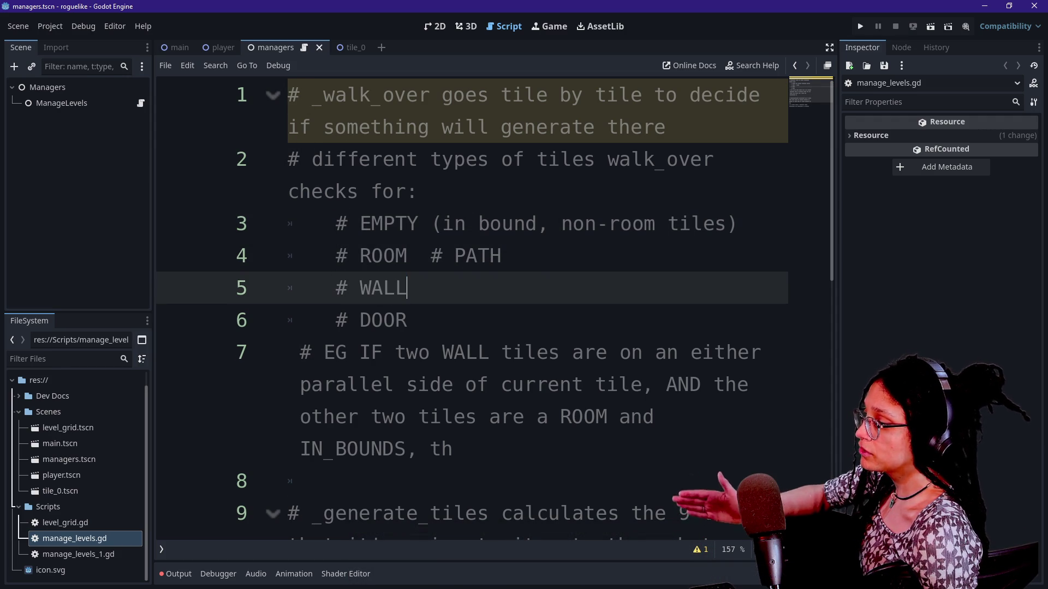
{"action": "left_click", "coordinate": [336, 320]}
{"action": "left_click_drag", "start_coordinate": [335, 319], "coordinate": [407, 320]}
{"action": "left_click", "coordinate": [408, 320]}
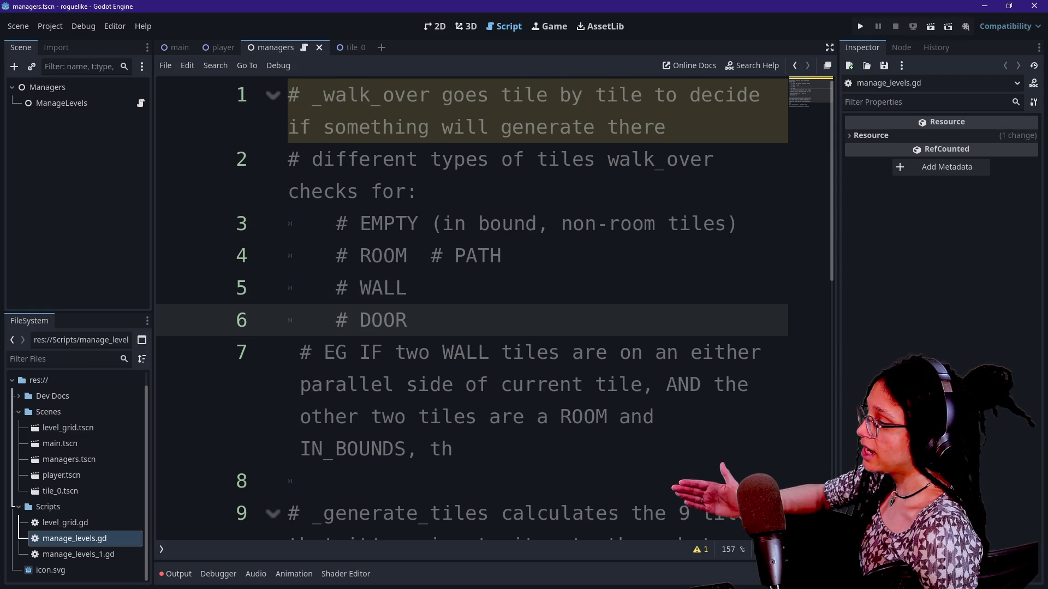
Step: Move the PATH note off the ROOM line onto a new '# PATH' line below DOOR
{"action": "left_click_drag", "start_coordinate": [418, 256], "coordinate": [501, 255]}
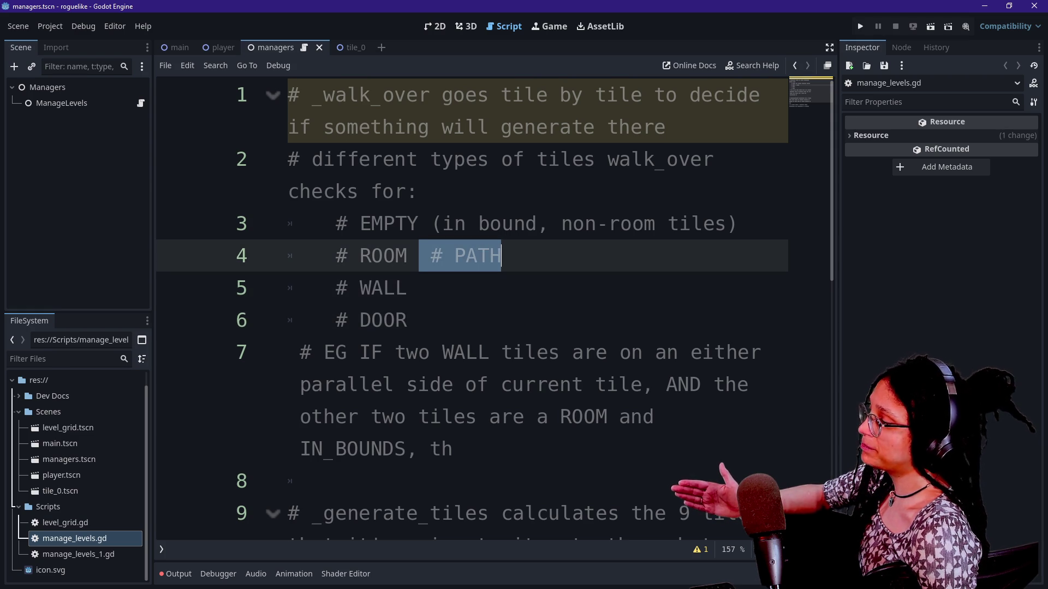
{"action": "key", "text": "BackSpace"}
{"action": "left_click", "coordinate": [408, 319]}
{"action": "key", "text": "Return"}
{"action": "type", "text": "# PATH"}
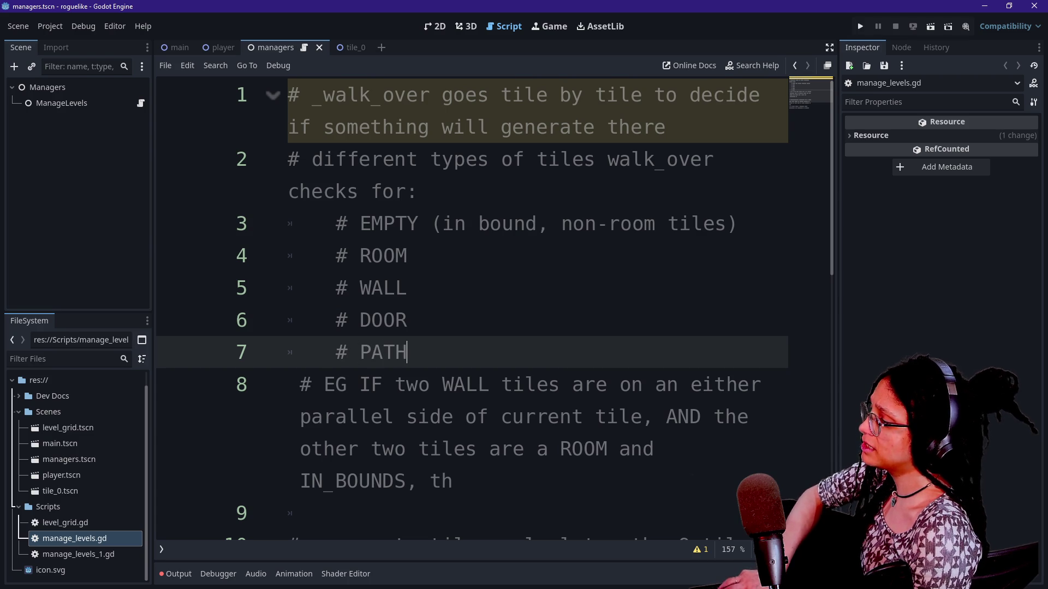
{"action": "left_click", "coordinate": [408, 320]}
{"action": "left_click", "coordinate": [407, 352]}
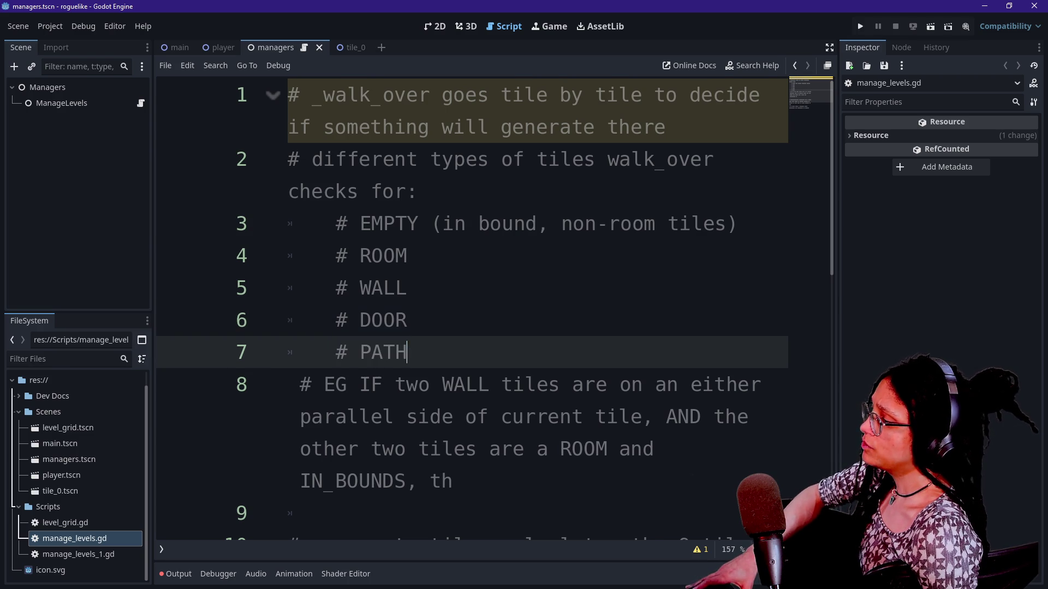
Step: Undo the new PATH line and insert a blank line below EMPTY
{"action": "left_click", "coordinate": [354, 256]}
{"action": "left_click", "coordinate": [357, 319]}
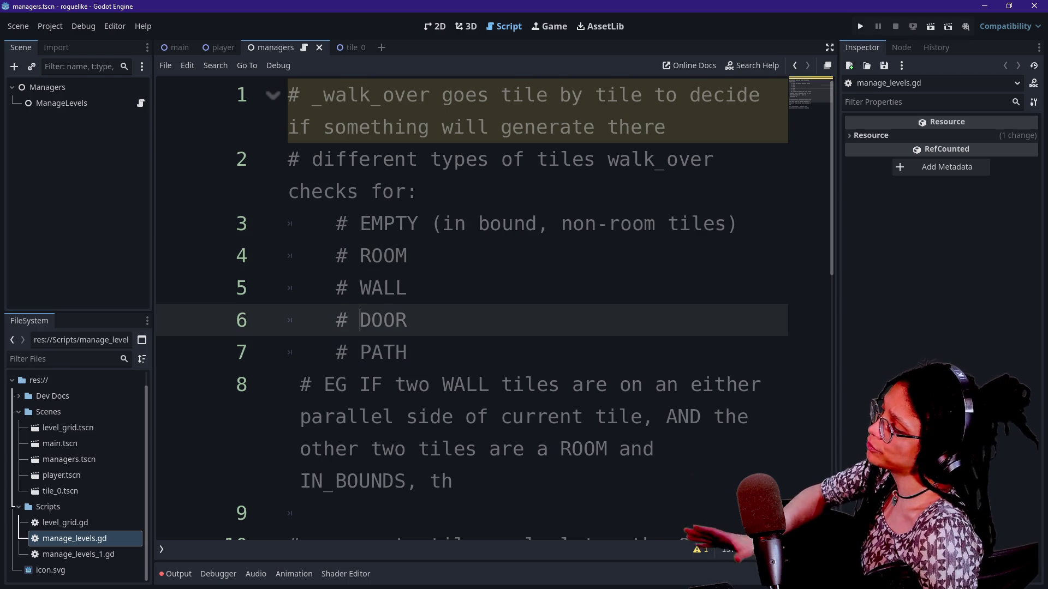
{"action": "left_click", "coordinate": [336, 352]}
{"action": "key", "text": "ctrl+z"}
{"action": "key", "text": "ctrl+z"}
{"action": "key", "text": "ctrl+z"}
{"action": "left_click", "coordinate": [407, 255]}
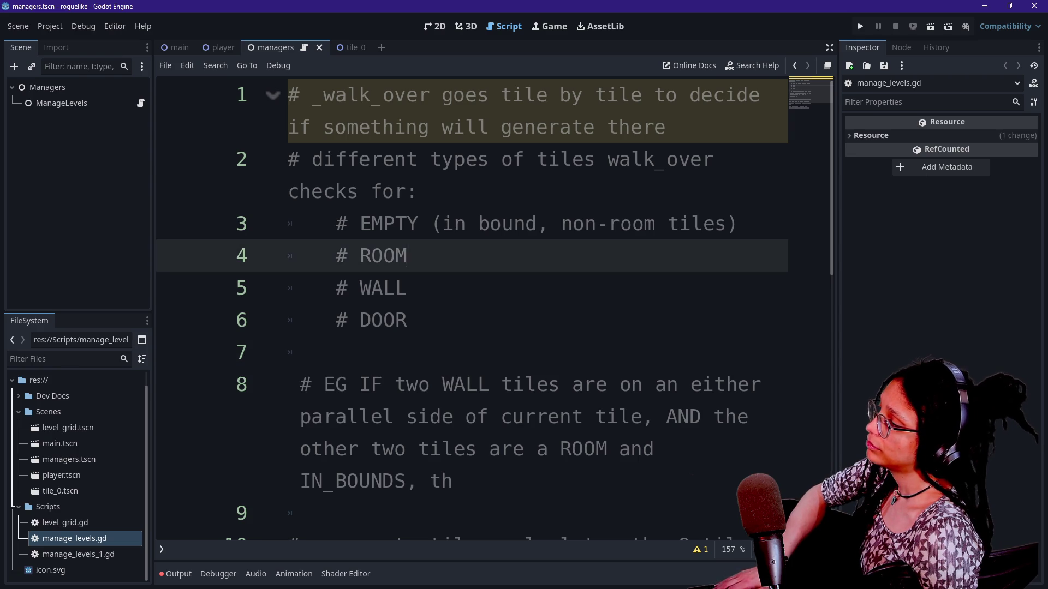
{"action": "left_click", "coordinate": [737, 223]}
{"action": "key", "text": "Return"}
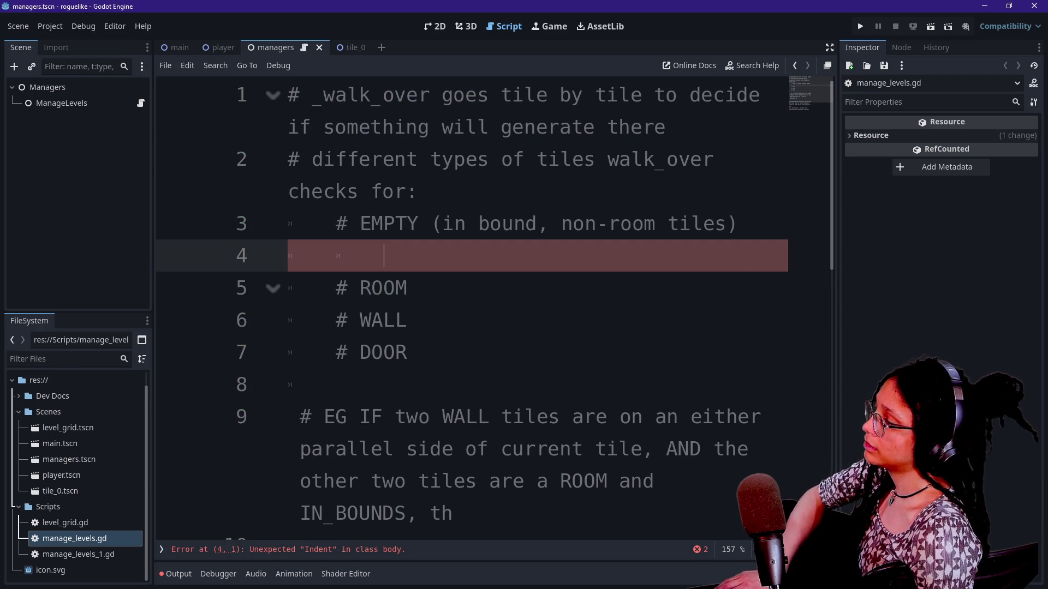
Step: Add an aligned '#' branch line above ROOM and a '# PATH' note after ROOM
{"action": "type", "text": "# |"}
{"action": "key", "text": "shift+Tab"}
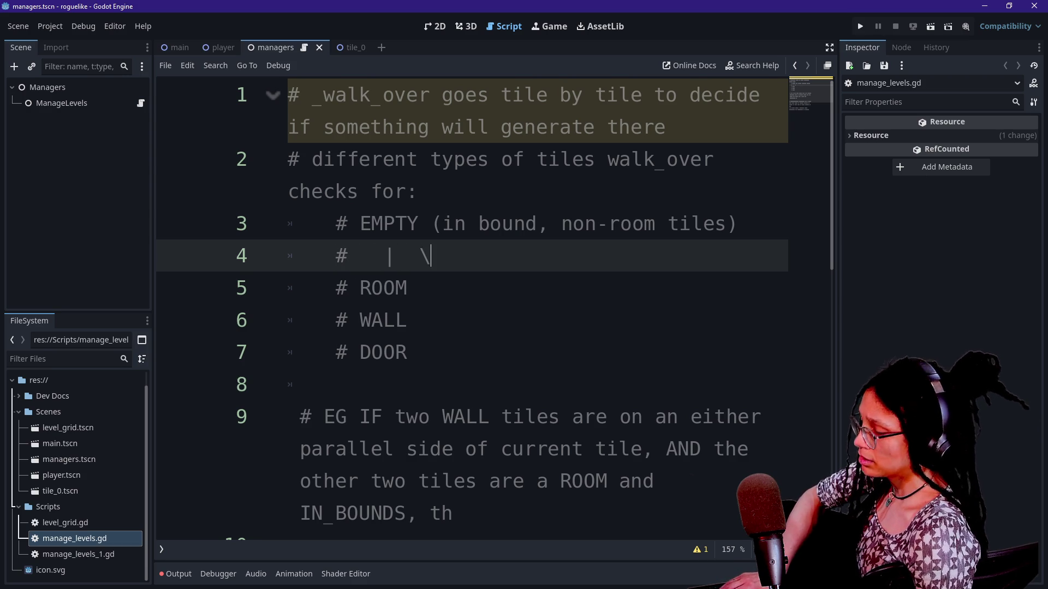
{"action": "left_click", "coordinate": [415, 287]}
{"action": "type", "text": "# PATH"}
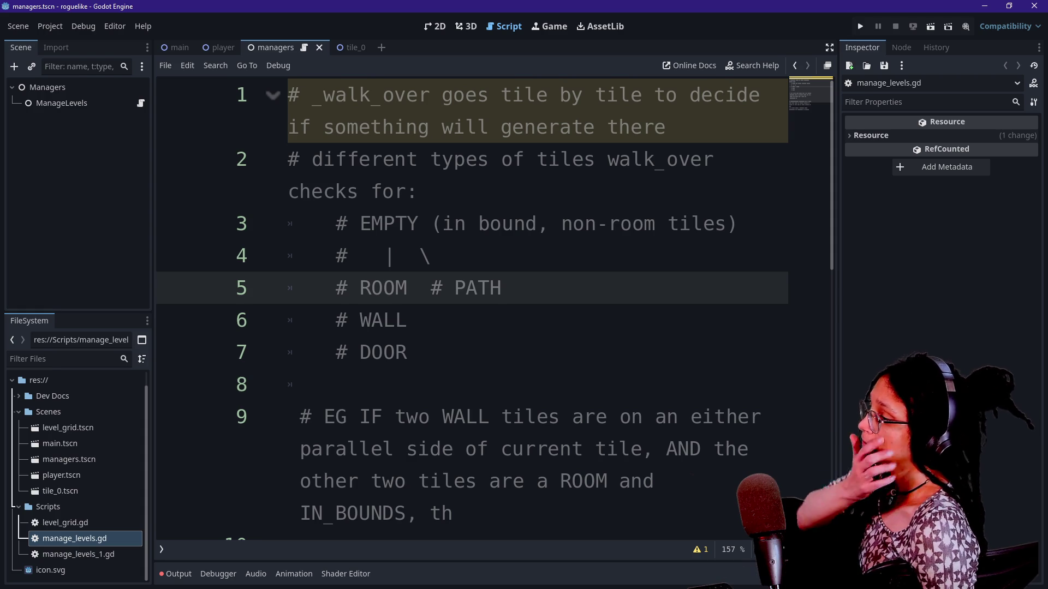
Step: Select the ROOM and PATH entries to review the branch layout
{"action": "left_click", "coordinate": [431, 255]}
{"action": "left_click", "coordinate": [372, 256]}
{"action": "left_click", "coordinate": [455, 288]}
{"action": "double_click", "coordinate": [478, 288]}
{"action": "left_click", "coordinate": [501, 288]}
{"action": "left_click", "coordinate": [360, 288]}
{"action": "double_click", "coordinate": [383, 288]}
{"action": "left_click", "coordinate": [357, 191]}
{"action": "left_click", "coordinate": [359, 287]}
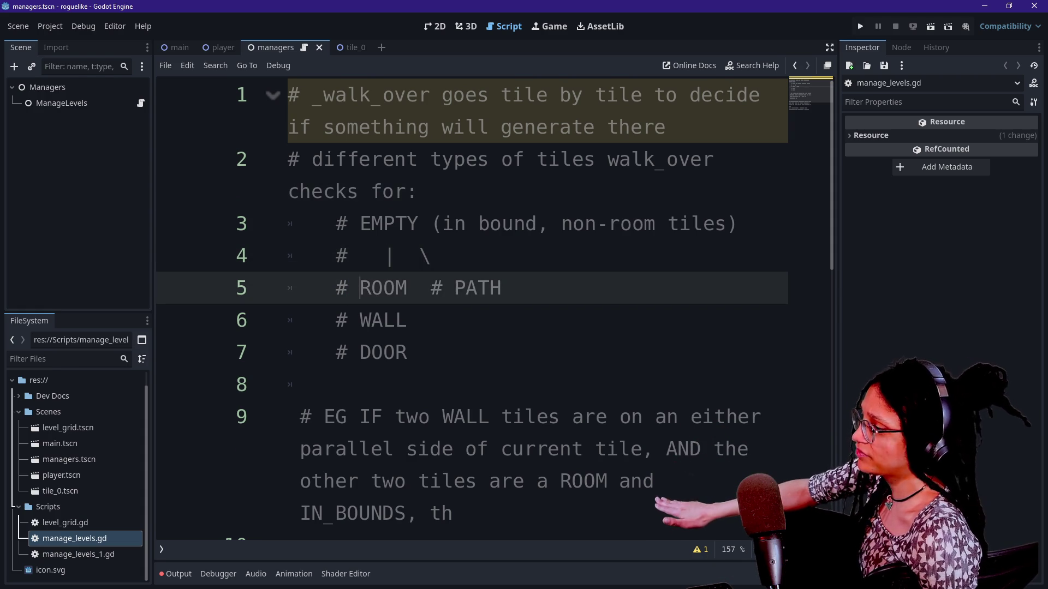
{"action": "left_click", "coordinate": [417, 287]}
{"action": "left_click_drag", "start_coordinate": [418, 288], "coordinate": [501, 287]}
{"action": "left_click", "coordinate": [501, 288]}
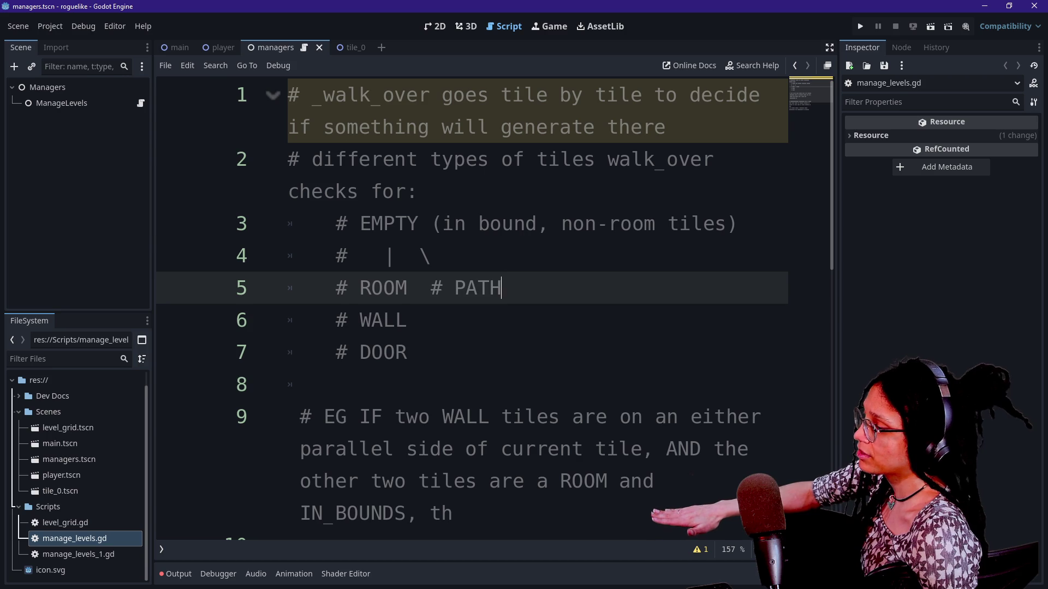
Step: Highlight the WALL, DOOR and PATH entries while checking the tree
{"action": "left_click_drag", "start_coordinate": [349, 320], "coordinate": [377, 320]}
{"action": "left_click", "coordinate": [384, 288]}
{"action": "left_click", "coordinate": [360, 352]}
{"action": "double_click", "coordinate": [382, 352]}
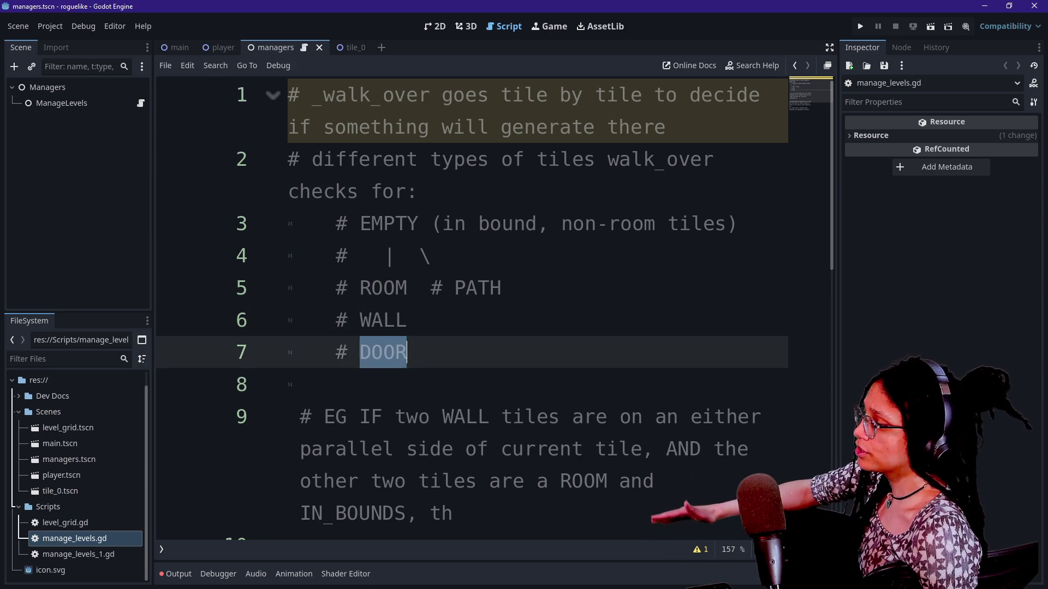
{"action": "left_click", "coordinate": [383, 320]}
{"action": "double_click", "coordinate": [383, 319]}
{"action": "left_click", "coordinate": [407, 320]}
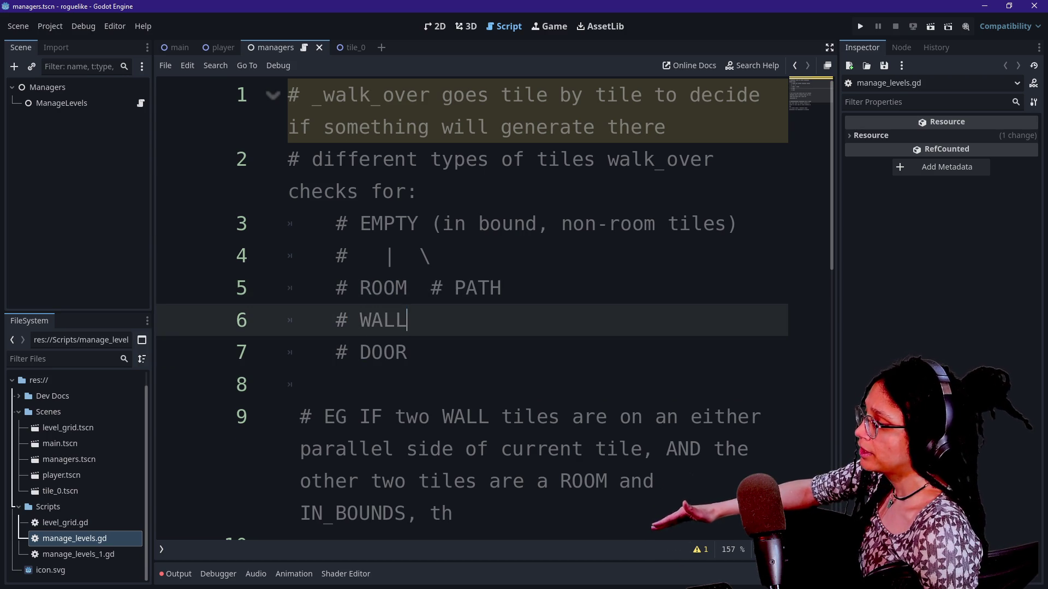
{"action": "double_click", "coordinate": [477, 288]}
{"action": "left_click", "coordinate": [502, 288]}
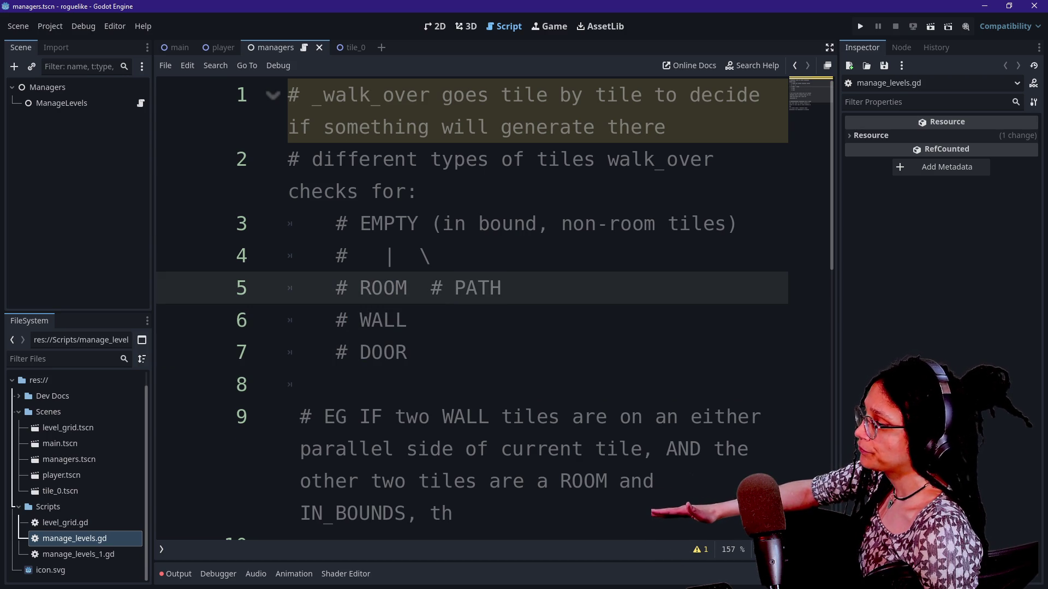
{"action": "left_click", "coordinate": [395, 224]}
{"action": "left_click", "coordinate": [372, 352]}
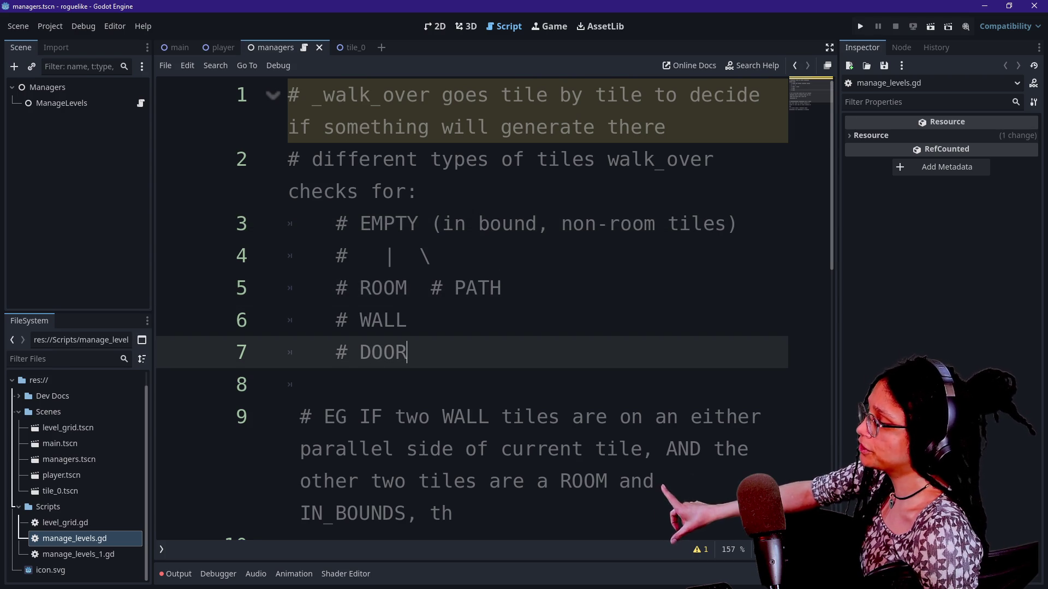
{"action": "left_click", "coordinate": [407, 320]}
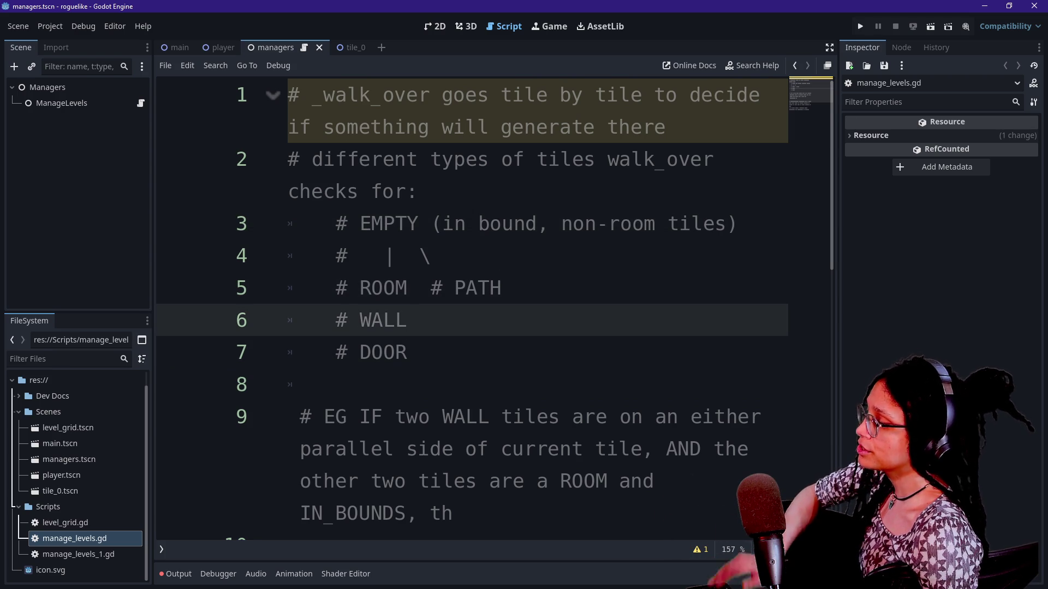
Step: Link ROOM to PATH with a '----' connector
{"action": "left_click", "coordinate": [431, 287]}
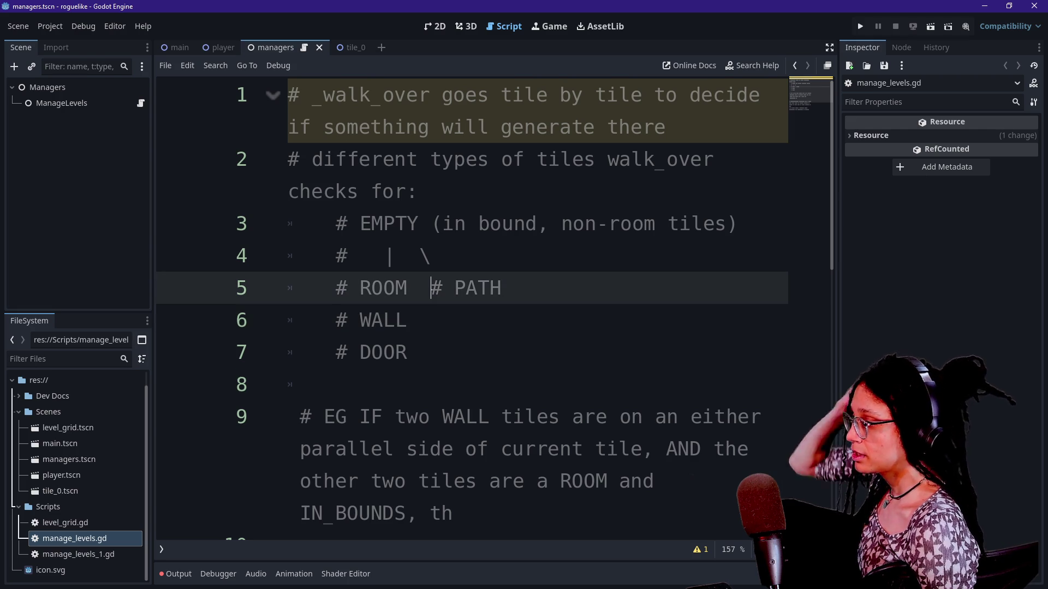
{"action": "key", "text": "BackSpace"}
{"action": "type", "text": "----"}
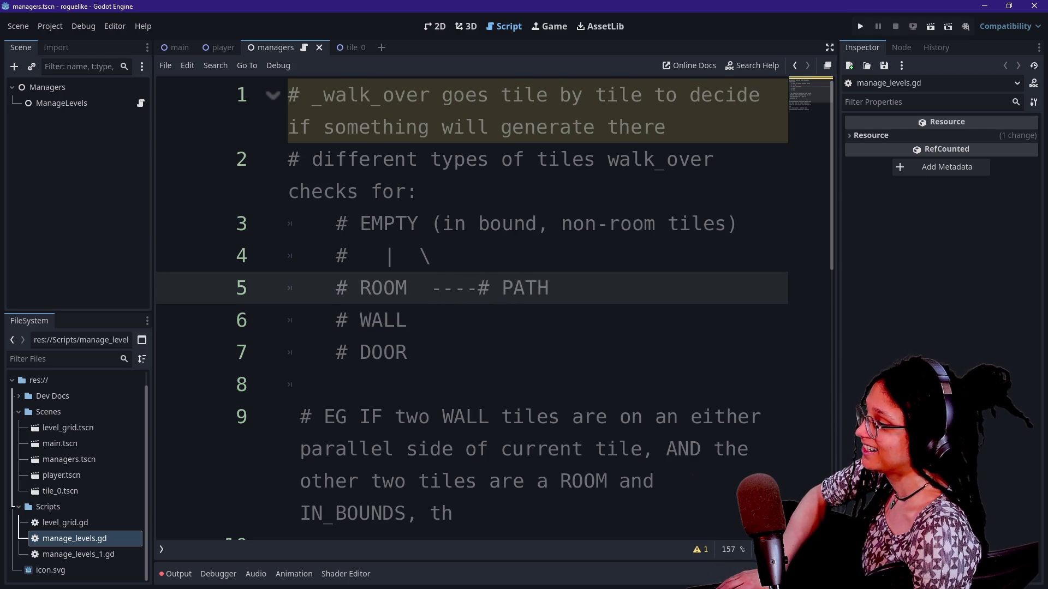
{"action": "left_click", "coordinate": [418, 321]}
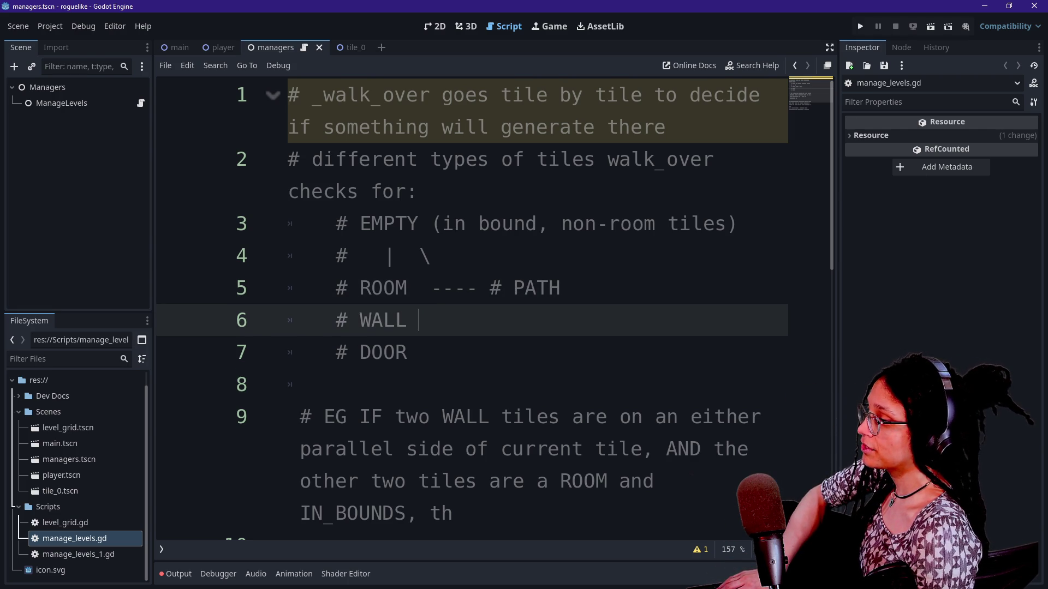
{"action": "key", "text": "ctrl+z"}
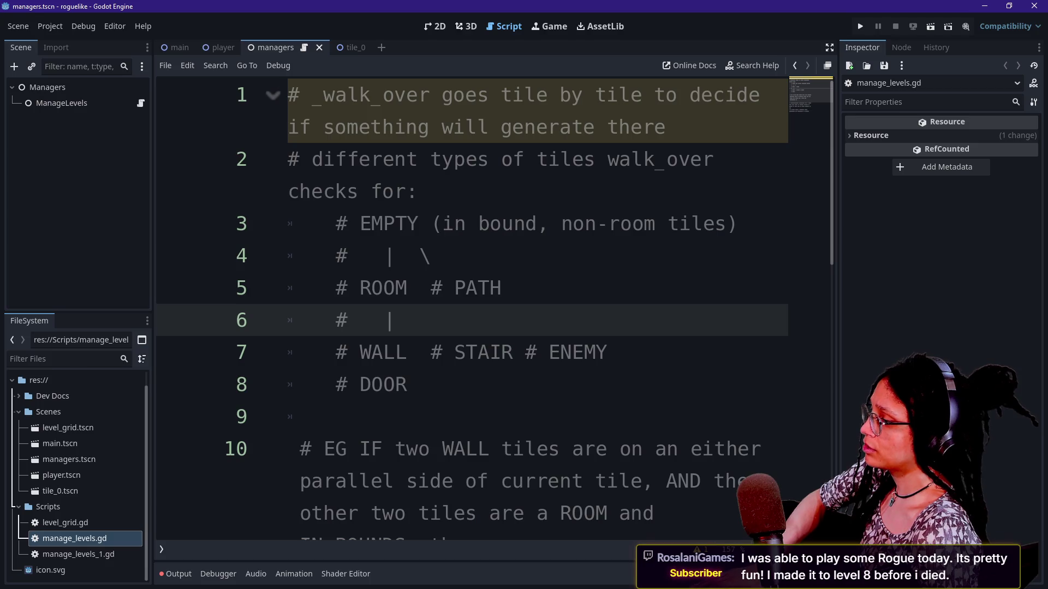
Step: Add a backslash branch below ROOM and trim its trailing spaces
{"action": "type", "text": "\\"}
{"action": "key", "text": "Left"}
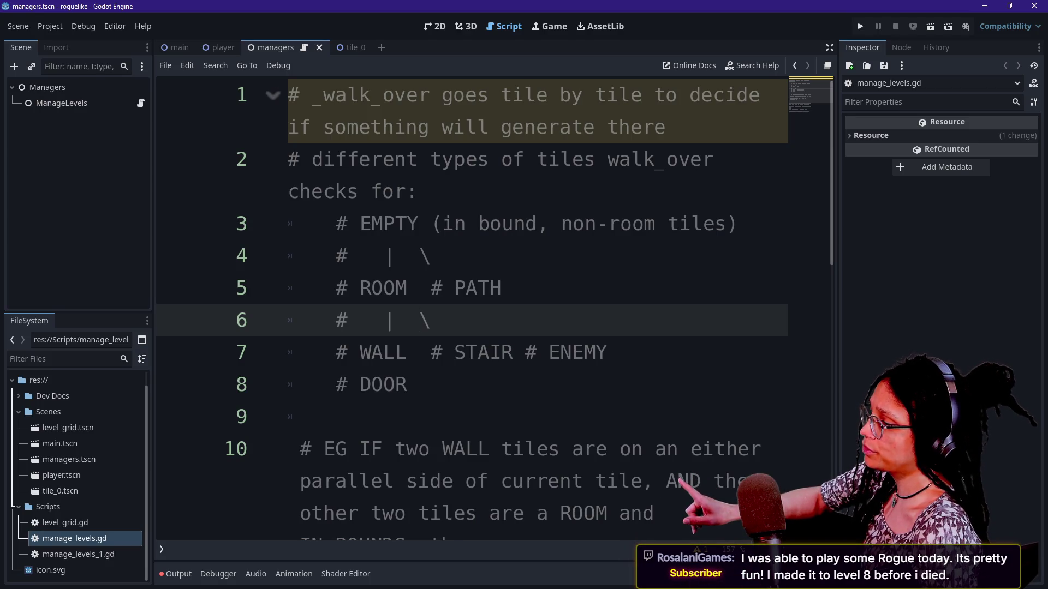
{"action": "left_click", "coordinate": [431, 320]}
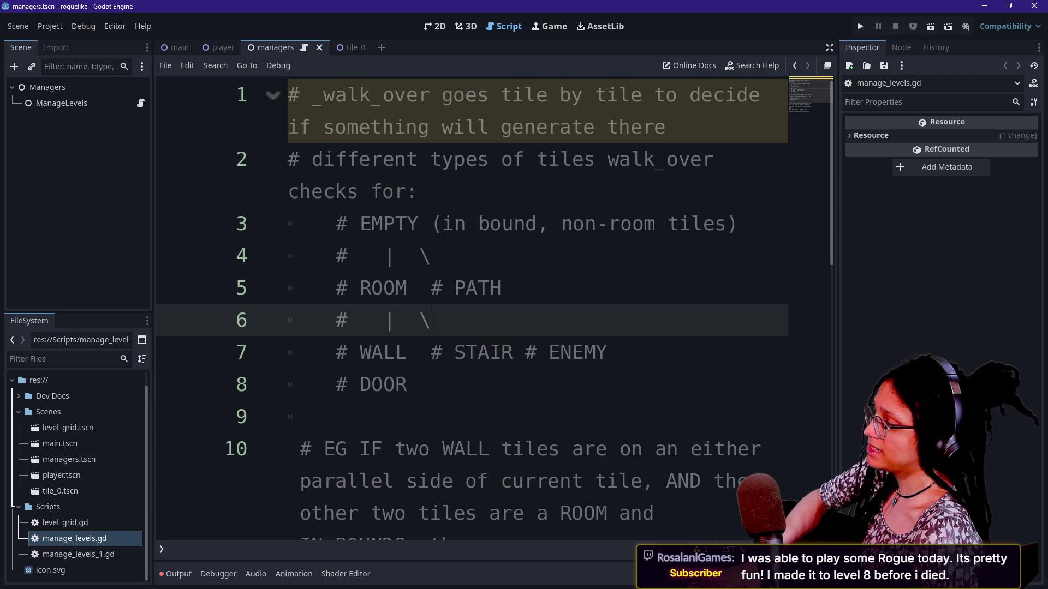
{"action": "key", "text": "BackSpace"}
{"action": "key", "text": "BackSpace"}
{"action": "key", "text": "BackSpace"}
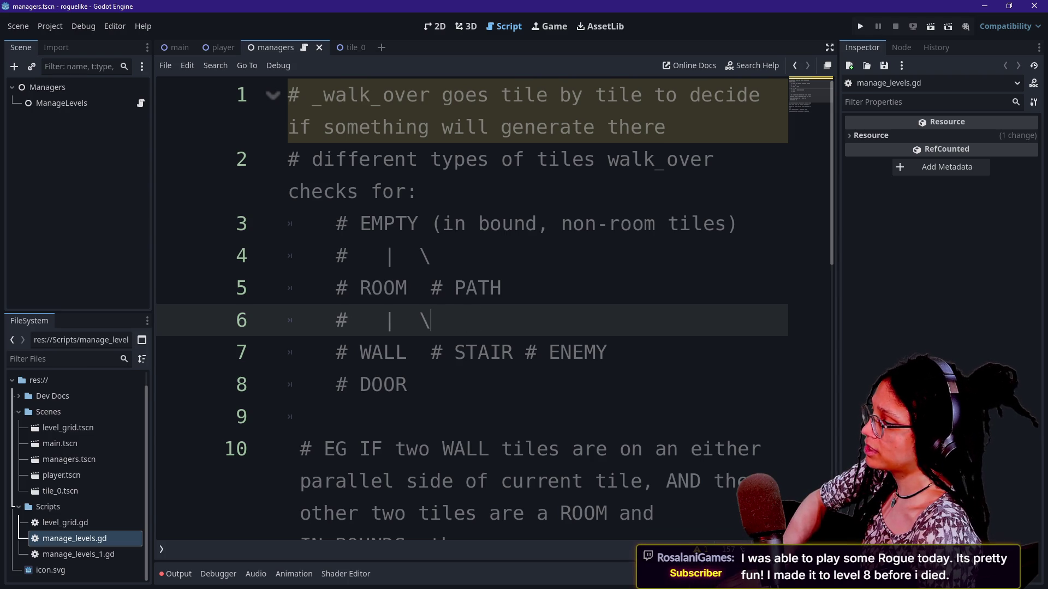
Step: Try an '==' connector between ROOM and PATH
{"action": "key", "text": "Up"}
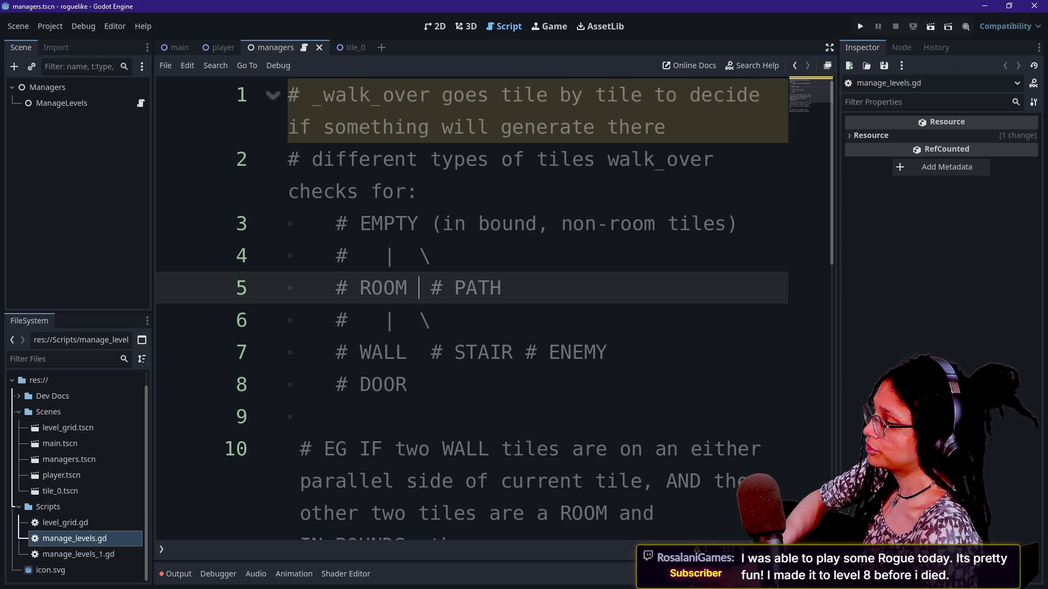
{"action": "key", "text": "Up"}
{"action": "key", "text": "Down"}
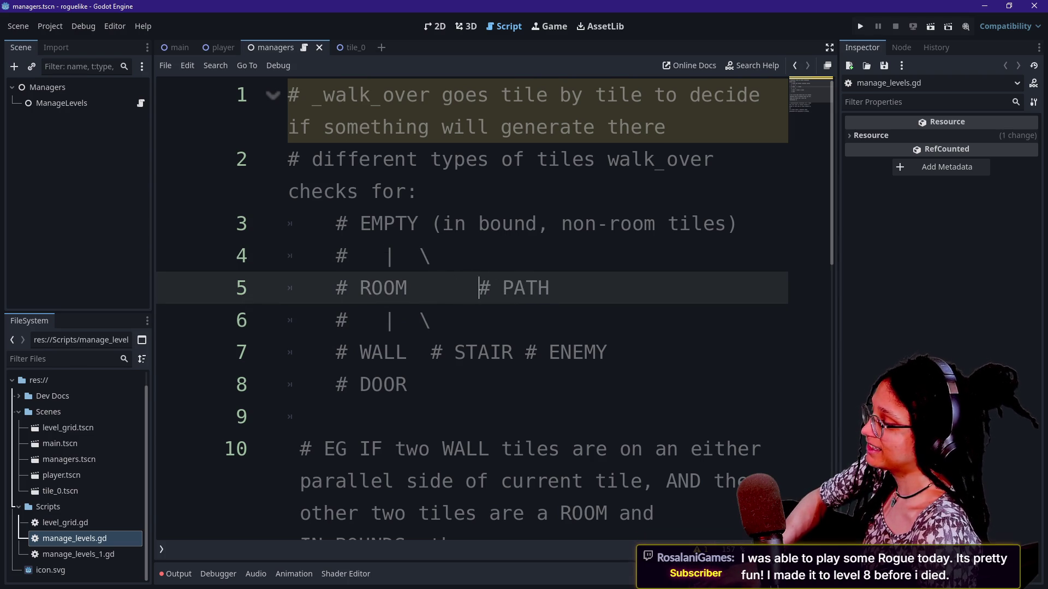
{"action": "key", "text": "Left"}
{"action": "key", "text": "Left"}
{"action": "key", "text": "Left"}
{"action": "type", "text": "=="}
{"action": "key", "text": "BackSpace"}
{"action": "type", "text": "=="}
{"action": "key", "text": "Left"}
{"action": "key", "text": "Left"}
{"action": "key", "text": "Left"}
{"action": "key", "text": "BackSpace"}
{"action": "key", "text": "Right"}
{"action": "key", "text": "BackSpace"}
{"action": "type", "text": "="}
Step: Turn the ROOM–PATH connector into '----' dashes
{"action": "left_click", "coordinate": [419, 352]}
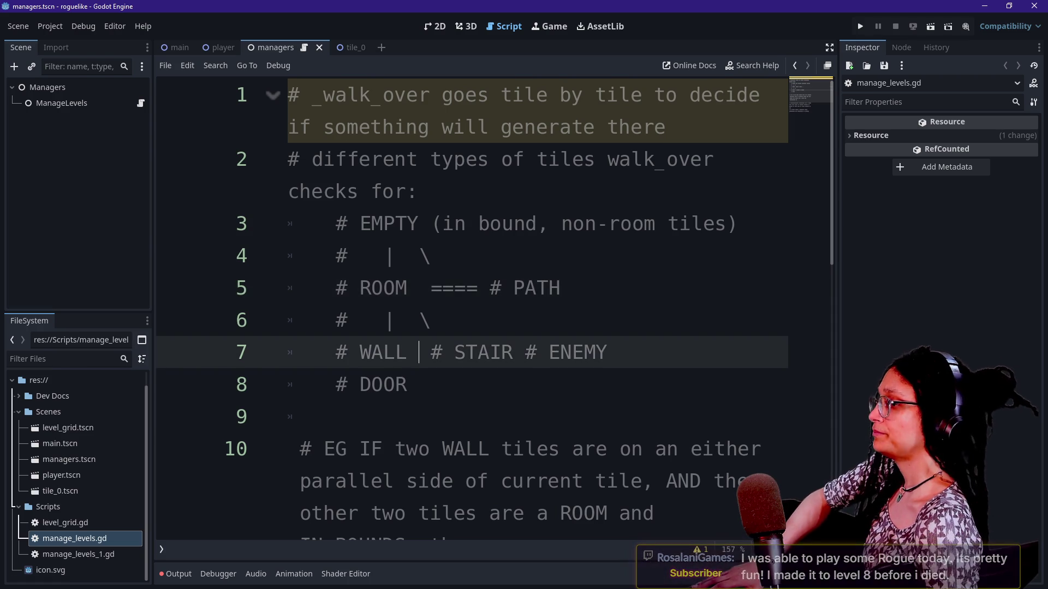
{"action": "left_click", "coordinate": [443, 288]}
{"action": "key", "text": "BackSpace"}
{"action": "type", "text": "----"}
{"action": "key", "text": "Delete"}
{"action": "key", "text": "Delete"}
{"action": "key", "text": "Delete"}
{"action": "left_click", "coordinate": [443, 288]}
{"action": "key", "text": "BackSpace"}
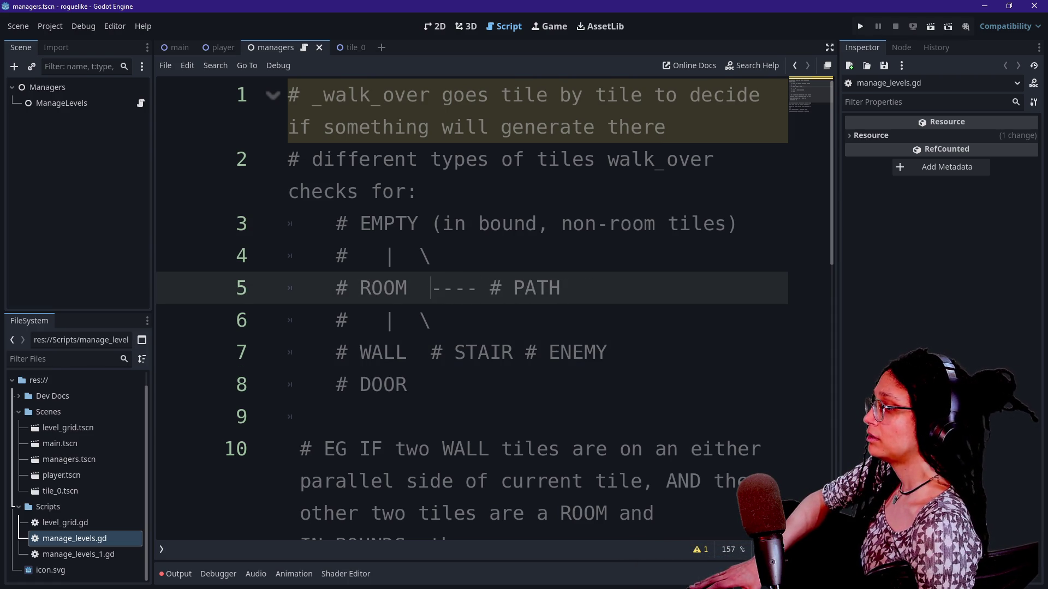
Step: Add a second backslash on line 6 so it reads '| \ \'
{"action": "left_click", "coordinate": [408, 385]}
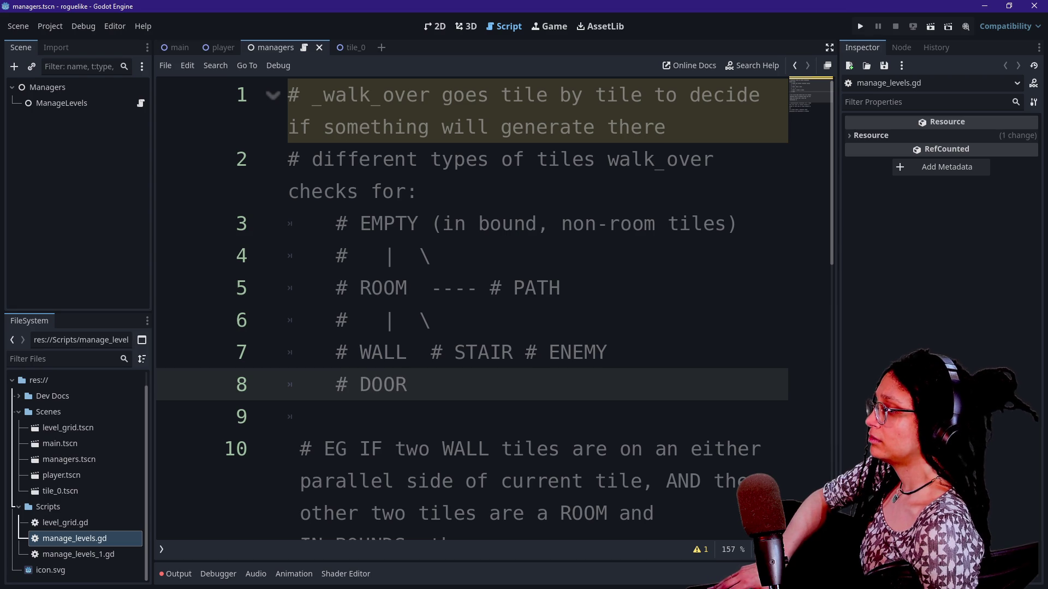
{"action": "left_click", "coordinate": [442, 352]}
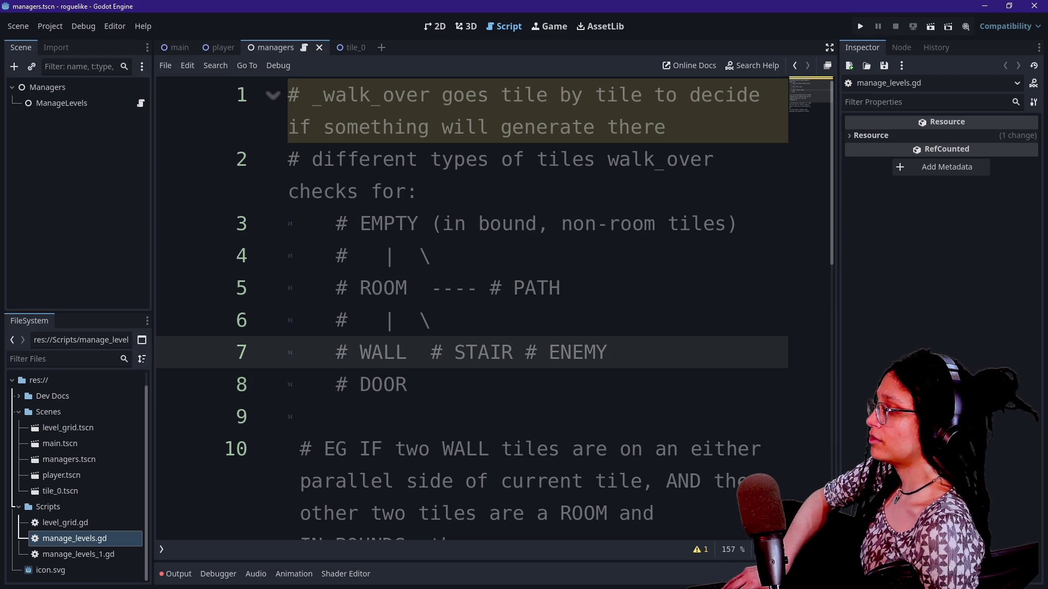
{"action": "left_click", "coordinate": [420, 321]}
{"action": "key", "text": "BackSpace"}
{"action": "key", "text": "Right"}
{"action": "type", "text": "\\"}
{"action": "left_click", "coordinate": [407, 320]}
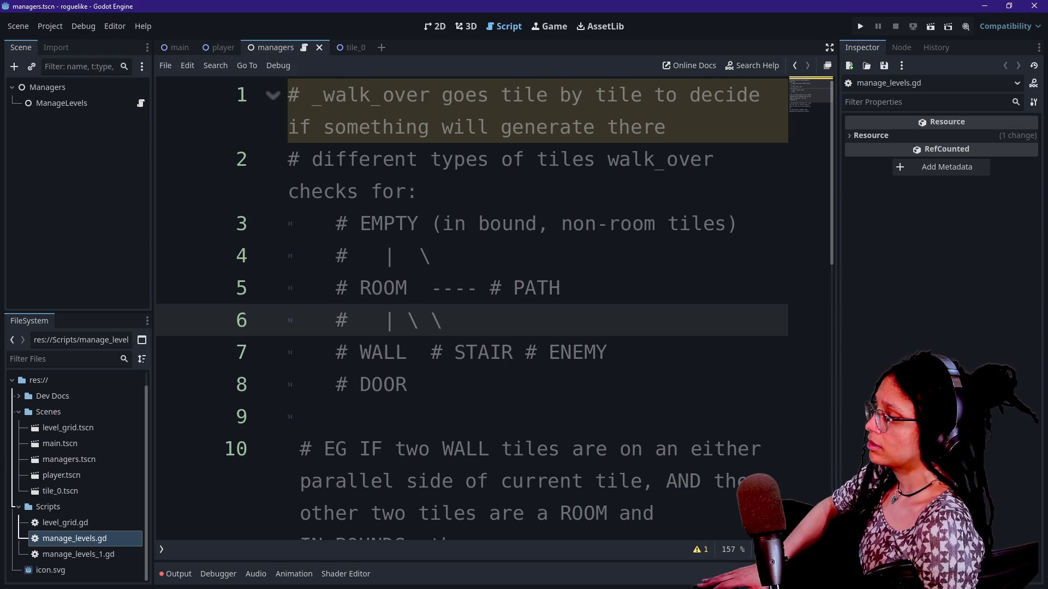
Step: Pad EMPTY with spaces and add spacing before line 4's backslash and line 5's dashes
{"action": "left_click", "coordinate": [432, 287]}
{"action": "left_click", "coordinate": [419, 255]}
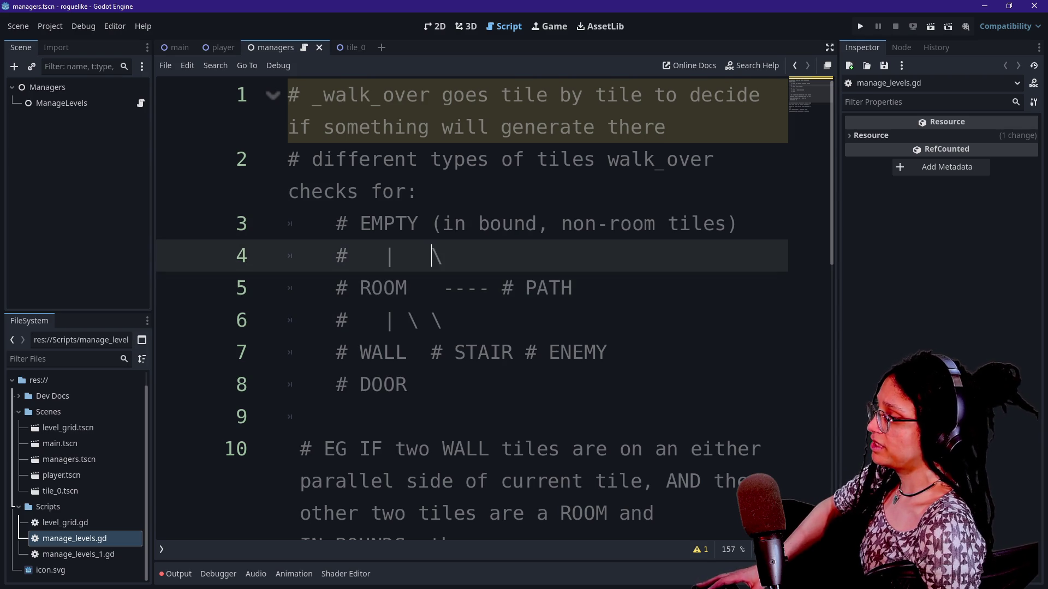
{"action": "left_click", "coordinate": [479, 287]}
{"action": "left_click", "coordinate": [432, 224]}
{"action": "left_click", "coordinate": [360, 223]}
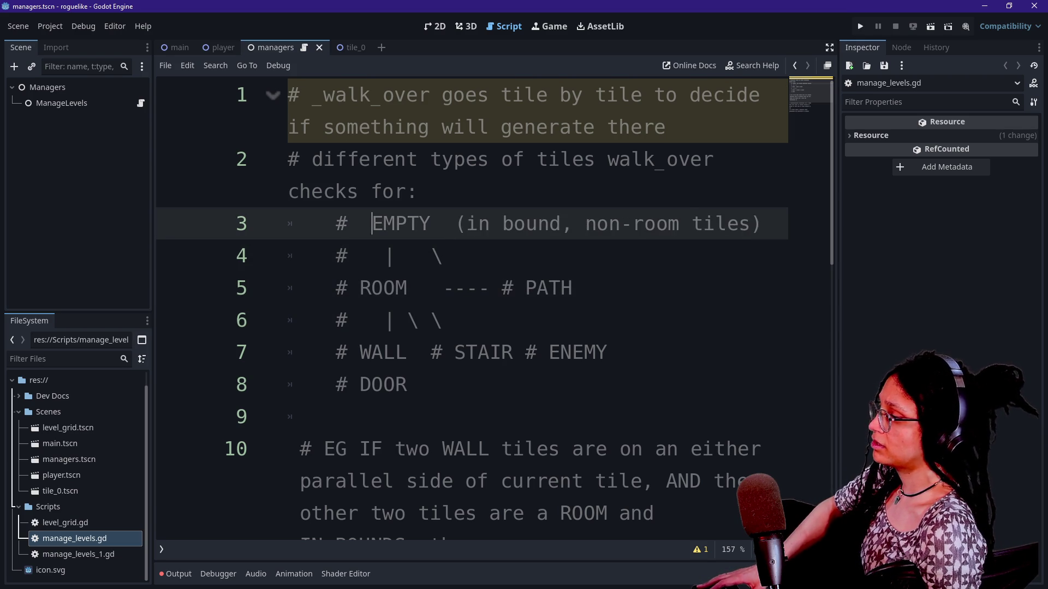
{"action": "left_click", "coordinate": [431, 352]}
Step: Line up line 6's last diagonal branch with STAIR on line 7
{"action": "left_click", "coordinate": [490, 321]}
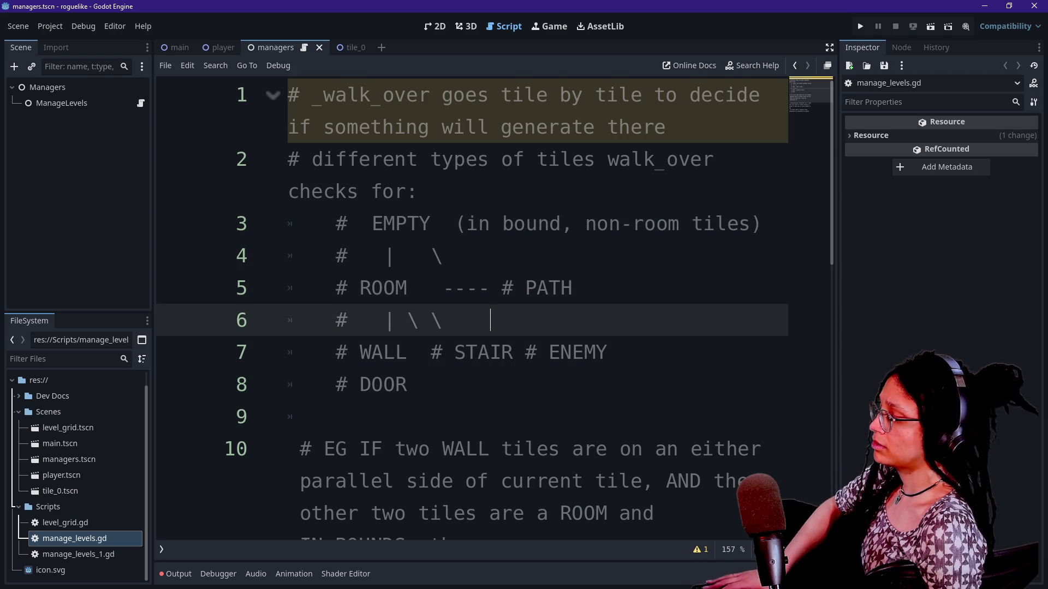
{"action": "left_click", "coordinate": [431, 352]}
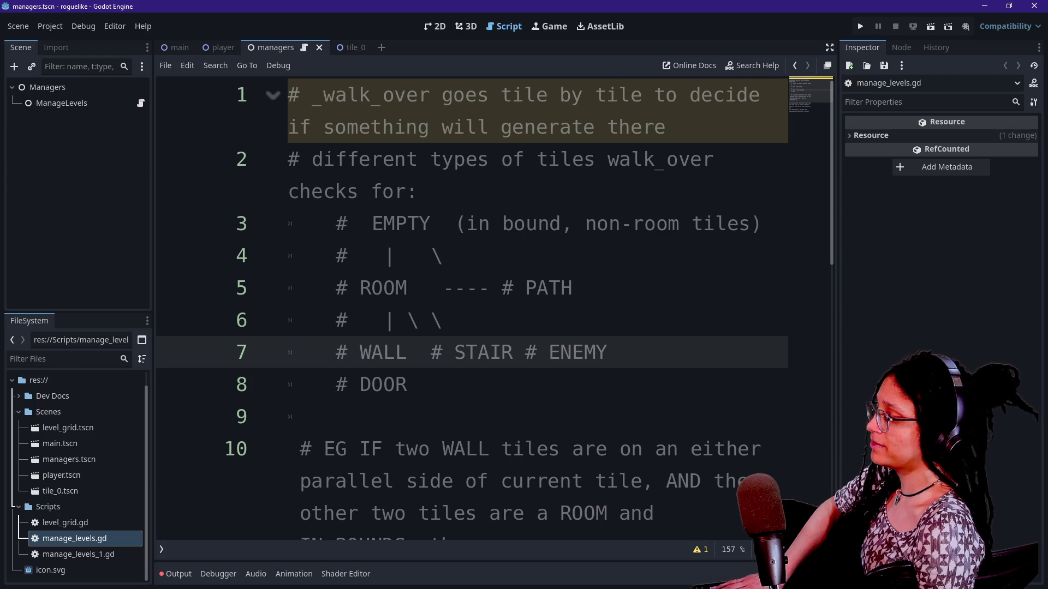
{"action": "left_click", "coordinate": [432, 320]}
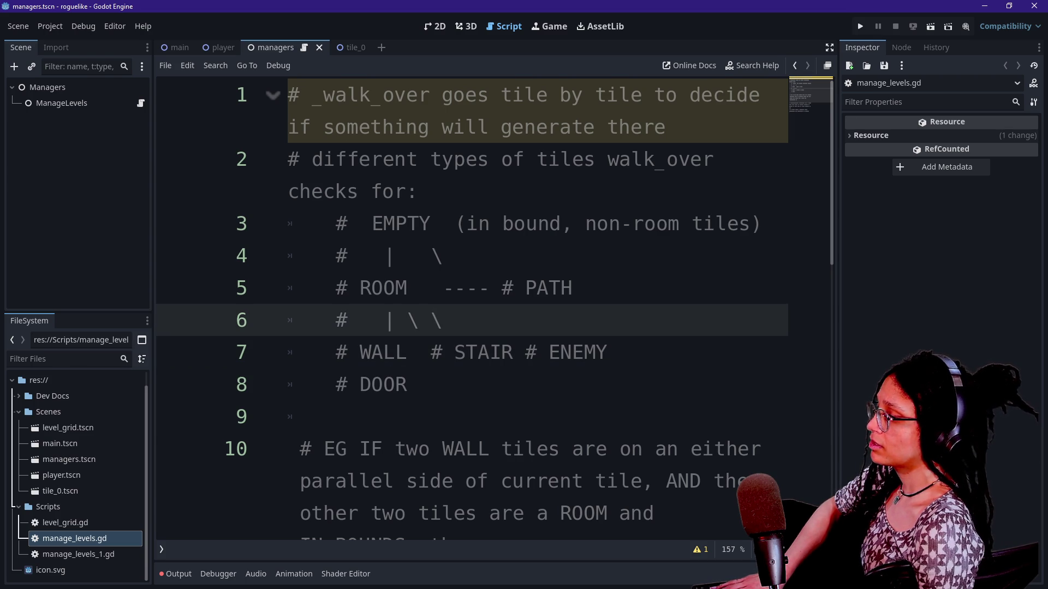
{"action": "left_click", "coordinate": [432, 352]}
{"action": "left_click", "coordinate": [431, 321]}
{"action": "left_click", "coordinate": [431, 352]}
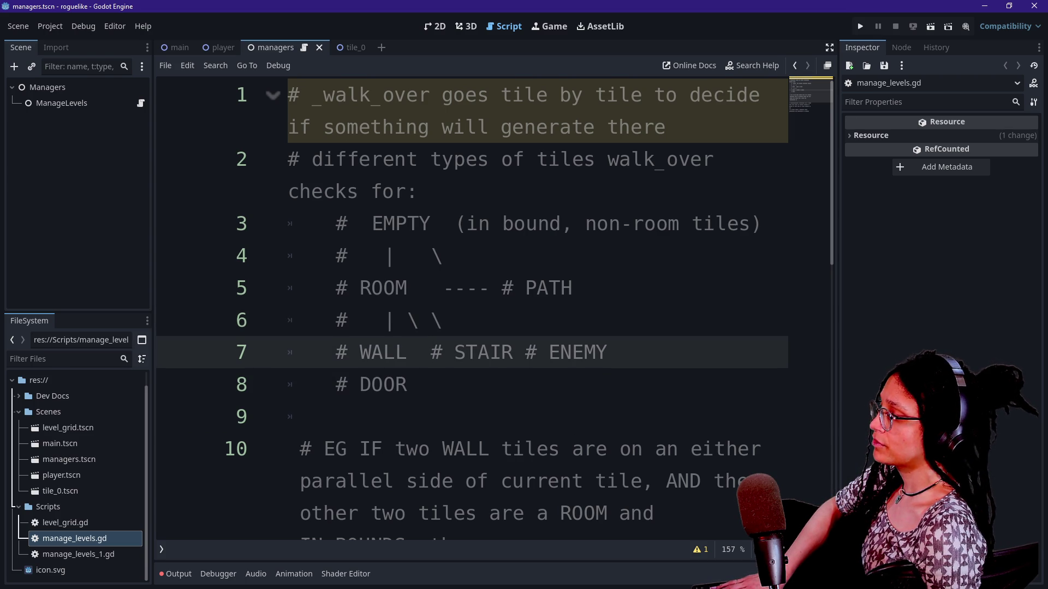
{"action": "left_click", "coordinate": [432, 320]}
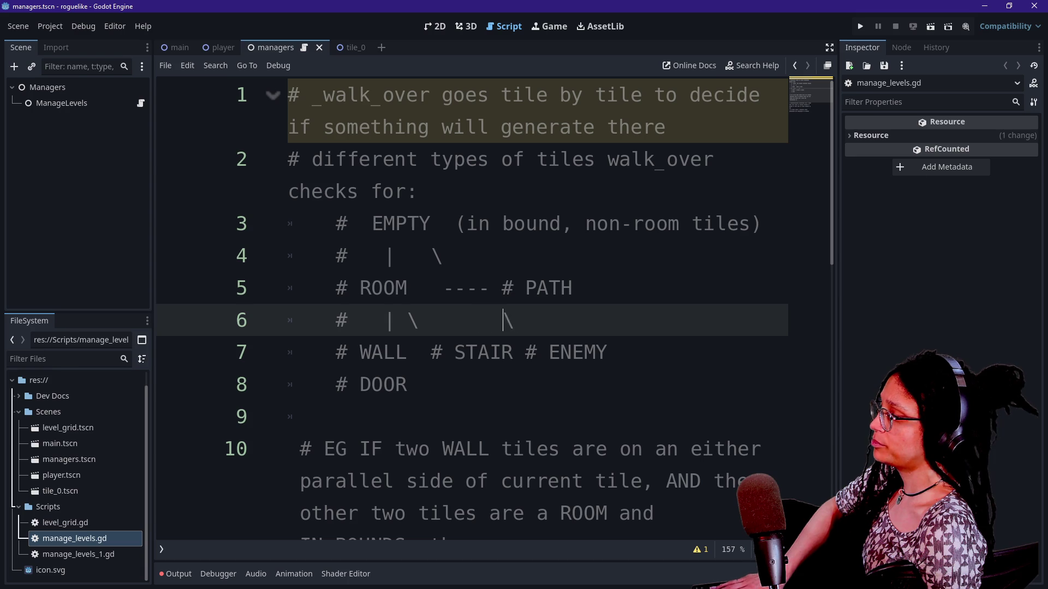
Step: Fill line 6 between the backslashes with '---------' so it reads '| \ --------- \'
{"action": "left_click", "coordinate": [441, 287]}
{"action": "left_click_drag", "start_coordinate": [441, 288], "coordinate": [426, 321]}
{"action": "left_click", "coordinate": [467, 320]}
{"action": "left_click", "coordinate": [444, 288]}
{"action": "left_click", "coordinate": [431, 256]}
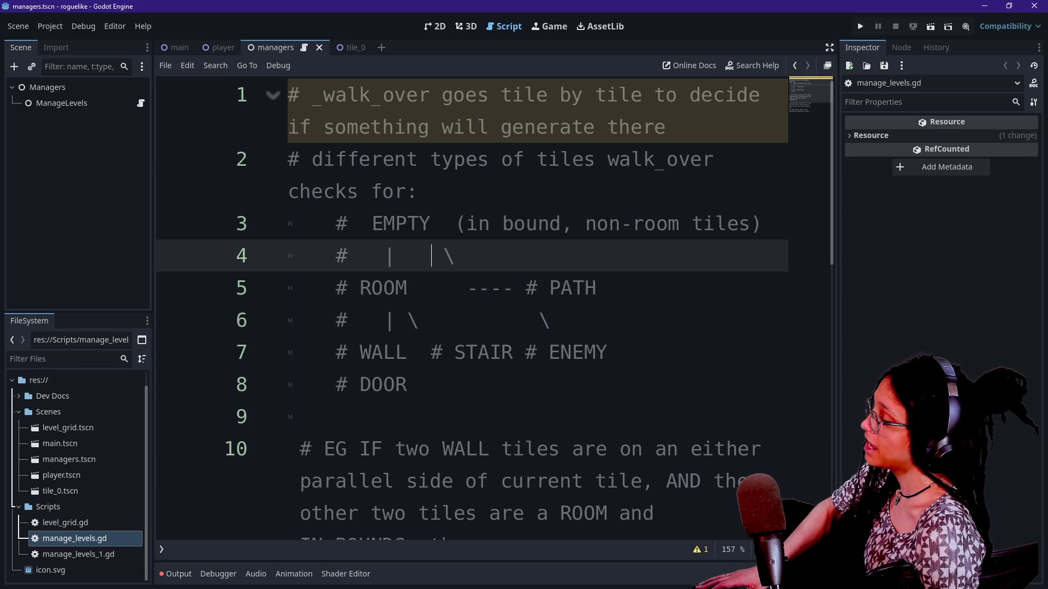
{"action": "left_click", "coordinate": [443, 287]}
{"action": "left_click", "coordinate": [419, 321]}
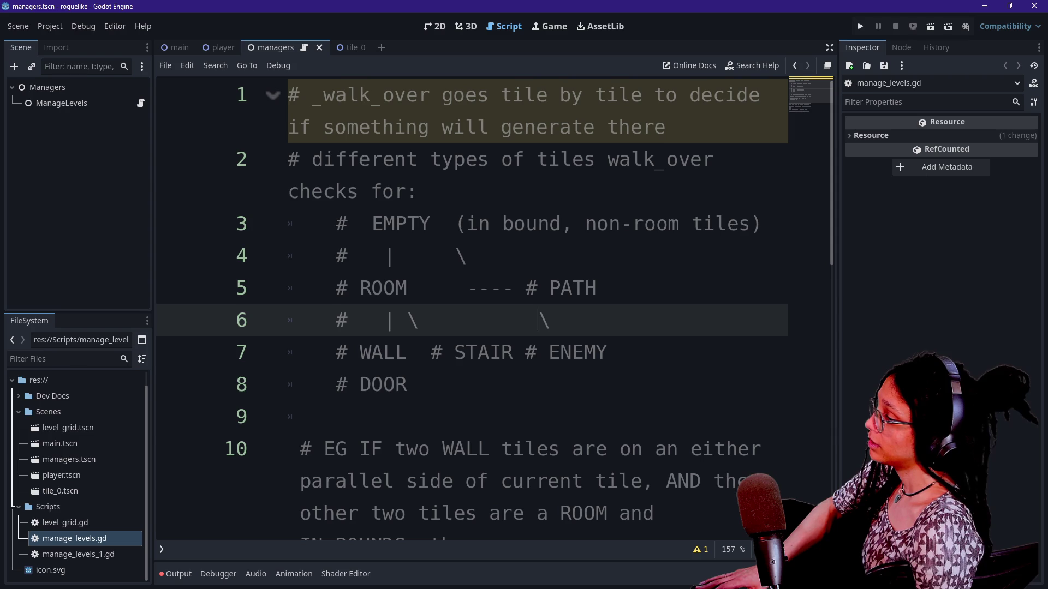
{"action": "type", "text": "---------"}
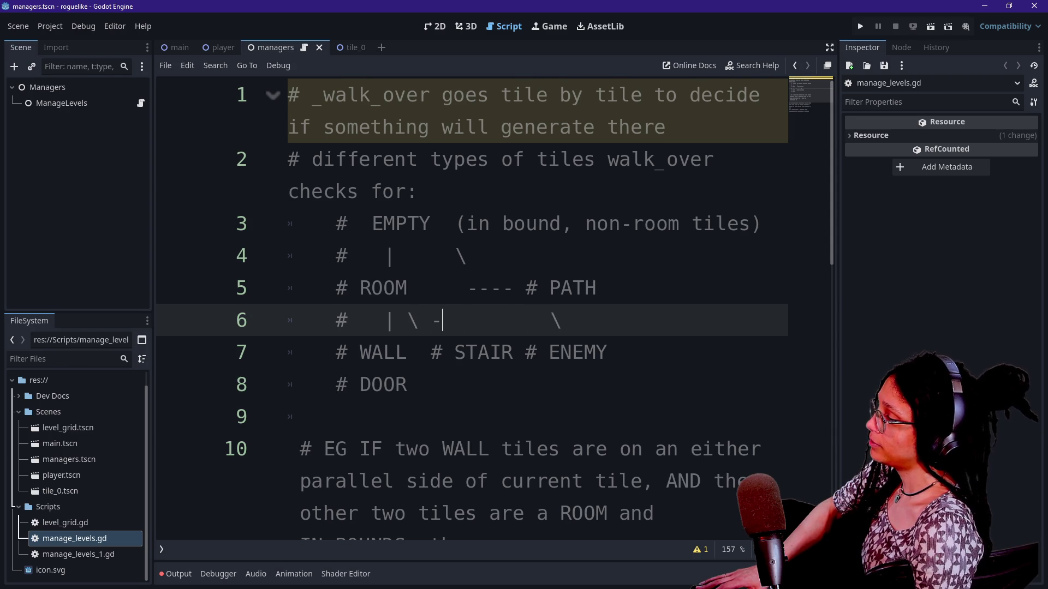
{"action": "key", "text": "Delete"}
{"action": "key", "text": "Delete"}
{"action": "key", "text": "Delete"}
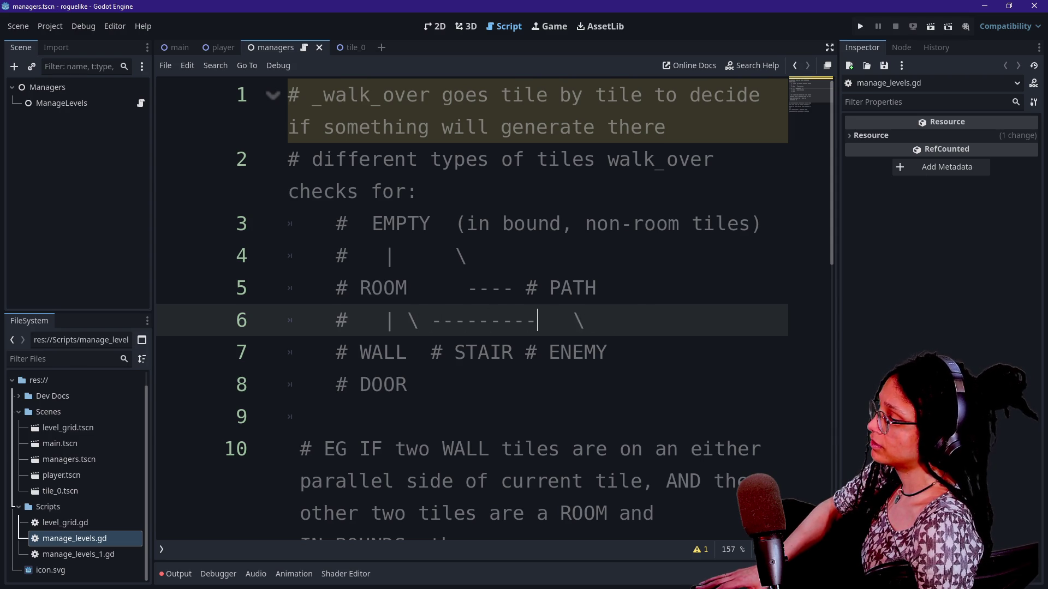
{"action": "left_click", "coordinate": [407, 385]}
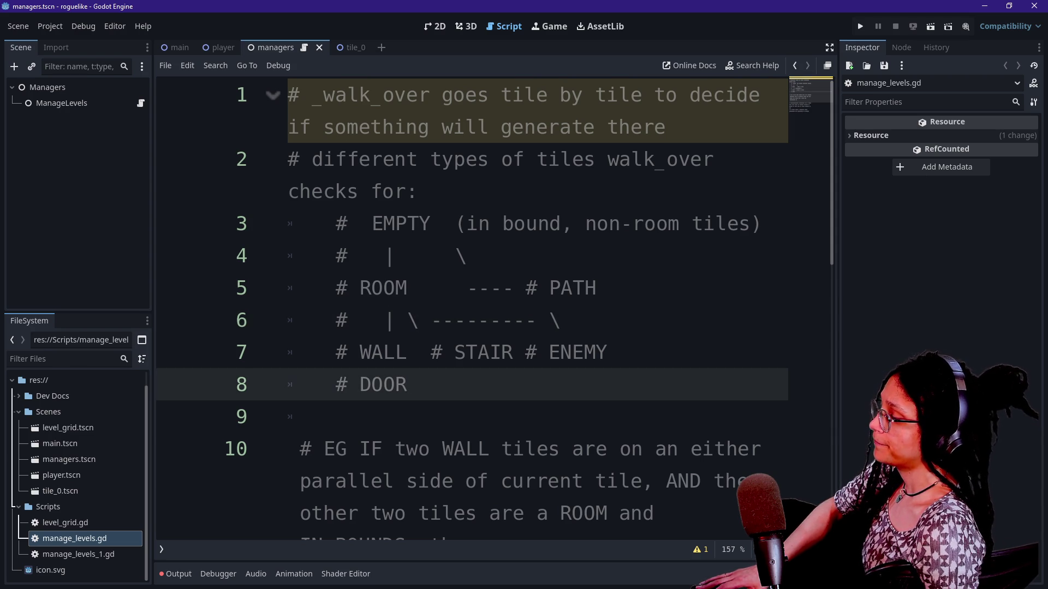
{"action": "key", "text": "Up"}
{"action": "key", "text": "shift+Left"}
{"action": "key", "text": "shift+Left"}
{"action": "key", "text": "shift+Left"}
Step: Check the column alignment of ROOM on line 5 against WALL on line 7
{"action": "key", "text": "Right"}
{"action": "left_click", "coordinate": [360, 287]}
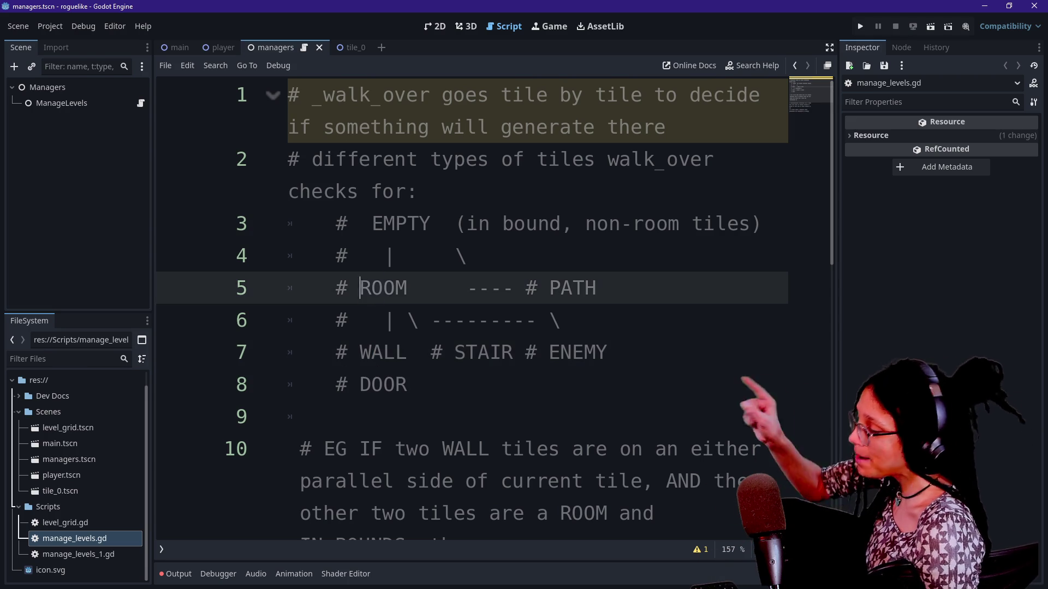
{"action": "key", "text": "Down"}
{"action": "key", "text": "Down"}
{"action": "key", "text": "Right"}
{"action": "key", "text": "Right"}
{"action": "key", "text": "Right"}
{"action": "key", "text": "Up"}
{"action": "key", "text": "Up"}
{"action": "key", "text": "Left"}
{"action": "key", "text": "Left"}
{"action": "key", "text": "shift+Right"}
{"action": "left_click", "coordinate": [418, 288]}
Step: Append the ITEM tile type to the end of line 7
{"action": "left_click", "coordinate": [478, 352]}
{"action": "left_click", "coordinate": [348, 288]}
{"action": "key", "text": "shift+Right"}
{"action": "key", "text": "shift+Right"}
{"action": "key", "text": "Left"}
{"action": "left_click", "coordinate": [608, 352]}
{"action": "type", "text": "# ROOM"}
{"action": "key", "text": "BackSpace"}
{"action": "key", "text": "BackSpace"}
{"action": "key", "text": "BackSpace"}
{"action": "type", "text": "ITEM"}
Step: Extend line 6 with '------\' and '----- \' branches reaching over toward ITEM
{"action": "left_click", "coordinate": [613, 321]}
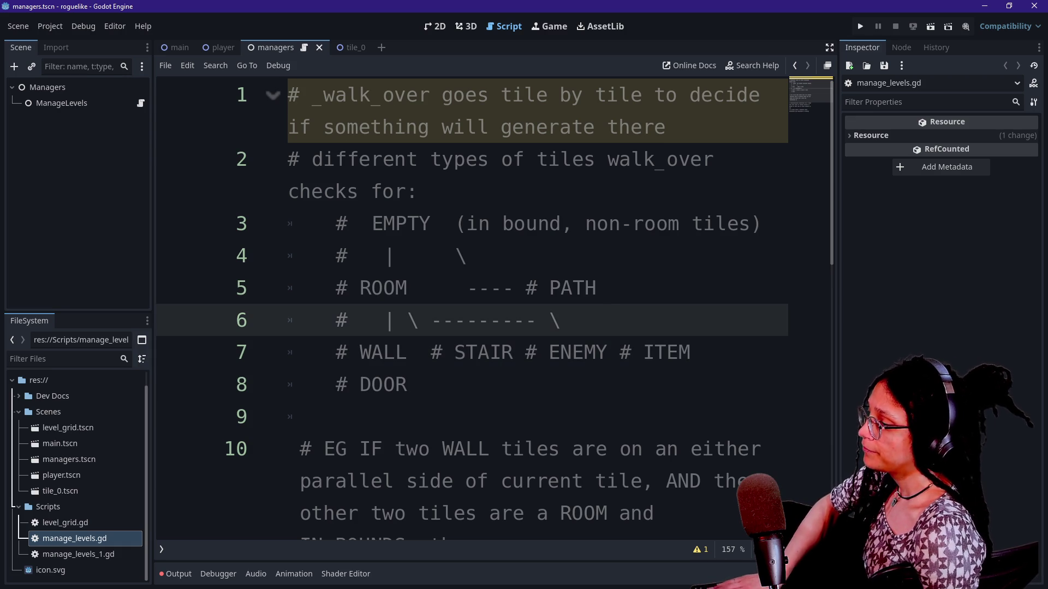
{"action": "key", "text": "BackSpace"}
{"action": "key", "text": "BackSpace"}
{"action": "key", "text": "BackSpace"}
{"action": "type", "text": "------\\"}
{"action": "left_click", "coordinate": [408, 385]}
{"action": "left_click", "coordinate": [656, 321]}
{"action": "left_click", "coordinate": [691, 352]}
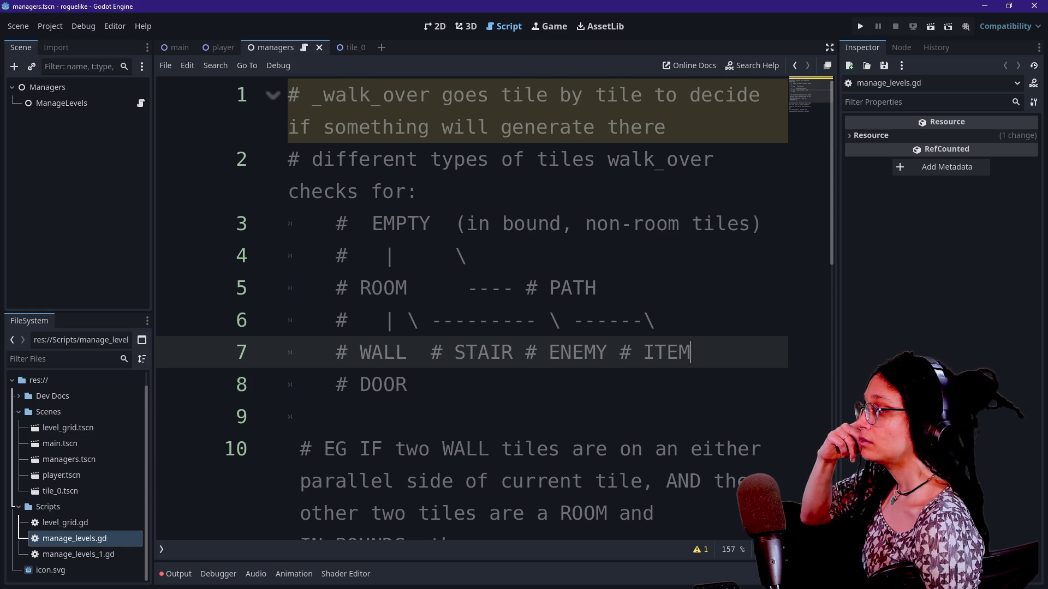
{"action": "left_click", "coordinate": [572, 352]}
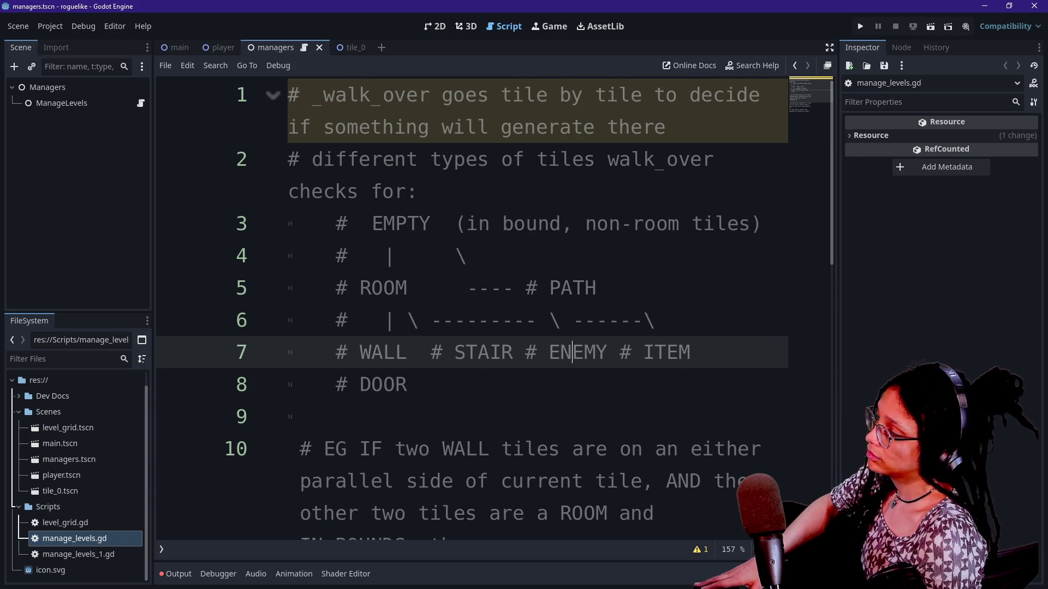
{"action": "left_click", "coordinate": [657, 320]}
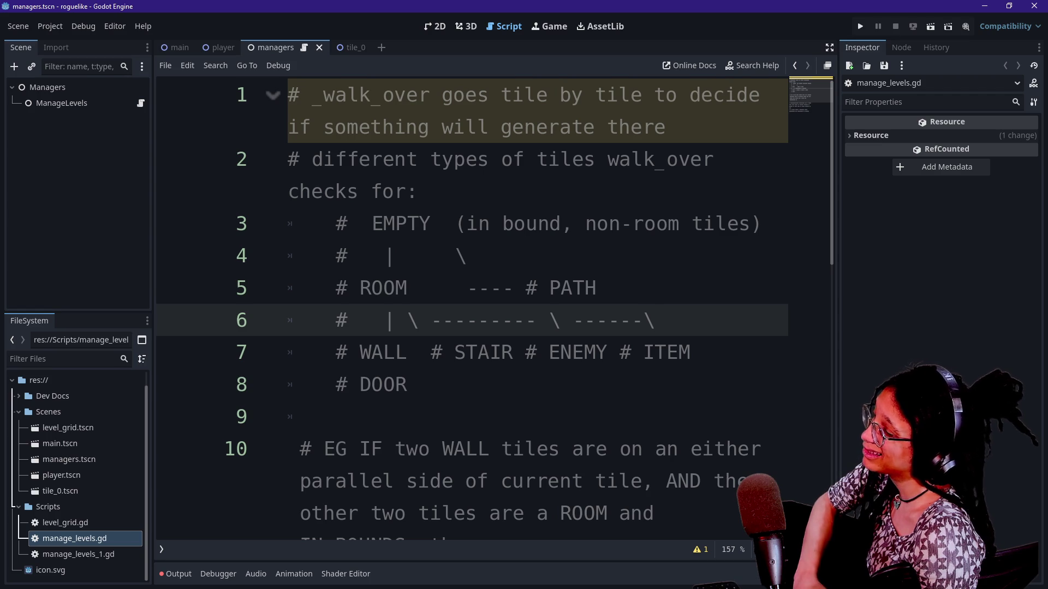
{"action": "type", "text": "---"}
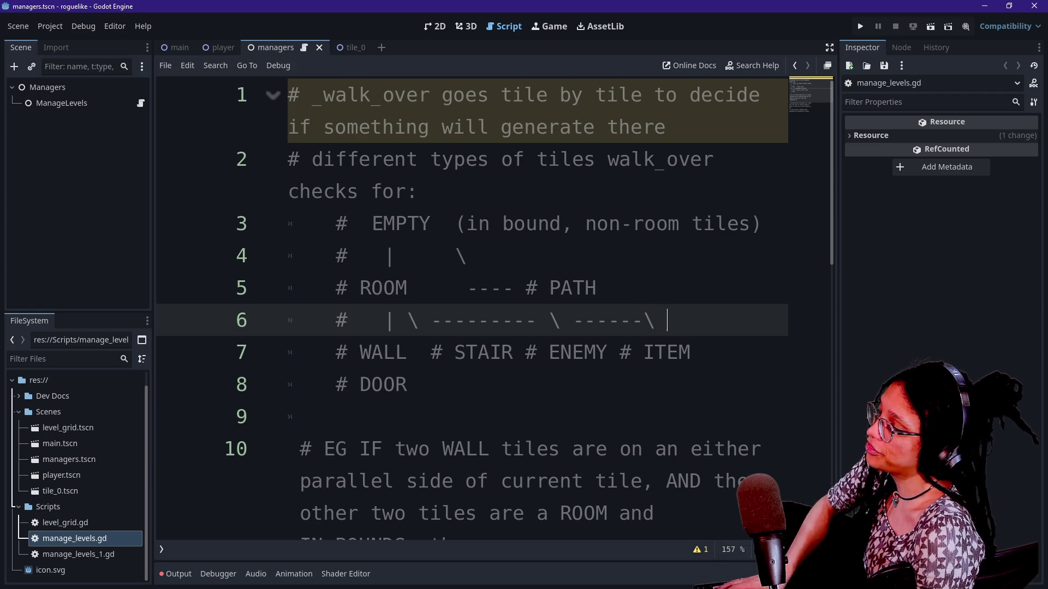
{"action": "type", "text": "-- \\"}
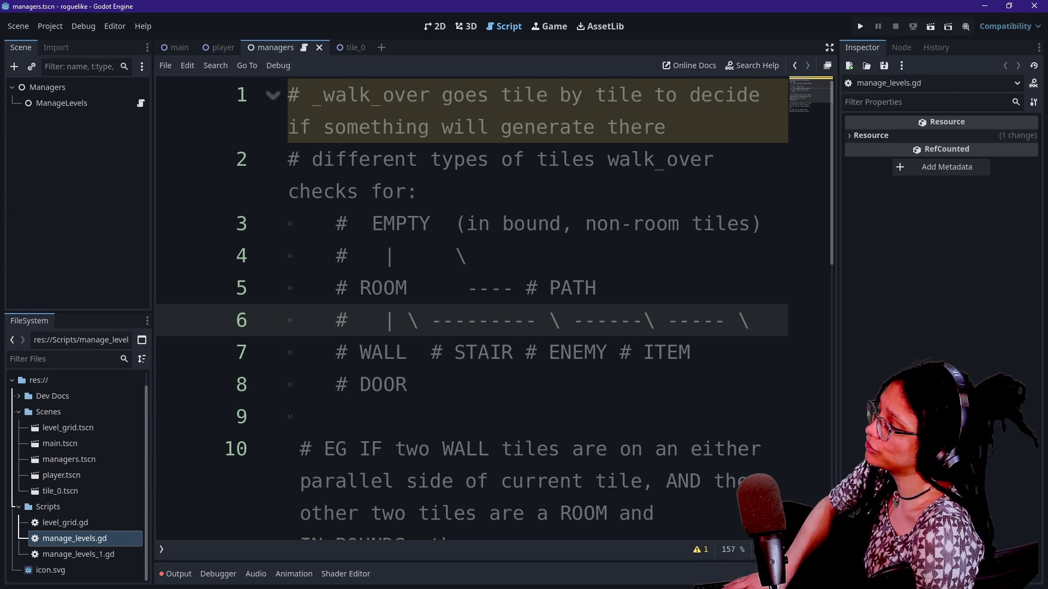
Step: Append '# TRAPS' after ITEM on line 7
{"action": "left_click", "coordinate": [690, 352]}
{"action": "type", "text": "# T"}
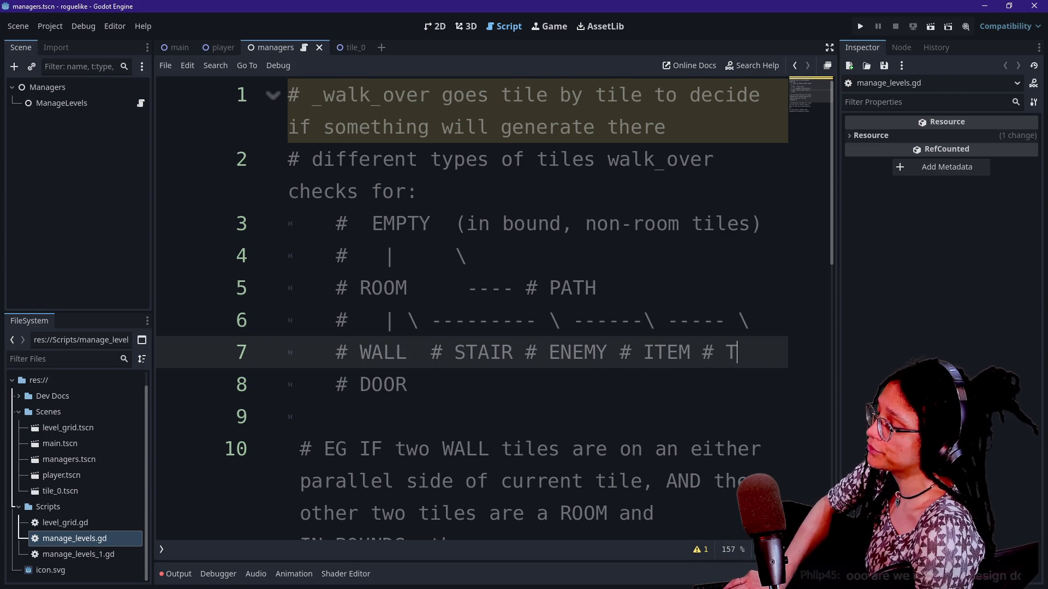
{"action": "type", "text": "RAPS"}
{"action": "left_click", "coordinate": [749, 352]}
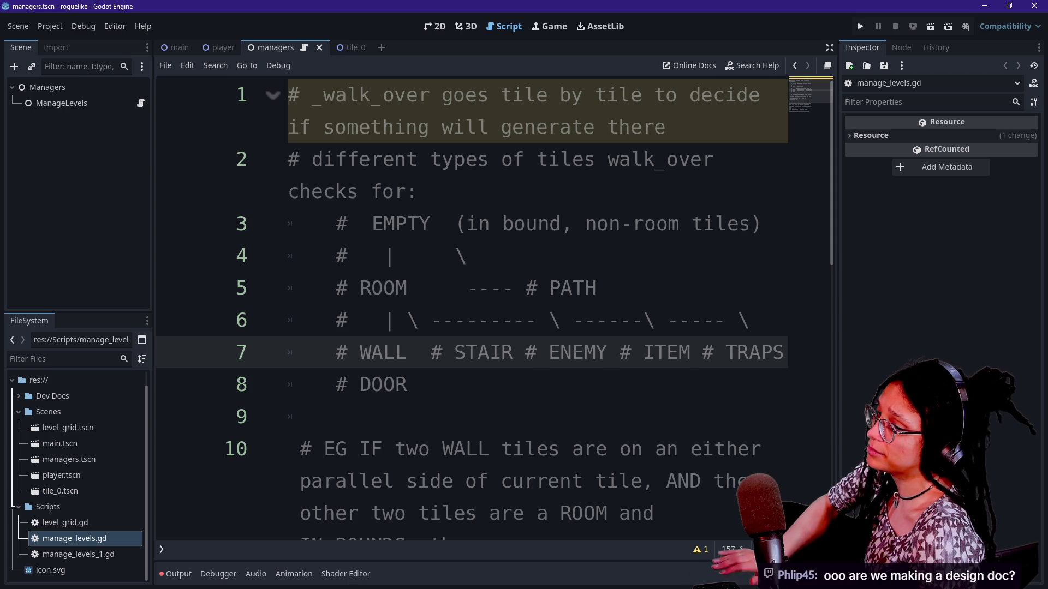
{"action": "key", "text": "Left"}
{"action": "key", "text": "Left"}
{"action": "key", "text": "Left"}
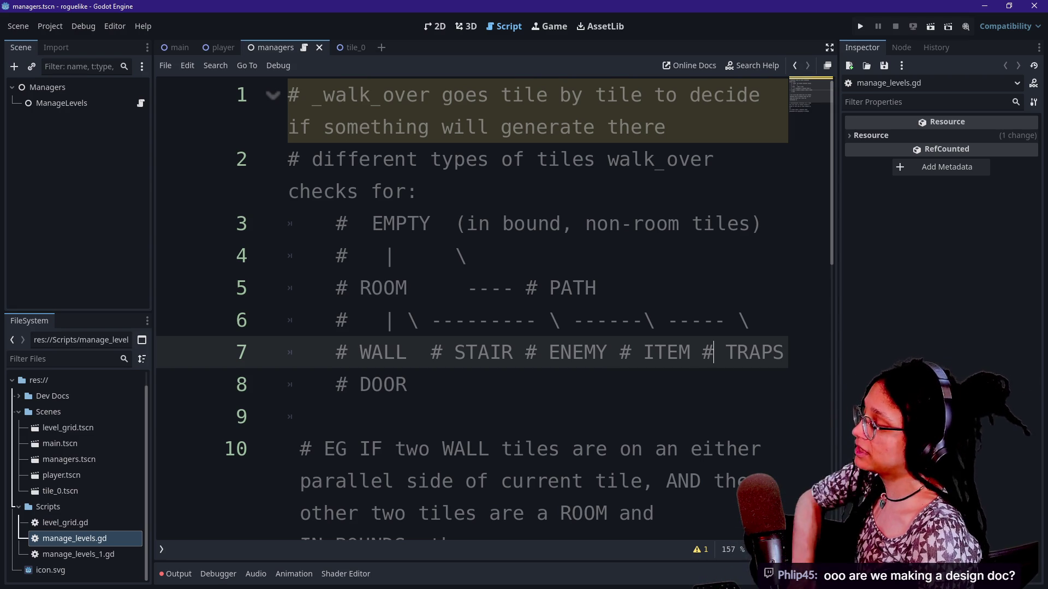
Step: Switch the script editor to distraction-free mode so it takes the full width
{"action": "left_click_drag", "start_coordinate": [288, 352], "coordinate": [457, 224]}
{"action": "left_click", "coordinate": [396, 223]}
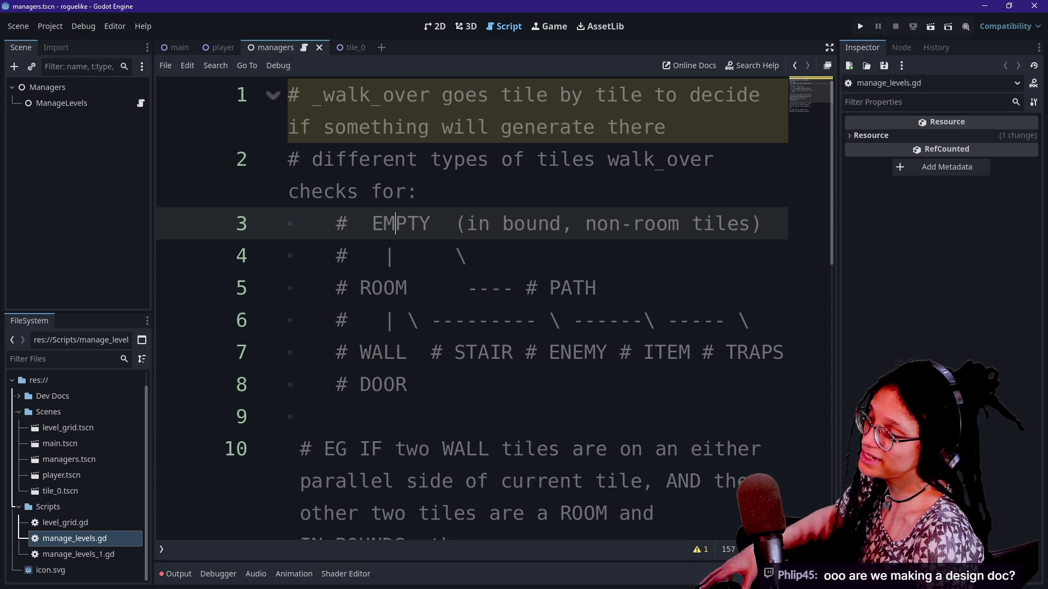
{"action": "key", "text": "alt+o"}
{"action": "key", "text": "alt+o"}
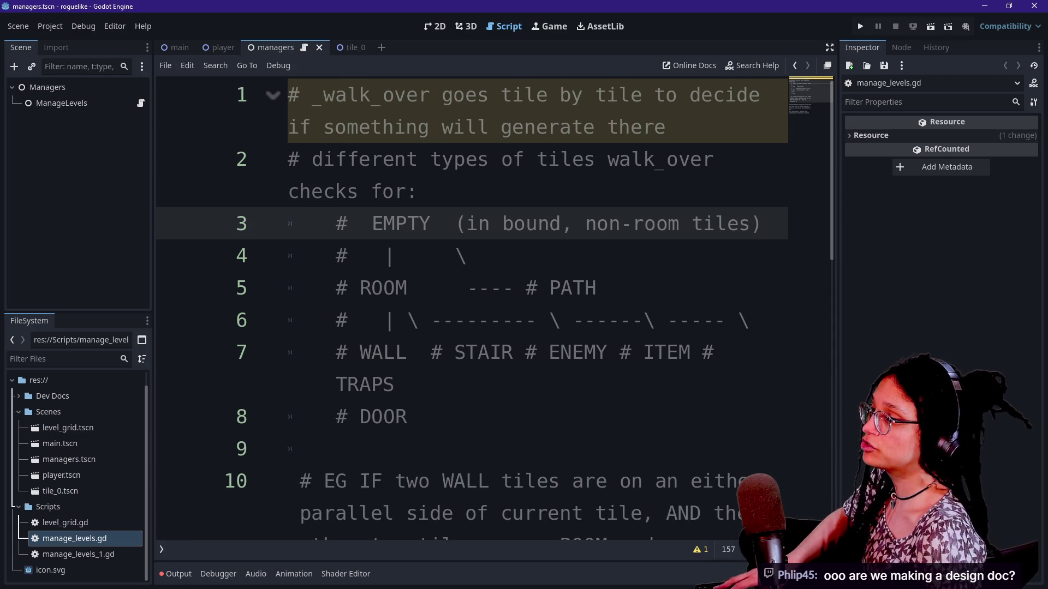
{"action": "left_click", "coordinate": [830, 48]}
{"action": "left_click", "coordinate": [447, 256]}
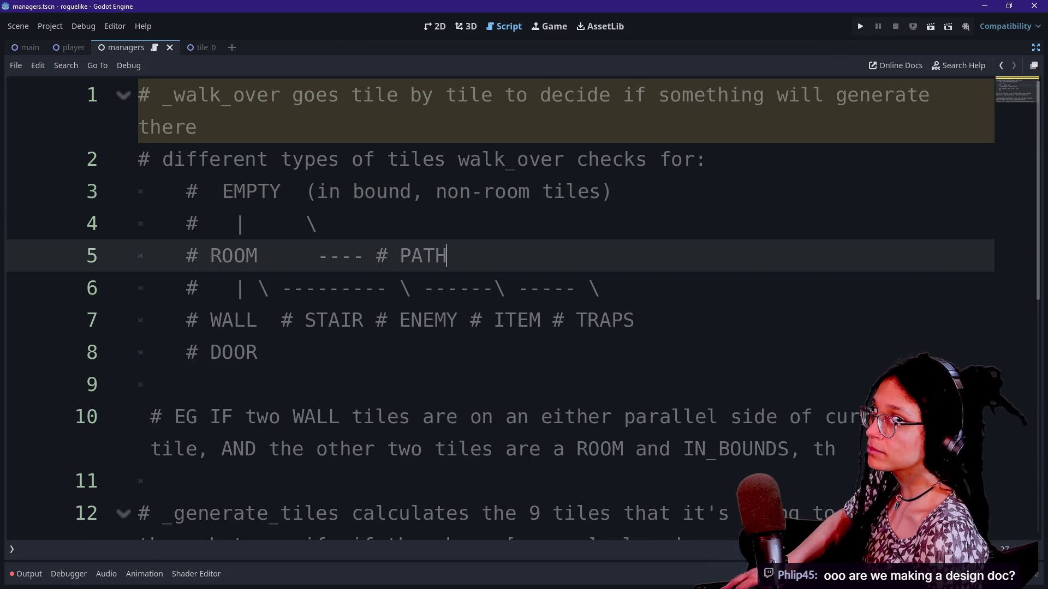
Step: Change TRAPS to the singular TRAP on line 7
{"action": "key", "text": "Down"}
{"action": "key", "text": "Down"}
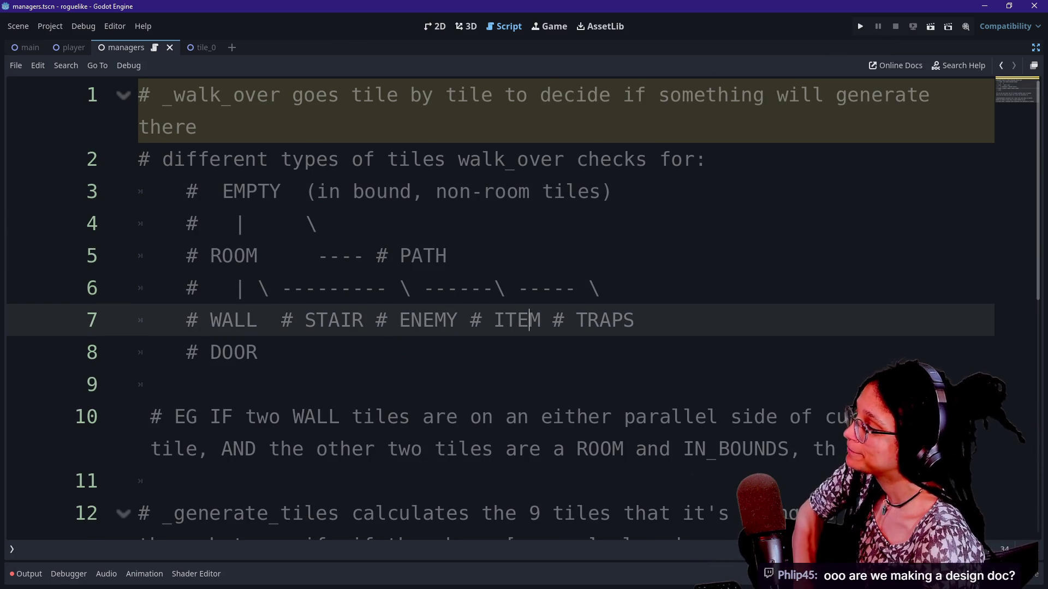
{"action": "key", "text": "Down"}
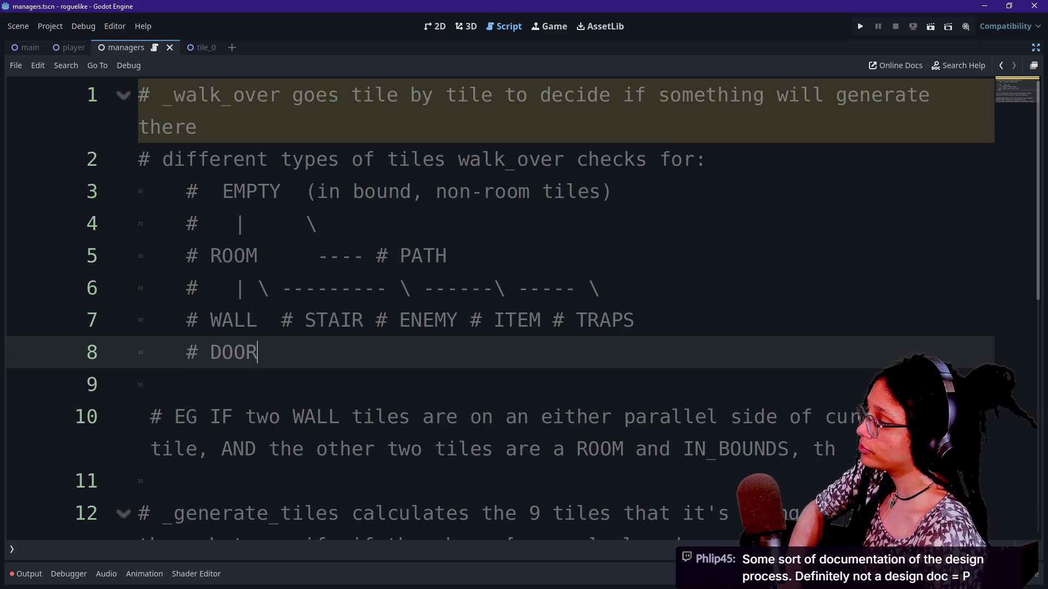
{"action": "left_click", "coordinate": [634, 321]}
{"action": "key", "text": "BackSpace"}
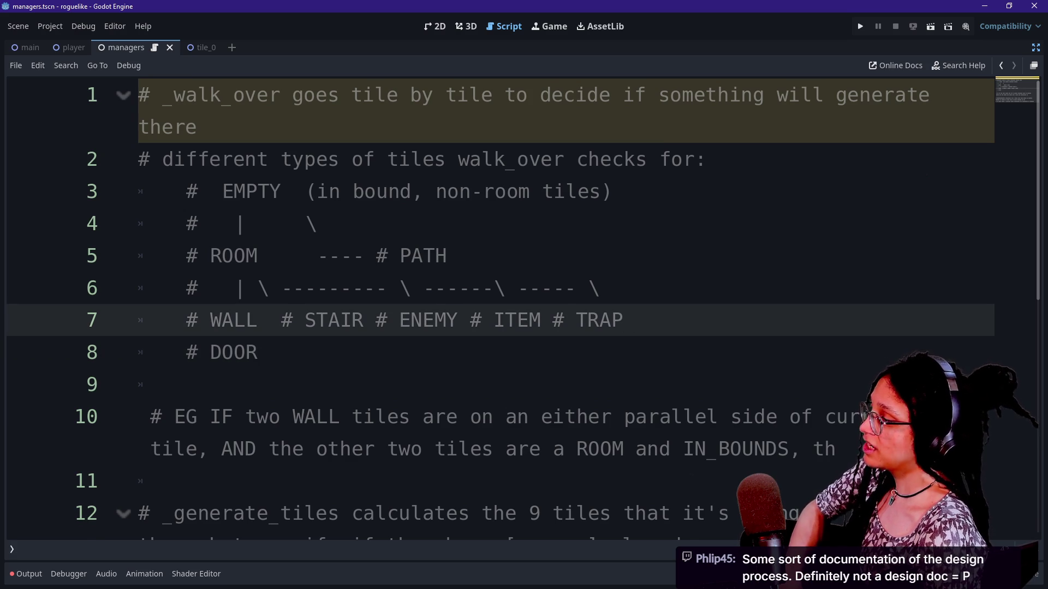
Step: Insert a new line 8 reading '# |' to connect DOOR under WALL, clearing the indentation error
{"action": "key", "text": "Return"}
{"action": "type", "text": "|"}
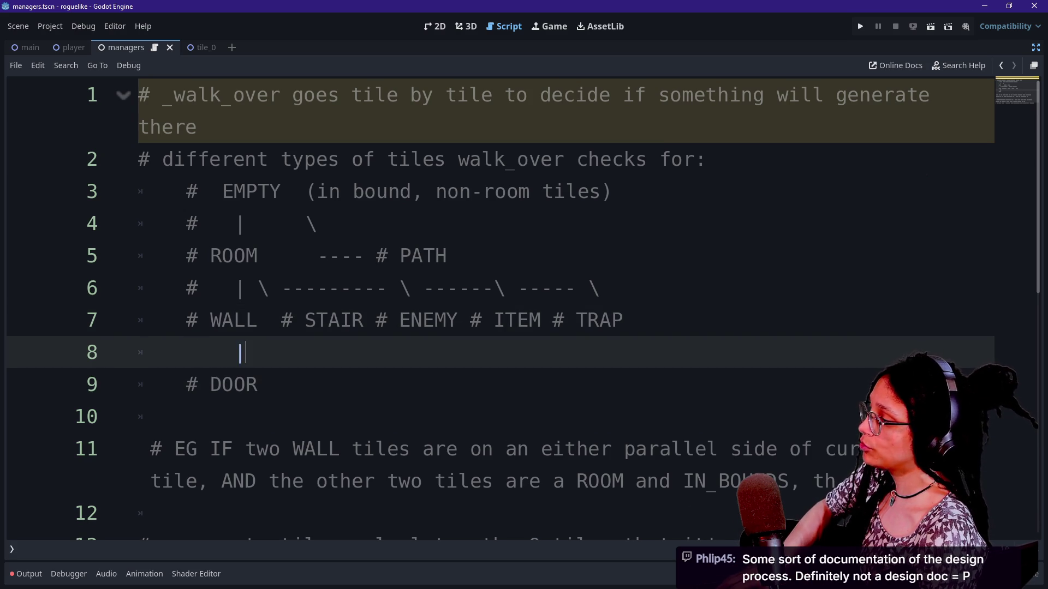
{"action": "key", "text": "Delete"}
{"action": "type", "text": "#"}
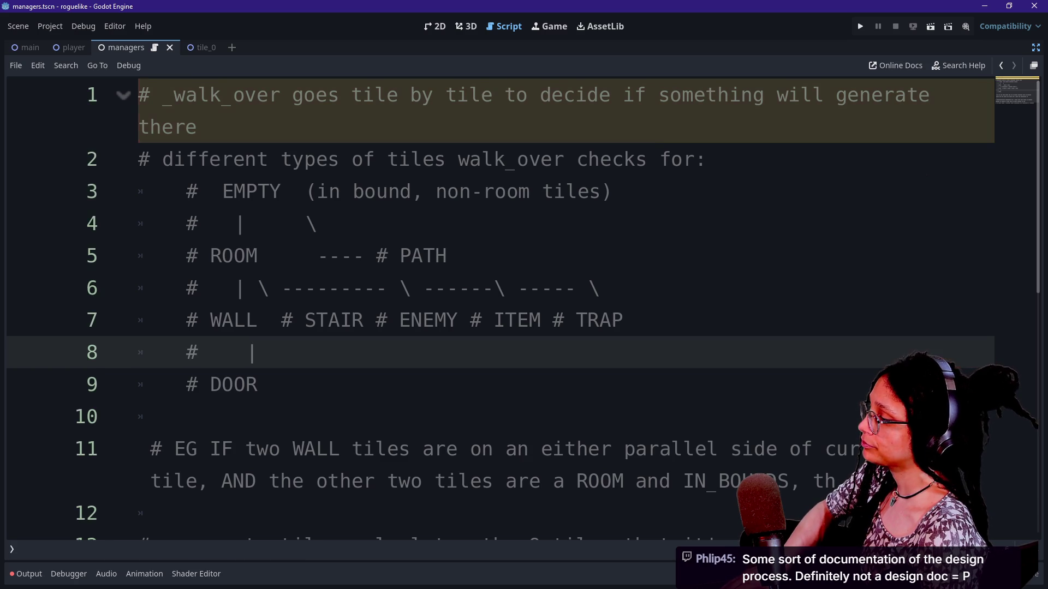
{"action": "key", "text": "BackSpace"}
{"action": "type", "text": "#"}
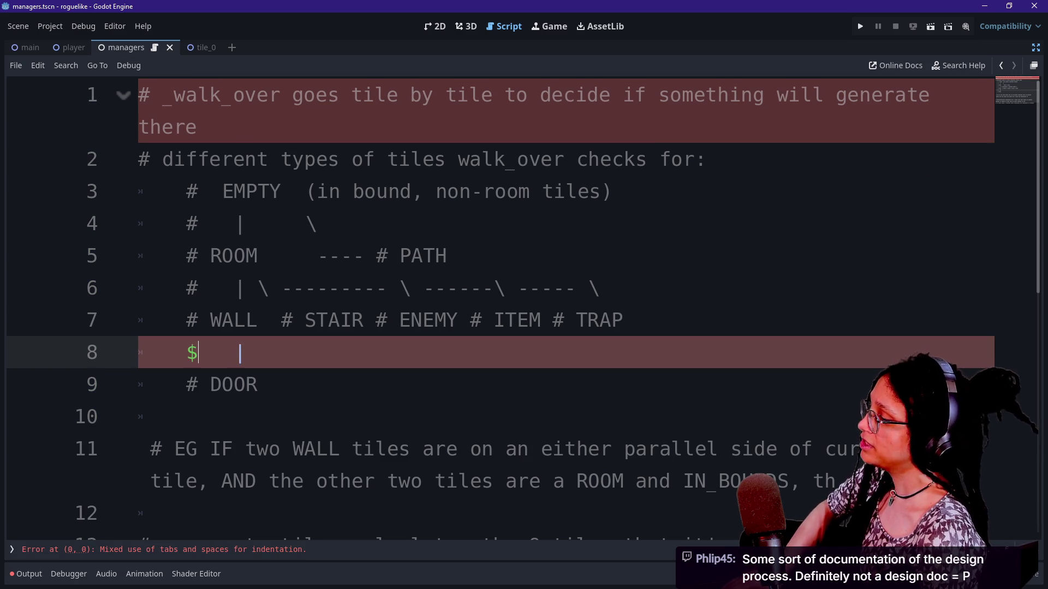
{"action": "key", "text": "Up"}
{"action": "key", "text": "Down"}
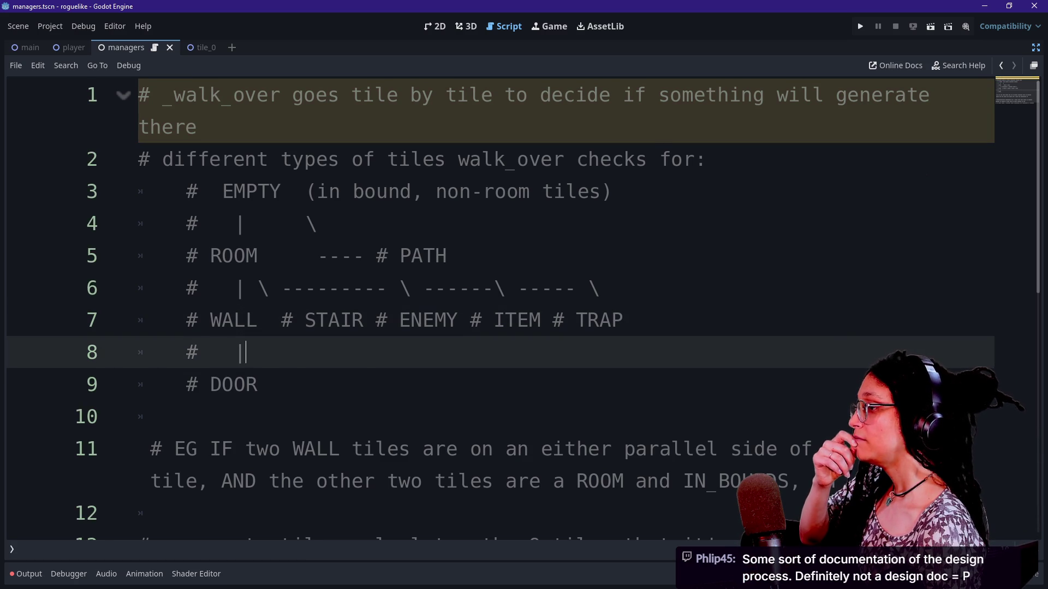
{"action": "left_click", "coordinate": [601, 288]}
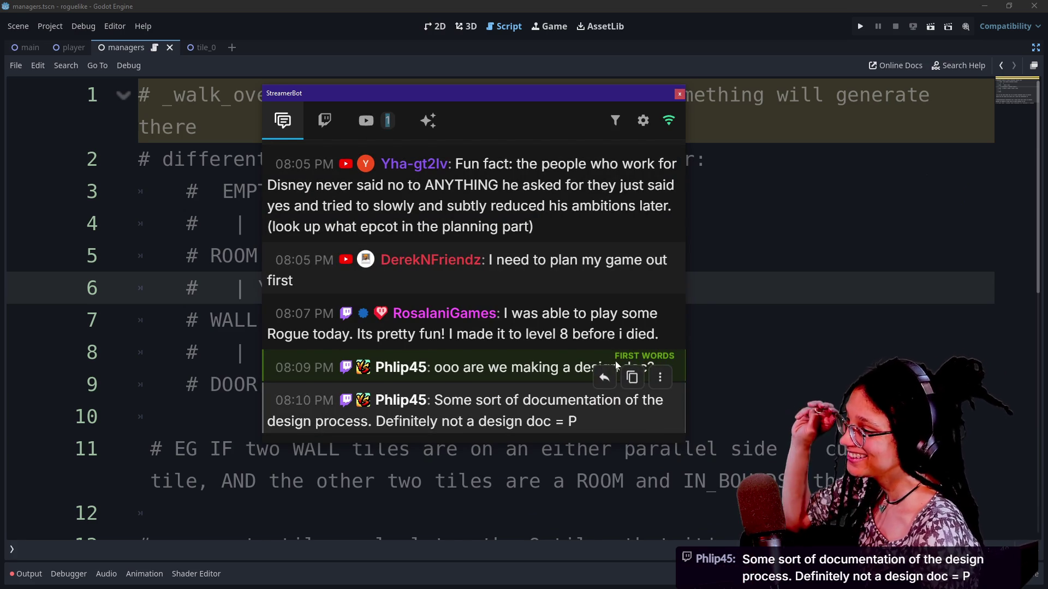
{"action": "scroll", "coordinate": [541, 284], "scroll_direction": "up", "scroll_amount": 3}
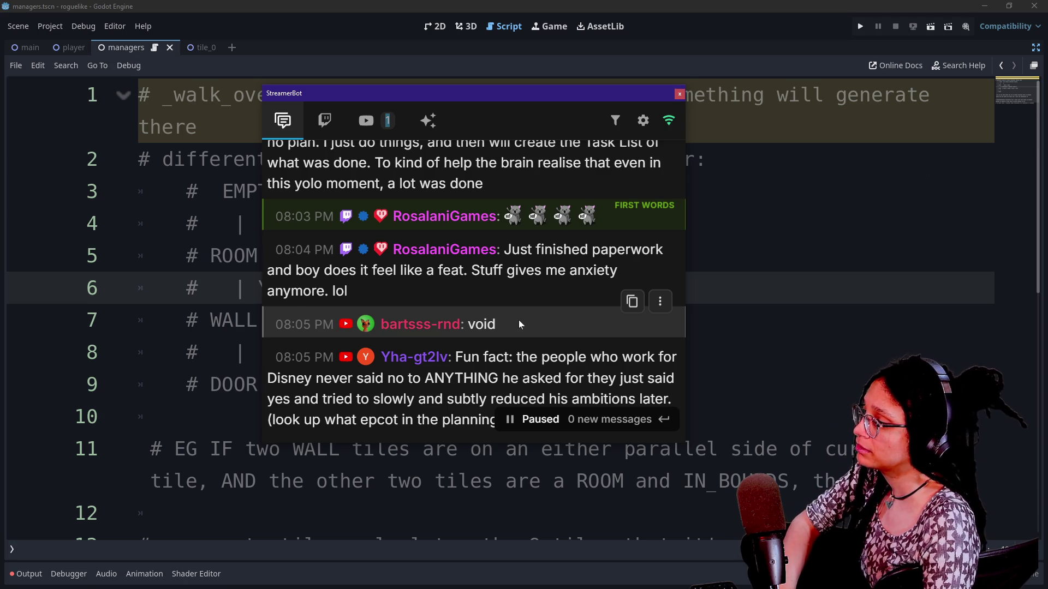
{"action": "scroll", "coordinate": [519, 324], "scroll_direction": "up", "scroll_amount": 3}
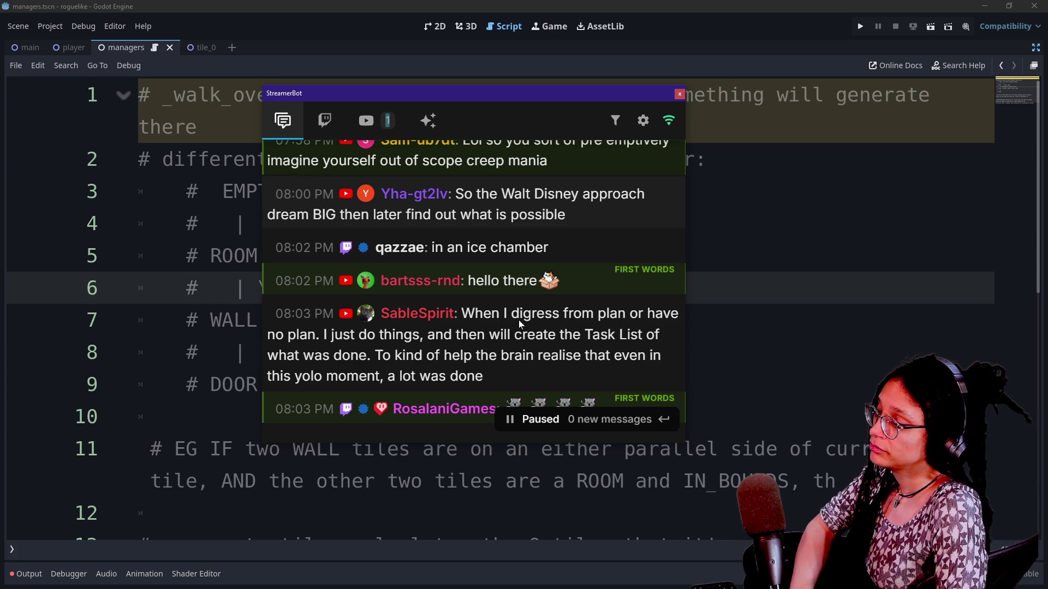
{"action": "left_click_drag", "start_coordinate": [518, 320], "coordinate": [531, 387]}
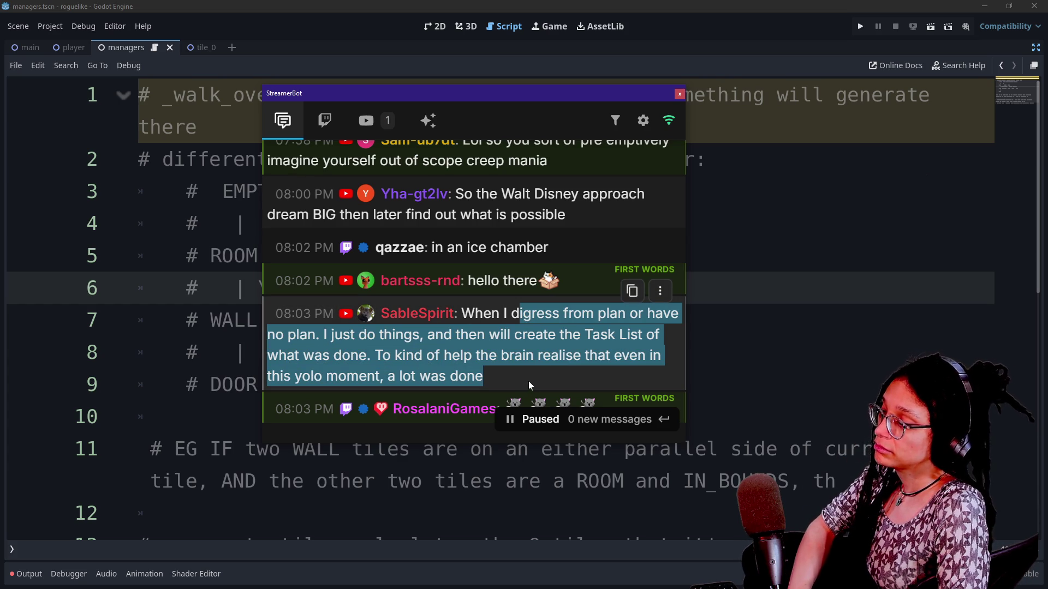
{"action": "left_click", "coordinate": [529, 380]}
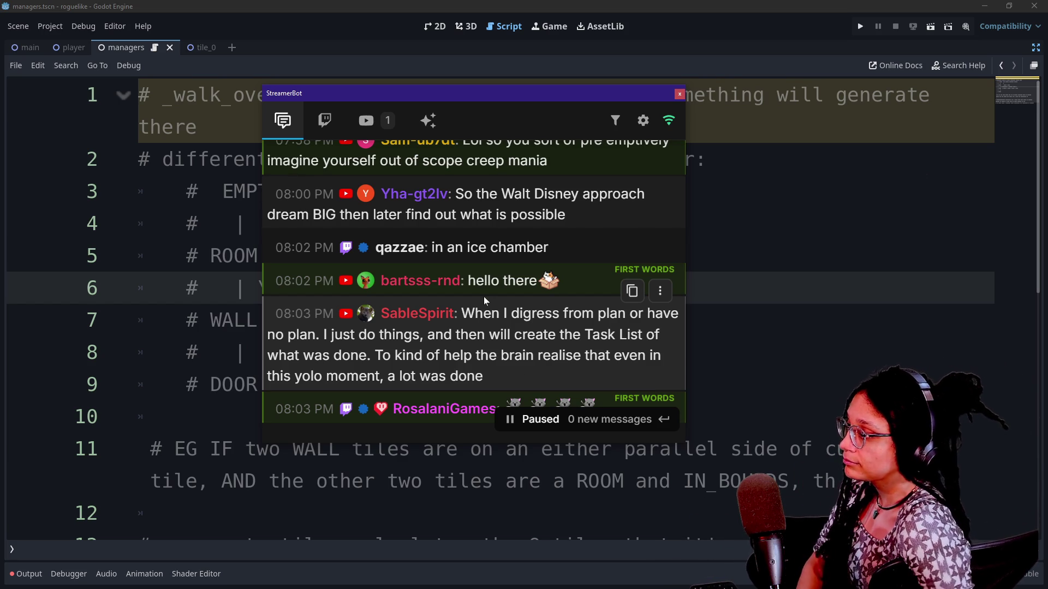
{"action": "scroll", "coordinate": [484, 297], "scroll_direction": "down", "scroll_amount": 3}
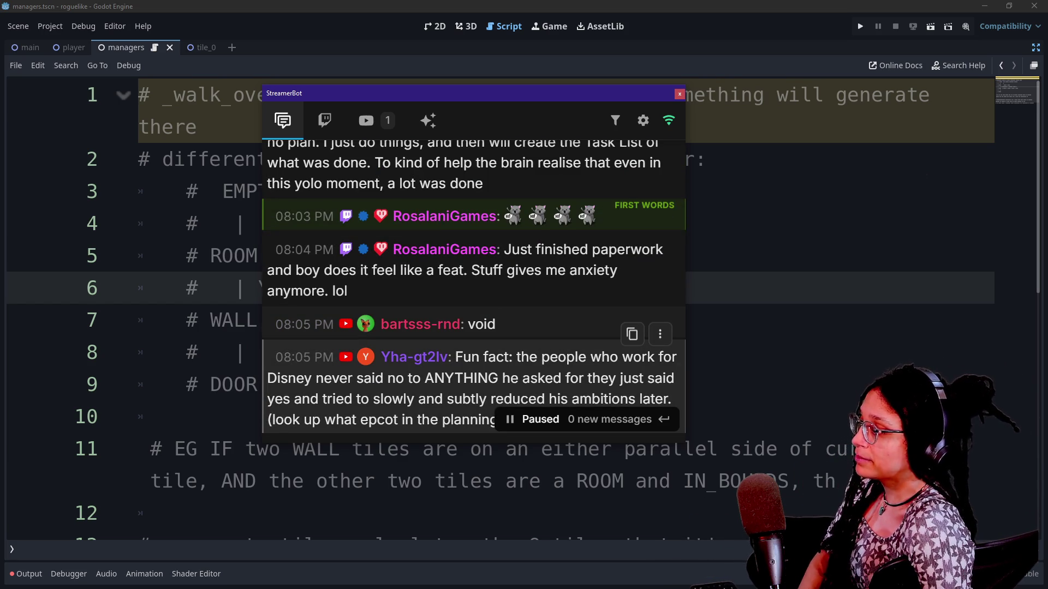
Step: Scroll the StreamerBot chat to the newest messages and open options on the CraftPix asset-pack link
{"action": "scroll", "coordinate": [534, 298], "scroll_direction": "down", "scroll_amount": 2}
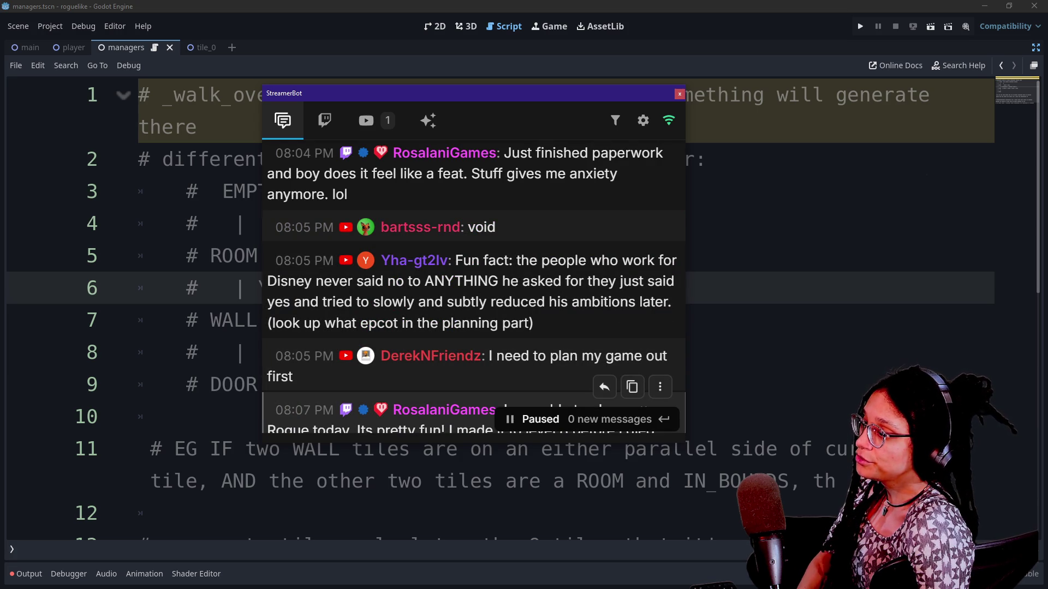
{"action": "scroll", "coordinate": [569, 292], "scroll_direction": "down", "scroll_amount": 2}
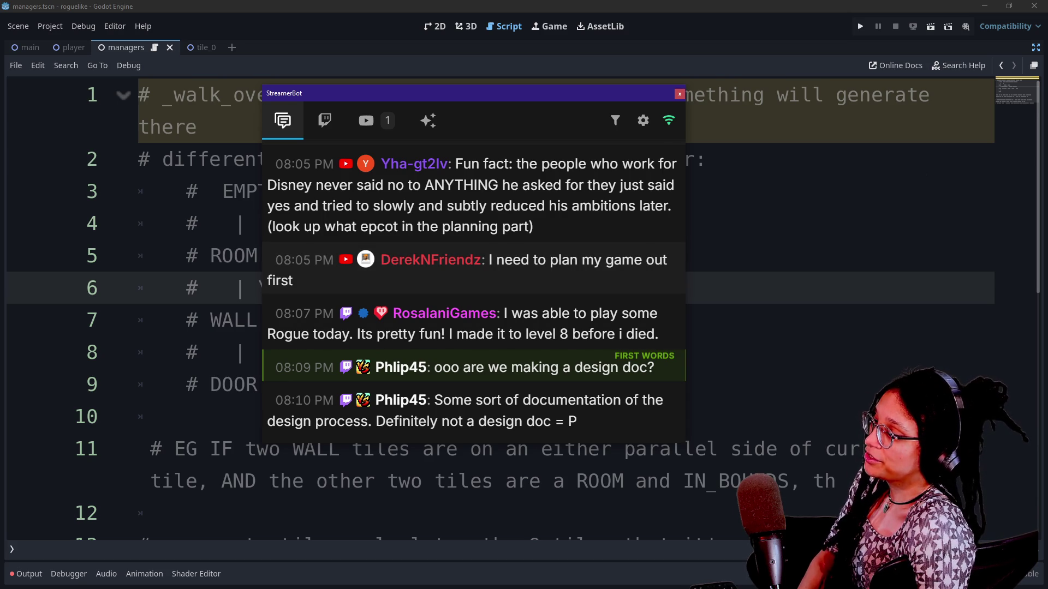
{"action": "scroll", "coordinate": [546, 338], "scroll_direction": "up", "scroll_amount": 3}
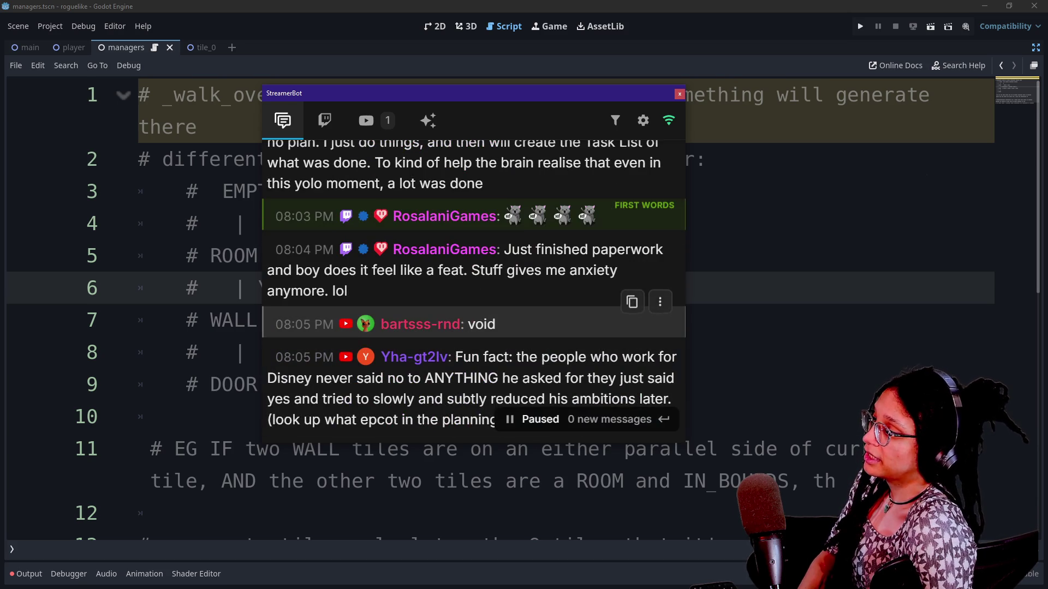
{"action": "scroll", "coordinate": [465, 326], "scroll_direction": "down", "scroll_amount": 4}
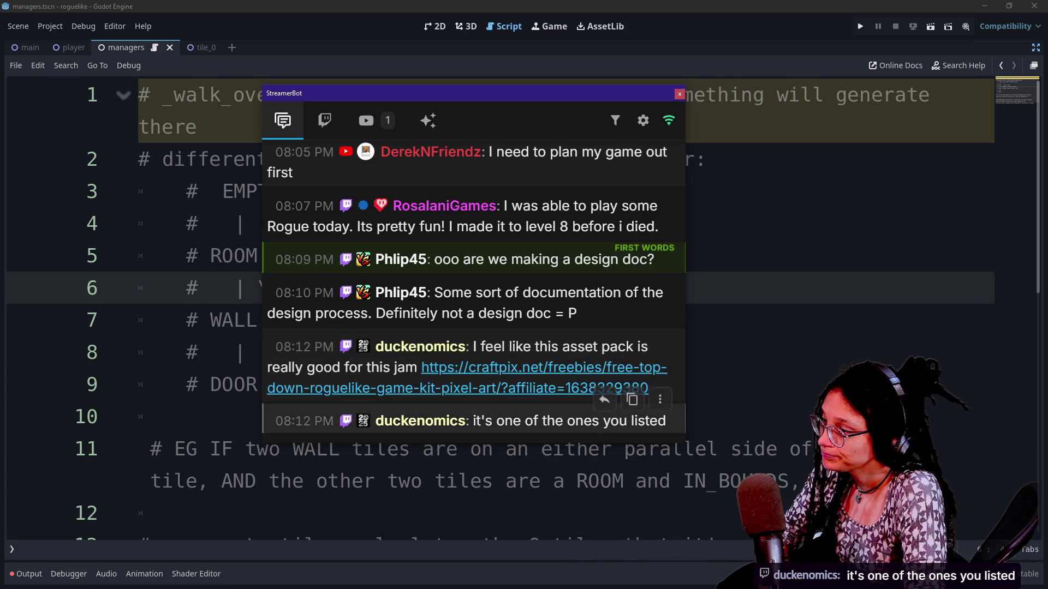
{"action": "right_click", "coordinate": [563, 372]}
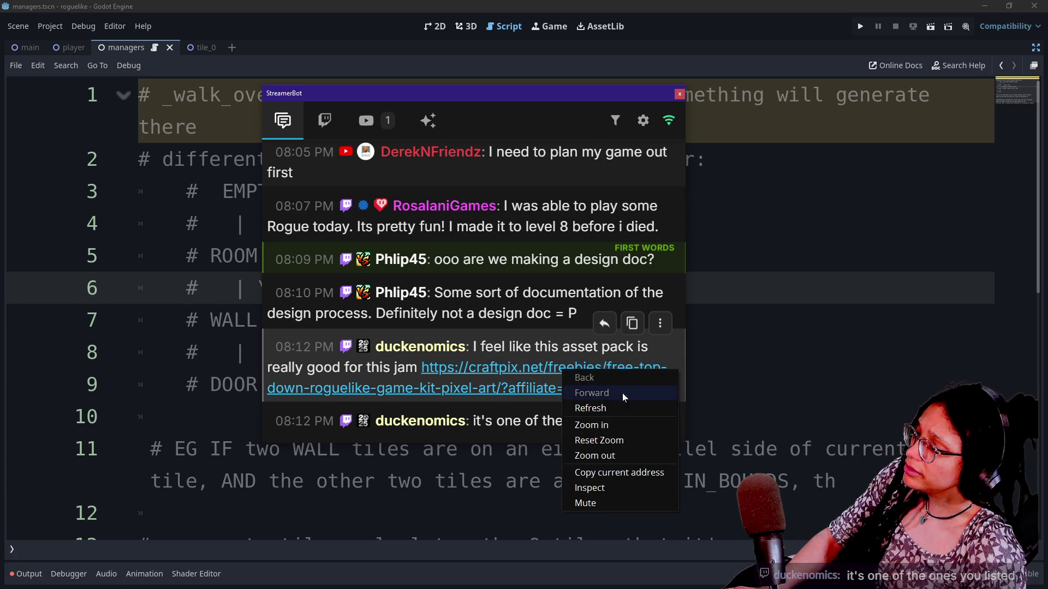
Step: Paste the chat's CraftPix roguelike kit message into a new Firefox address bar, keep only the URL, and load it
{"action": "left_click", "coordinate": [635, 473]}
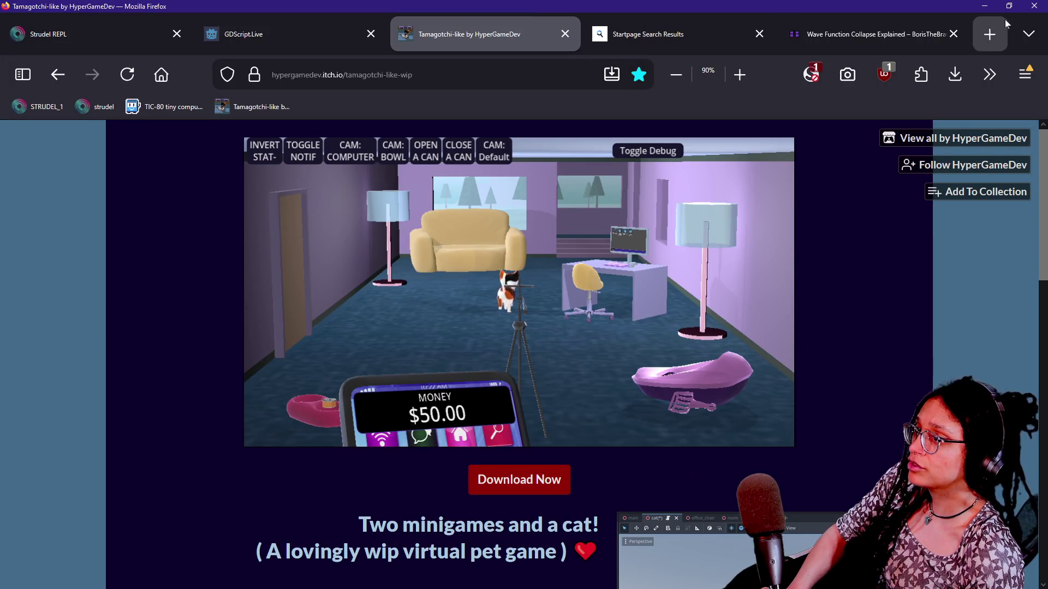
{"action": "left_click", "coordinate": [990, 34]}
{"action": "type", "text": "https://chat.streamer.bot/feed/chat/"}
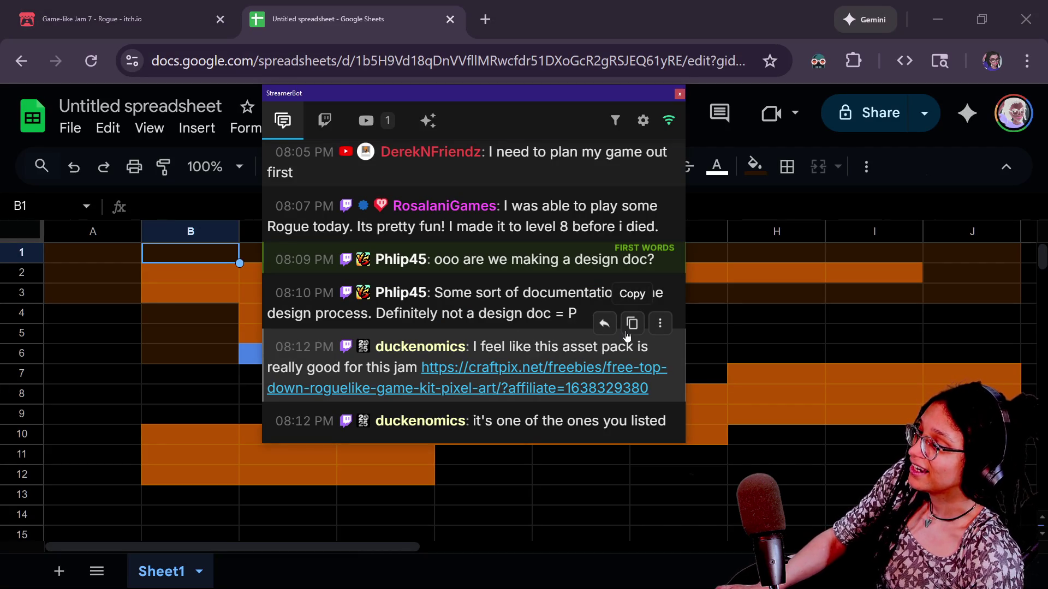
{"action": "left_click", "coordinate": [632, 323]}
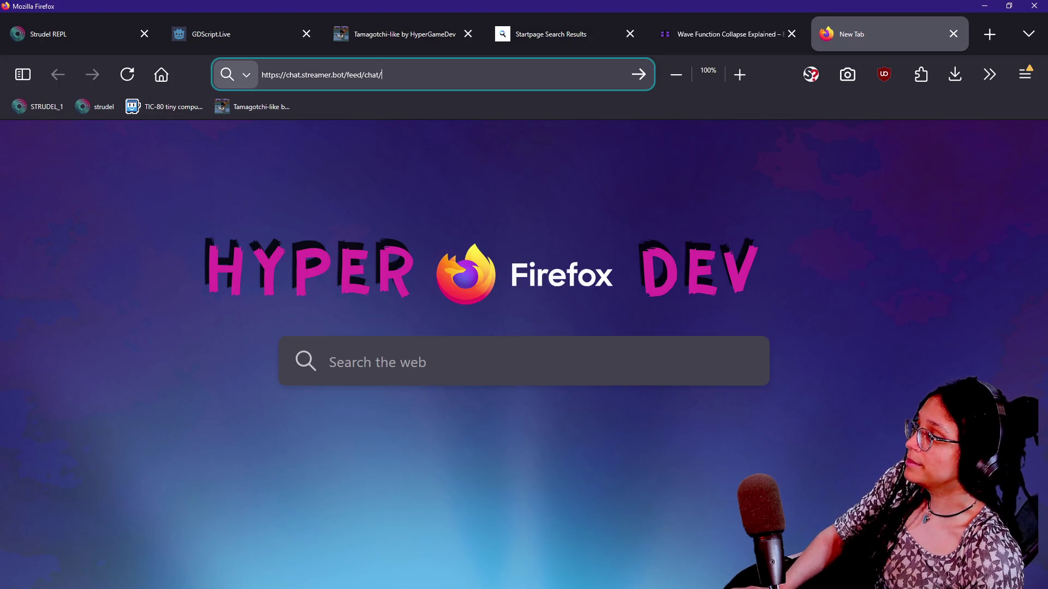
{"action": "left_click", "coordinate": [357, 61]}
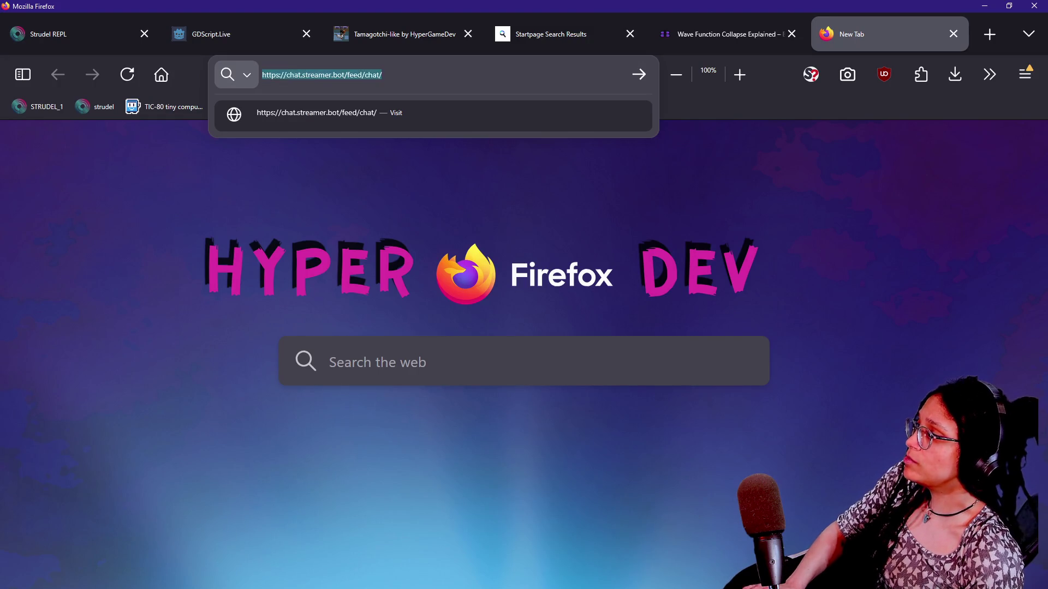
{"action": "key", "text": "ctrl+v"}
{"action": "key", "text": "Home"}
{"action": "key", "text": "ctrl+shift+Right"}
{"action": "key", "text": "ctrl+shift+Right"}
{"action": "key", "text": "ctrl+shift+Right"}
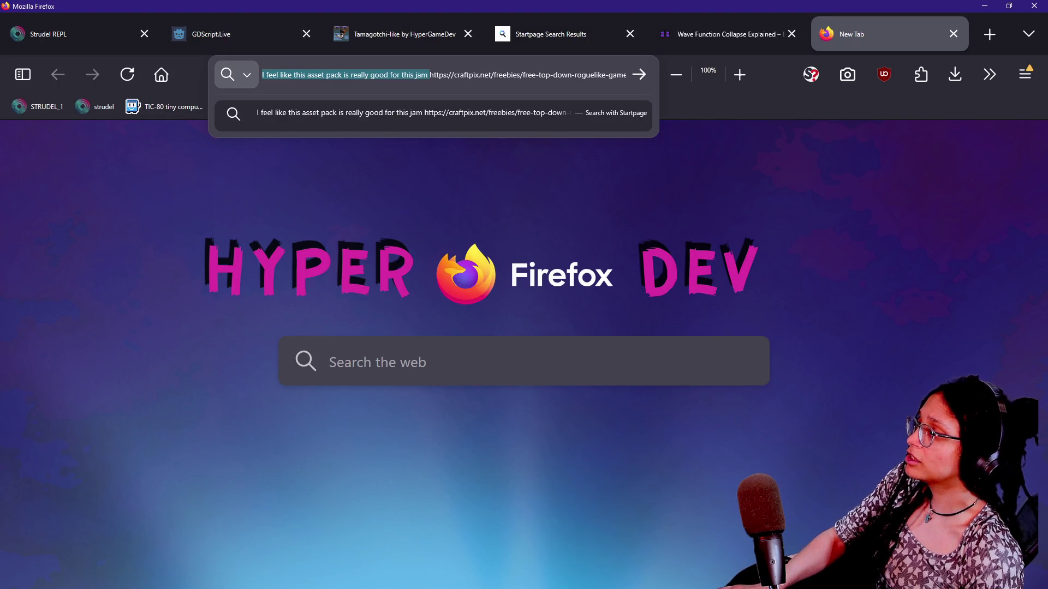
{"action": "key", "text": "Delete"}
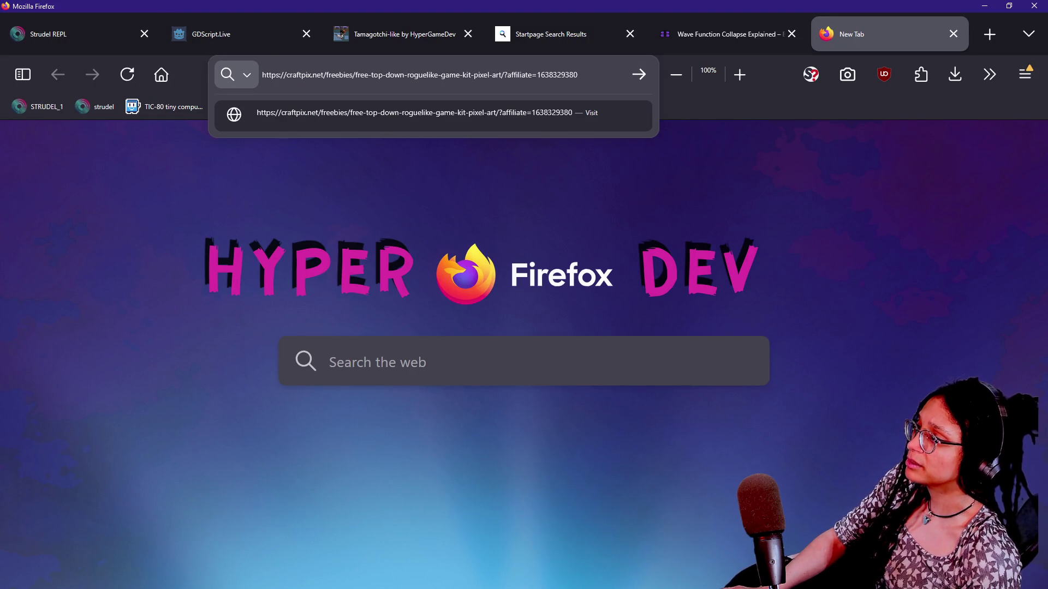
{"action": "key", "text": "Return"}
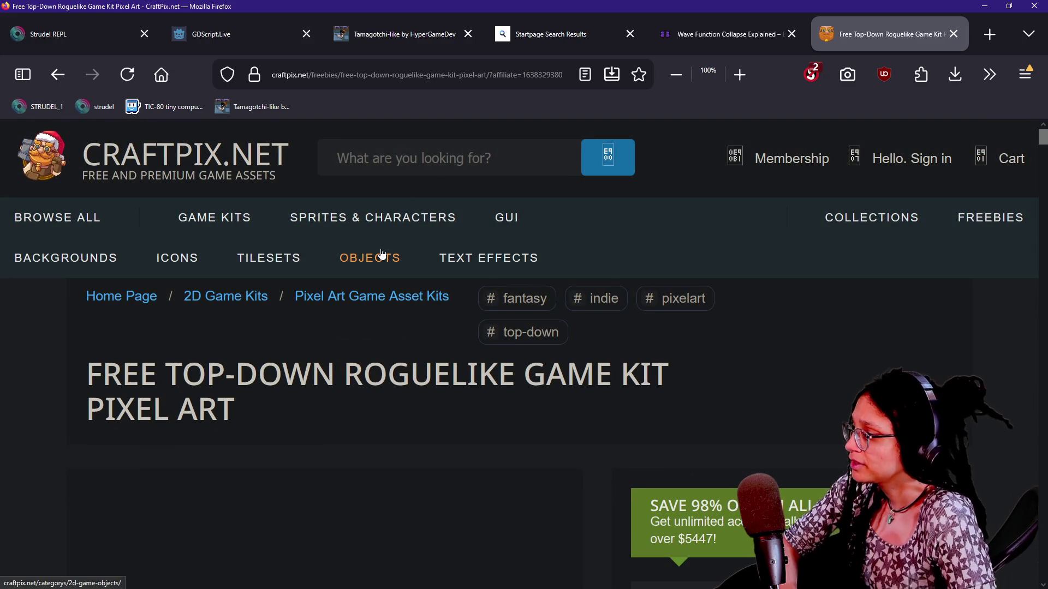
Step: Set both craftpix.net script sources to TRUSTED in NoScript and reload the page
{"action": "scroll", "coordinate": [79, 350], "scroll_direction": "down", "scroll_amount": 5}
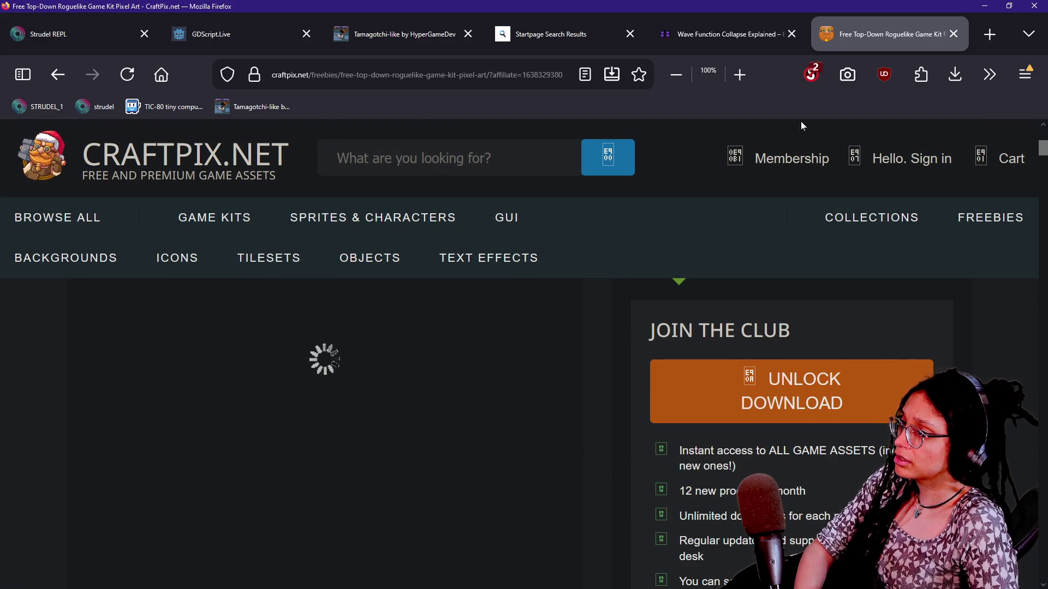
{"action": "left_click", "coordinate": [812, 74]}
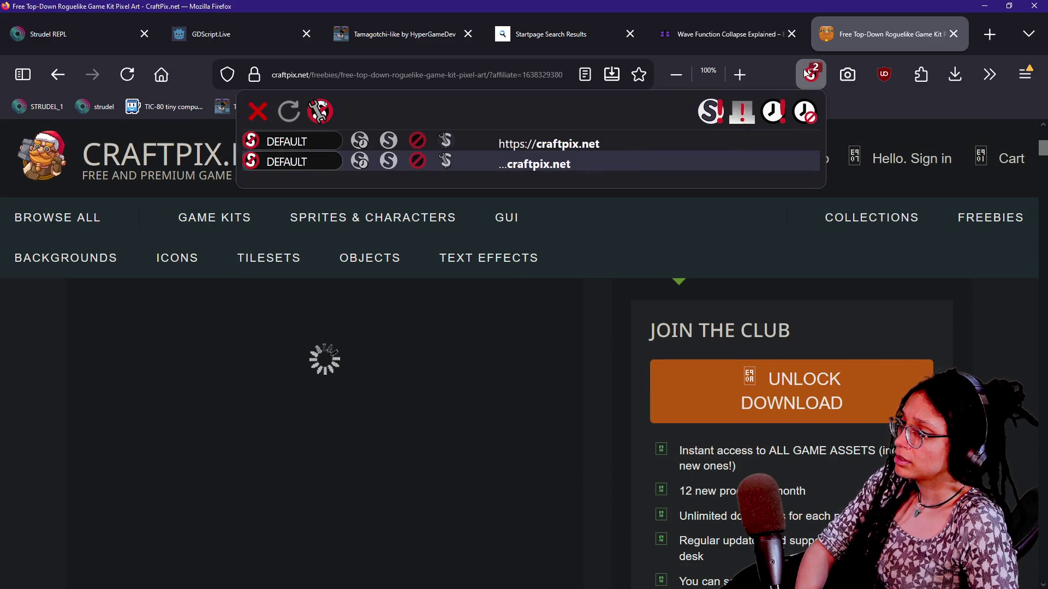
{"action": "left_click", "coordinate": [388, 141]}
{"action": "left_click", "coordinate": [388, 161]}
{"action": "left_click", "coordinate": [79, 345]}
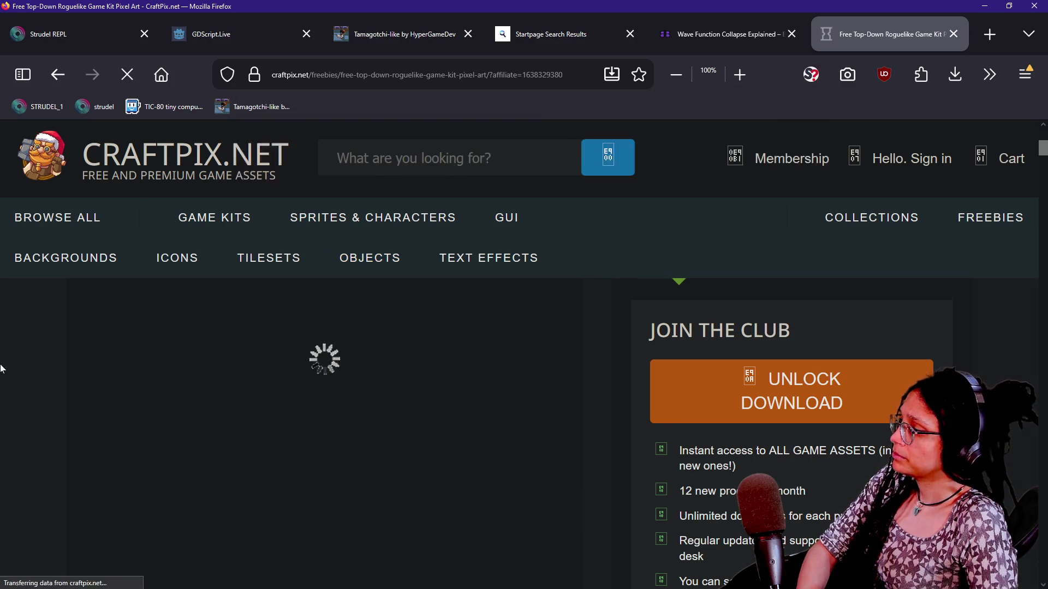
Step: Scroll through the Free Top-Down Roguelike Game Kit page's dungeon art, download option and technical details
{"action": "scroll", "coordinate": [635, 370], "scroll_direction": "down", "scroll_amount": 3}
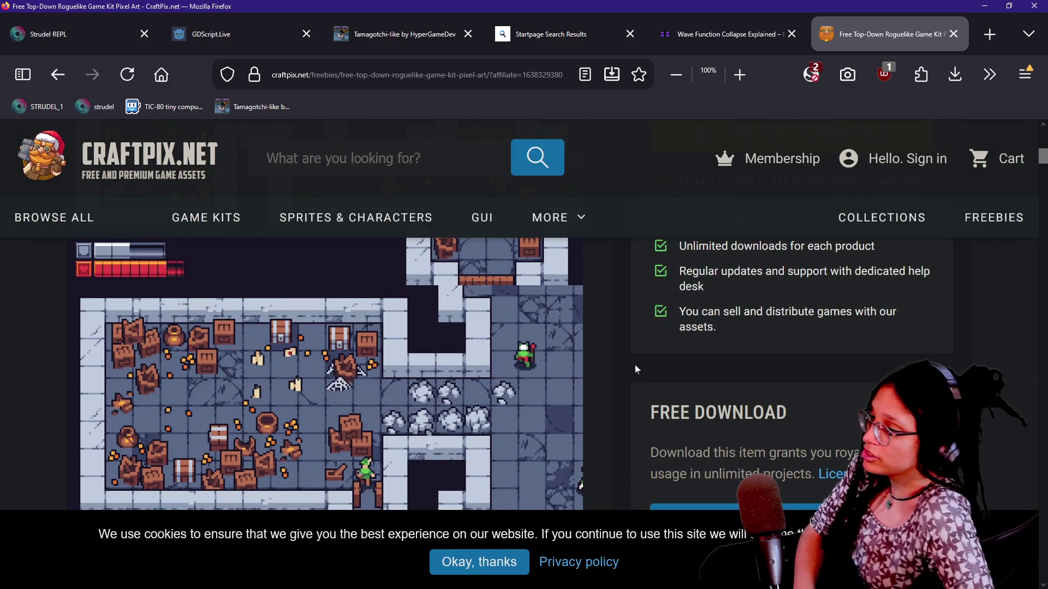
{"action": "scroll", "coordinate": [635, 370], "scroll_direction": "up", "scroll_amount": 4}
{"action": "scroll", "coordinate": [635, 369], "scroll_direction": "down", "scroll_amount": 2}
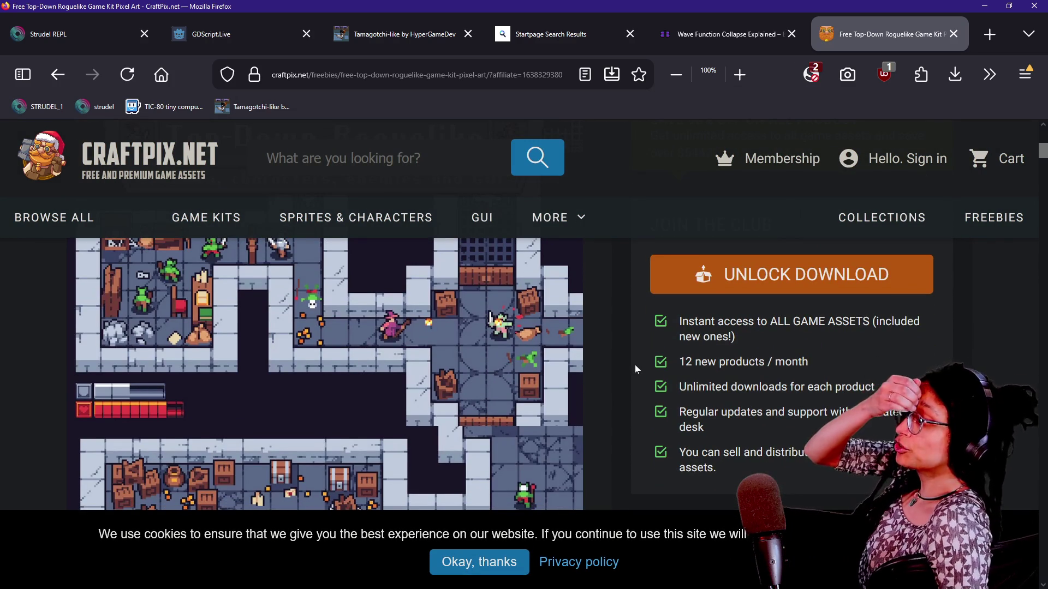
{"action": "scroll", "coordinate": [635, 369], "scroll_direction": "down", "scroll_amount": 1}
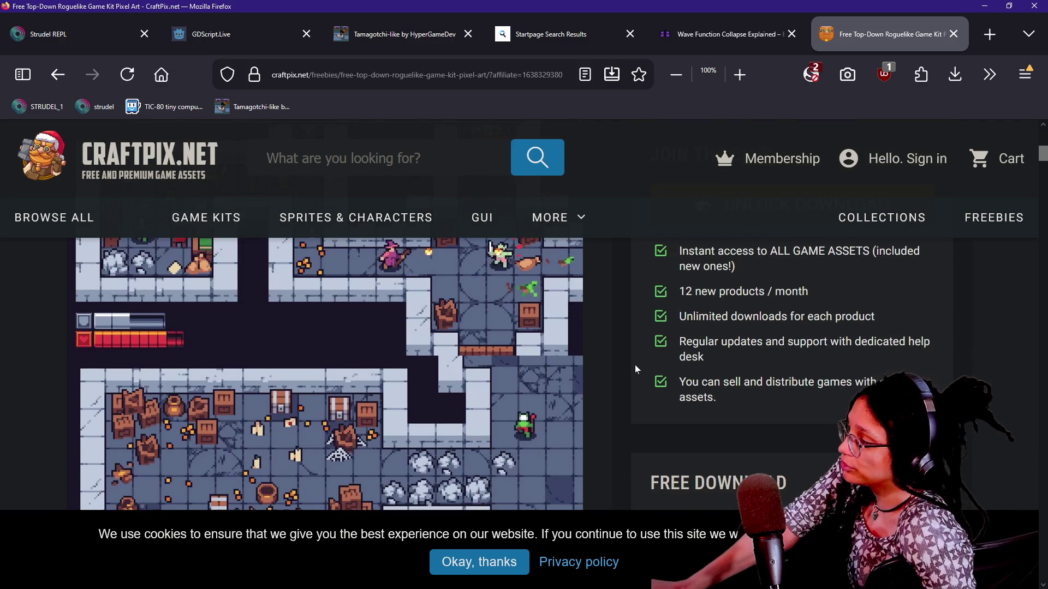
{"action": "scroll", "coordinate": [636, 369], "scroll_direction": "down", "scroll_amount": 1}
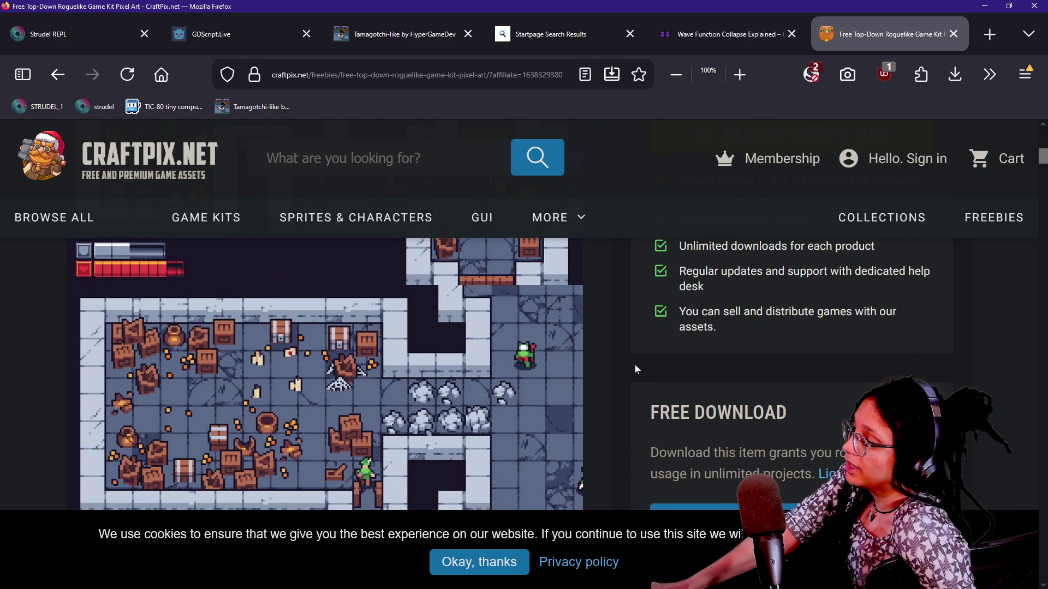
{"action": "scroll", "coordinate": [635, 370], "scroll_direction": "down", "scroll_amount": 1}
{"action": "scroll", "coordinate": [635, 369], "scroll_direction": "down", "scroll_amount": 2}
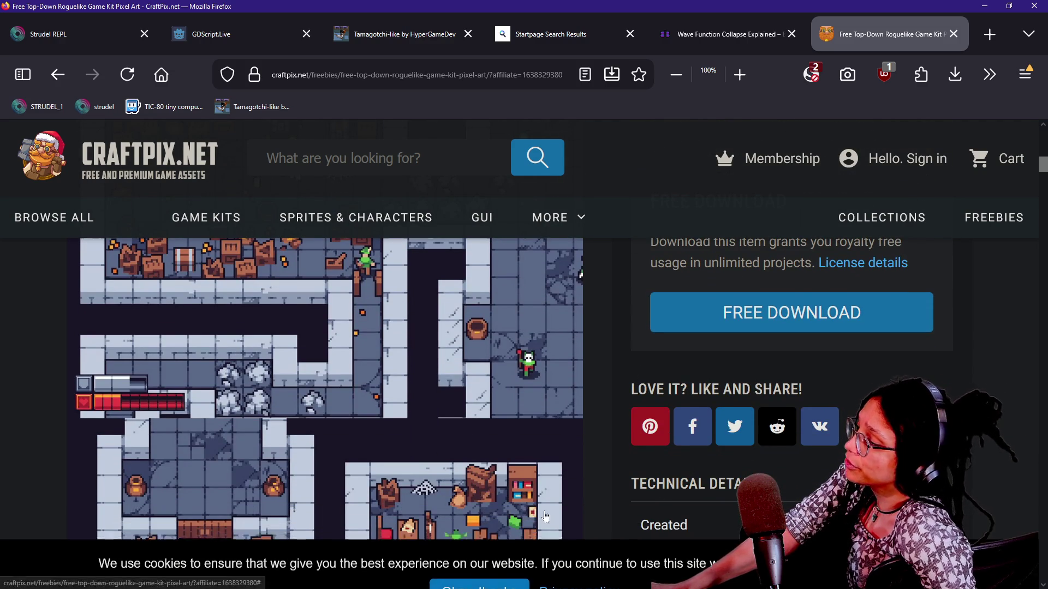
{"action": "scroll", "coordinate": [596, 410], "scroll_direction": "down", "scroll_amount": 1}
{"action": "scroll", "coordinate": [597, 409], "scroll_direction": "down", "scroll_amount": 5}
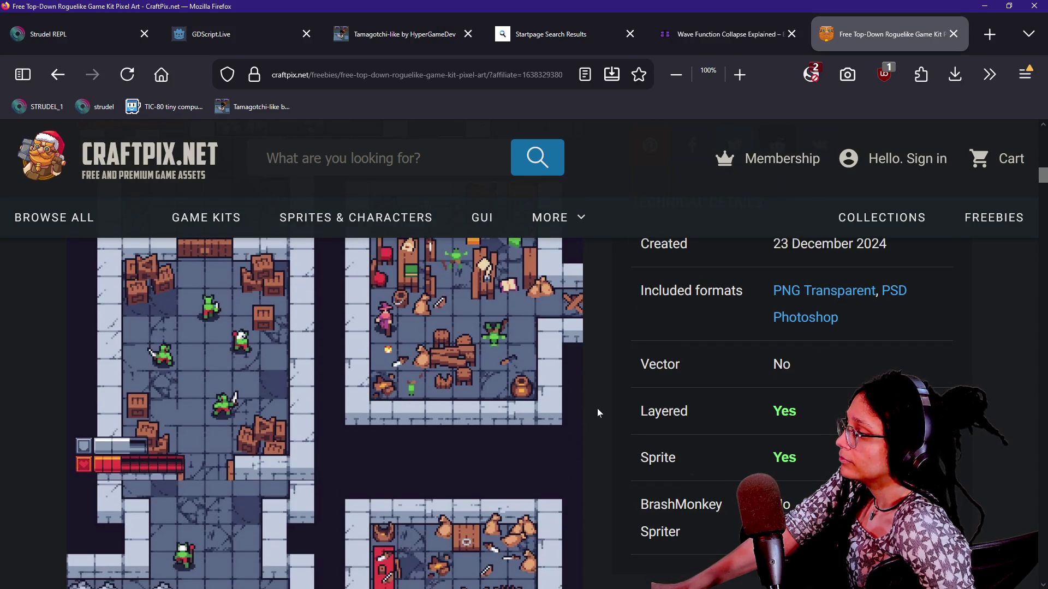
{"action": "scroll", "coordinate": [597, 409], "scroll_direction": "down", "scroll_amount": 5}
{"action": "scroll", "coordinate": [597, 410], "scroll_direction": "up", "scroll_amount": 1}
{"action": "scroll", "coordinate": [597, 408], "scroll_direction": "up", "scroll_amount": 2}
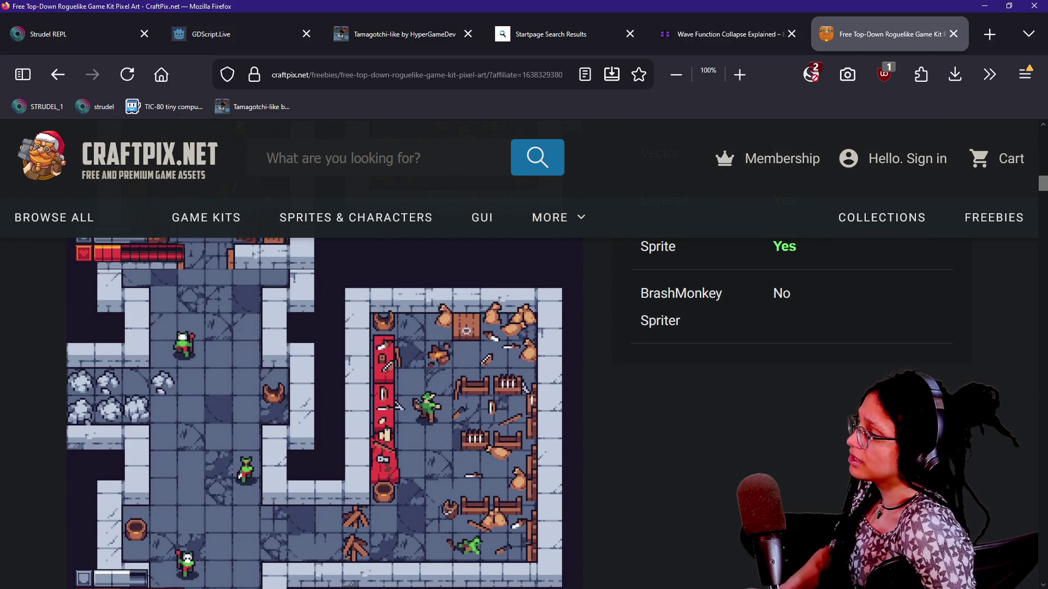
{"action": "left_click", "coordinate": [338, 158]}
{"action": "type", "text": "roguelike"}
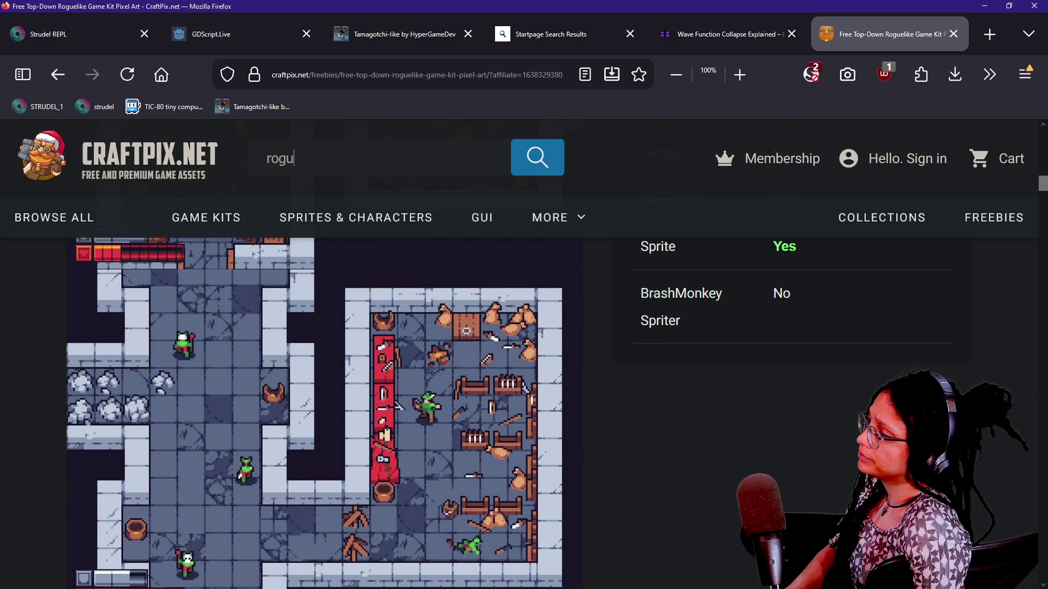
{"action": "key", "text": "Return"}
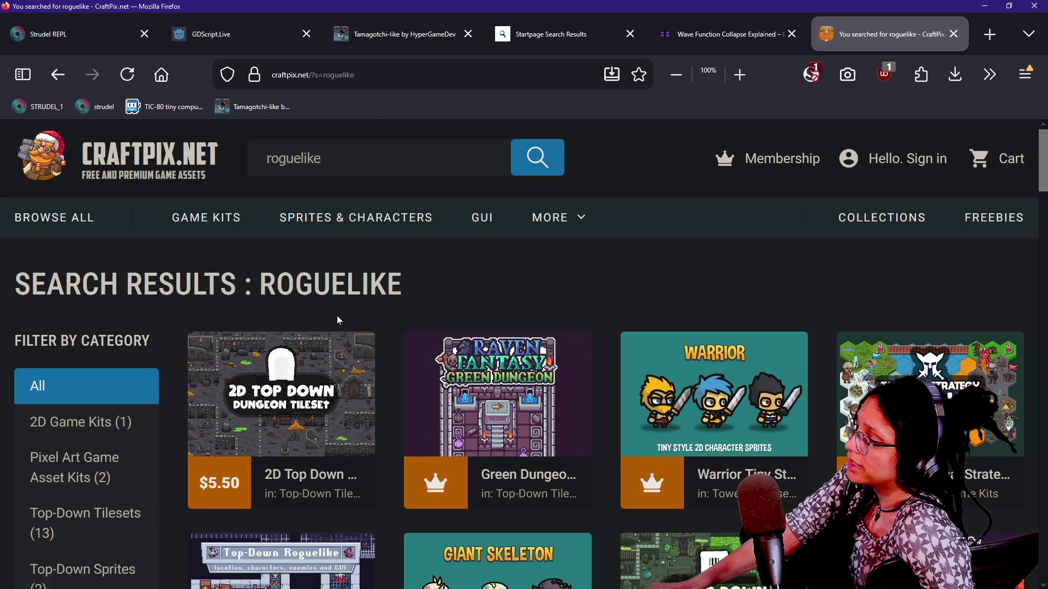
{"action": "left_click", "coordinate": [330, 388]}
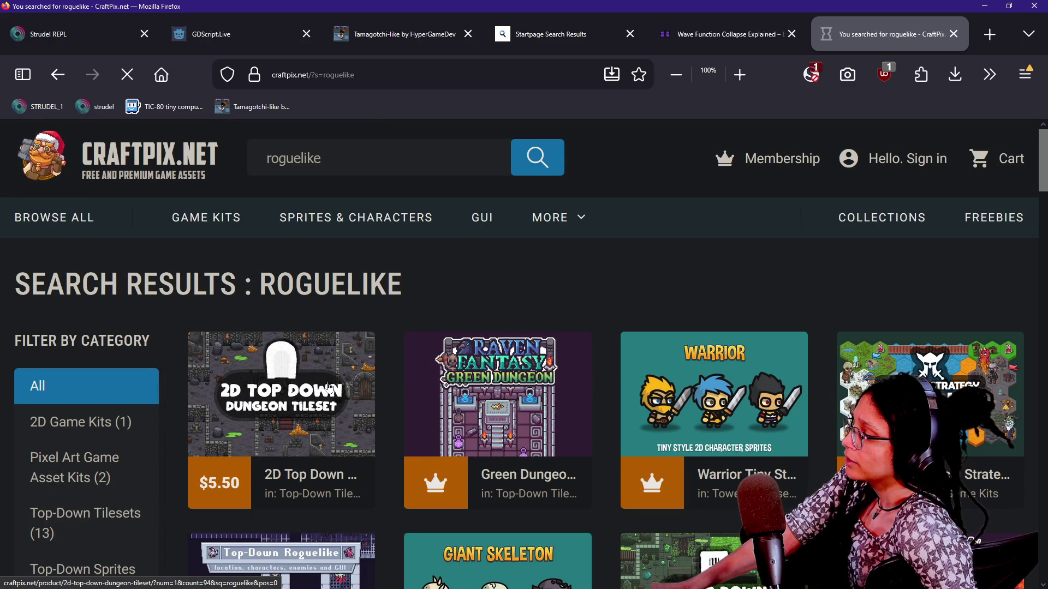
{"action": "left_click", "coordinate": [57, 74]}
{"action": "scroll", "coordinate": [562, 340], "scroll_direction": "down", "scroll_amount": 7}
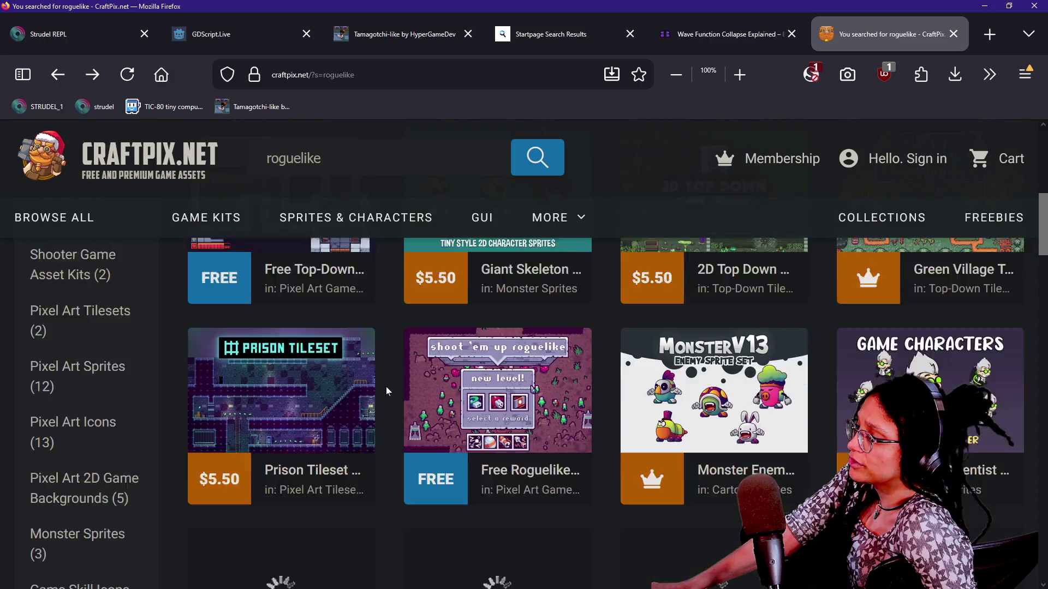
{"action": "scroll", "coordinate": [387, 391], "scroll_direction": "down", "scroll_amount": 3}
Step: Browse the Free Roguelike Shoot 'em up kit's sprite sheets and description, then go back to results
{"action": "left_click", "coordinate": [437, 364]}
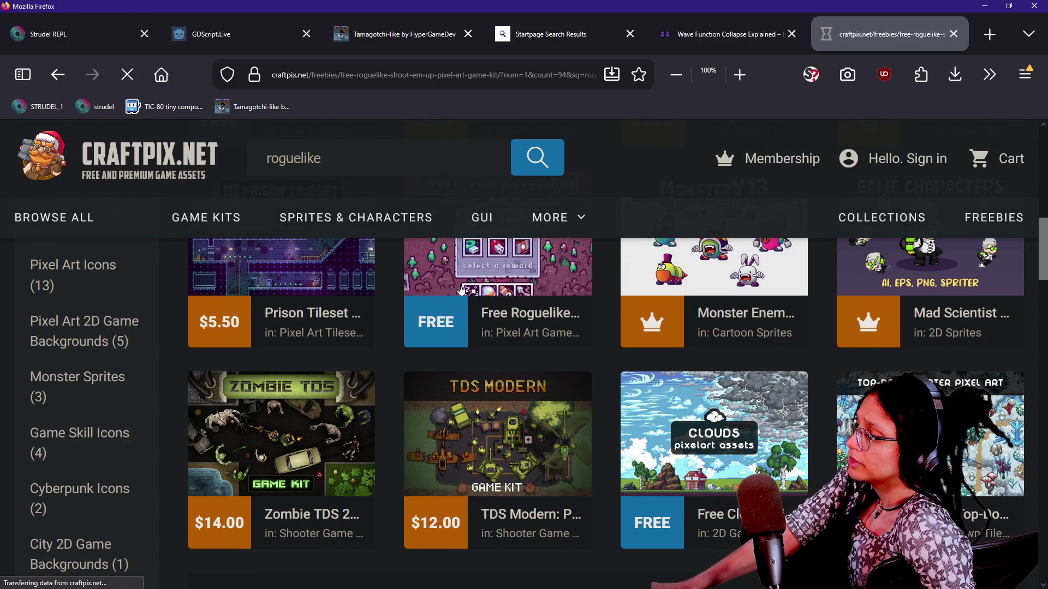
{"action": "scroll", "coordinate": [14, 332], "scroll_direction": "down", "scroll_amount": 2}
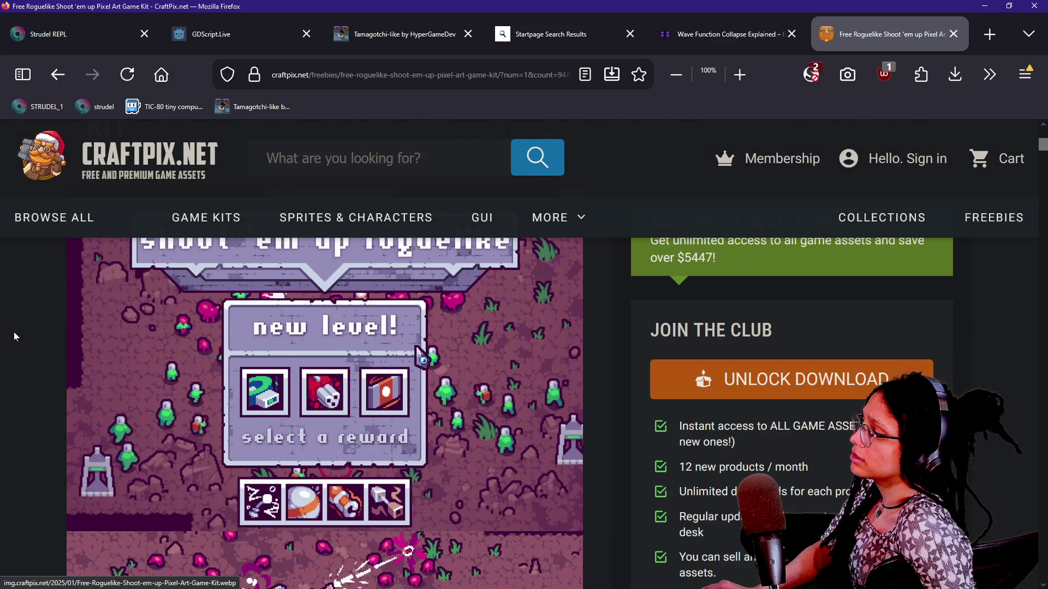
{"action": "scroll", "coordinate": [51, 341], "scroll_direction": "down", "scroll_amount": 6}
{"action": "scroll", "coordinate": [51, 342], "scroll_direction": "down", "scroll_amount": 5}
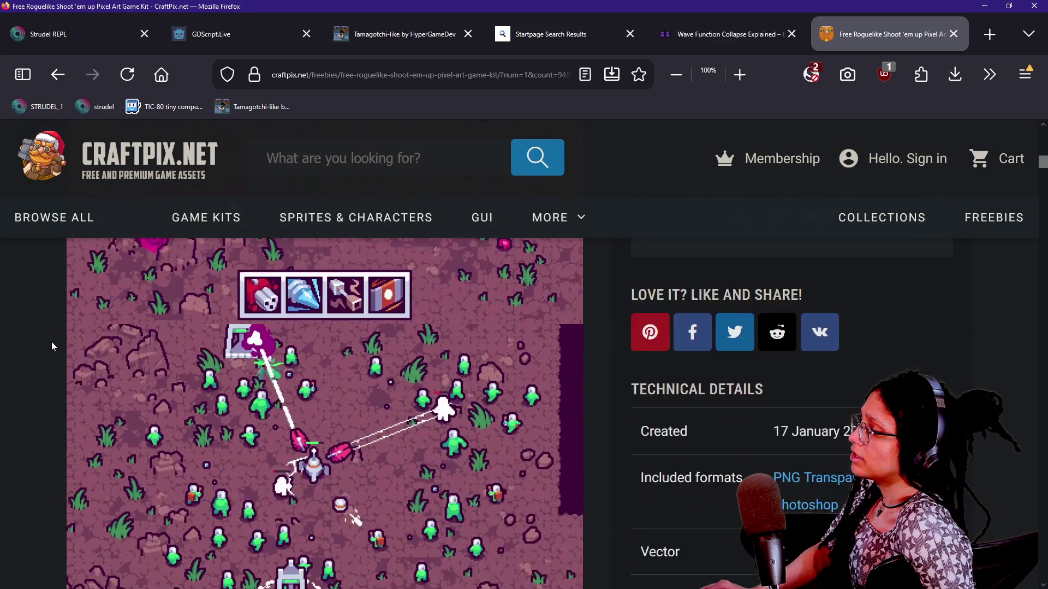
{"action": "scroll", "coordinate": [51, 342], "scroll_direction": "down", "scroll_amount": 5}
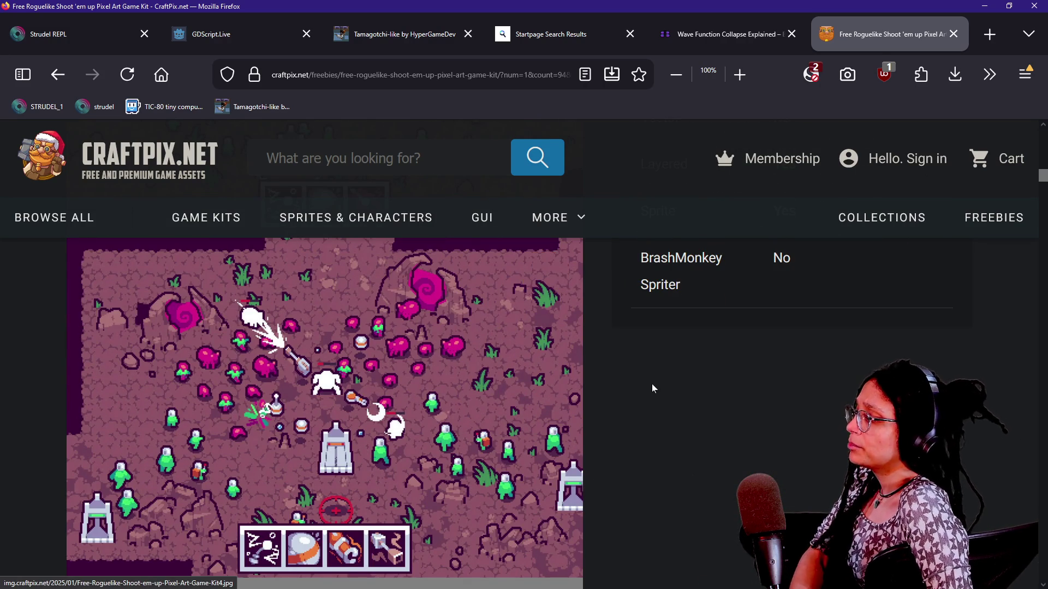
{"action": "scroll", "coordinate": [652, 384], "scroll_direction": "down", "scroll_amount": 2}
{"action": "scroll", "coordinate": [652, 384], "scroll_direction": "down", "scroll_amount": 4}
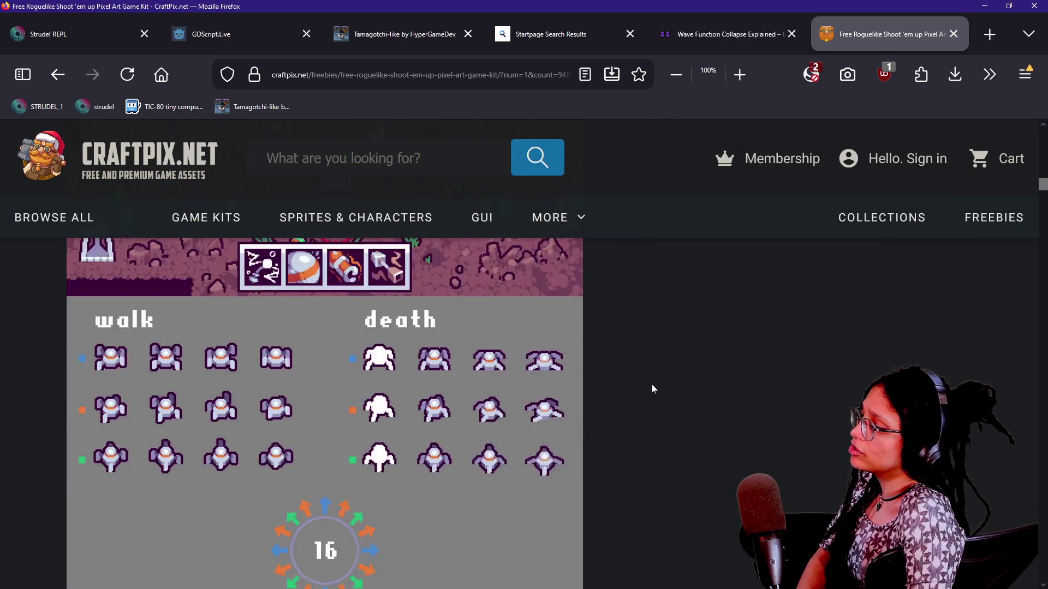
{"action": "scroll", "coordinate": [652, 384], "scroll_direction": "down", "scroll_amount": 7}
{"action": "scroll", "coordinate": [653, 388], "scroll_direction": "down", "scroll_amount": 8}
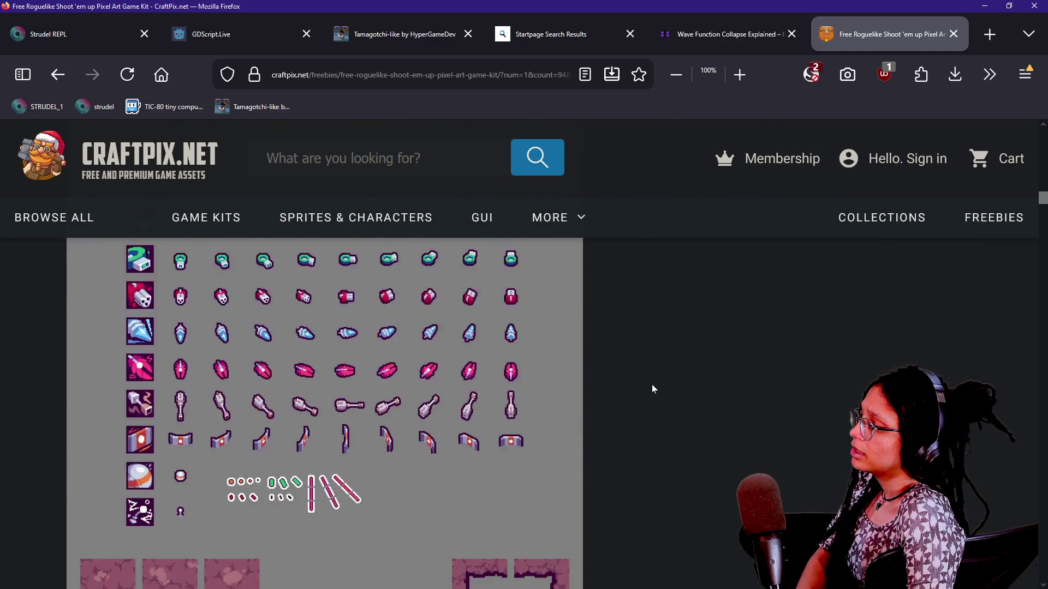
{"action": "scroll", "coordinate": [652, 386], "scroll_direction": "down", "scroll_amount": 10}
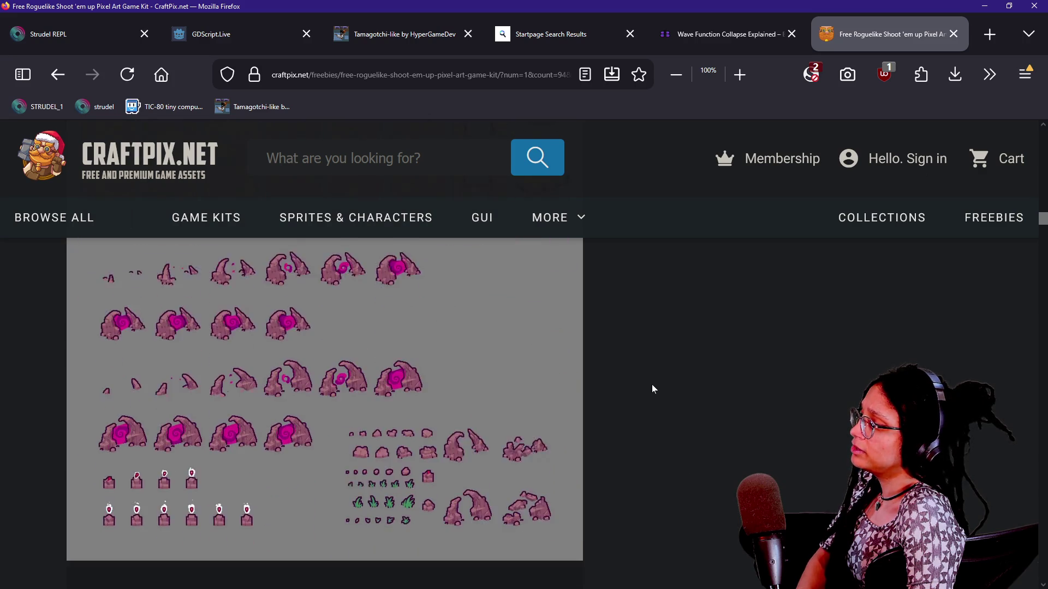
{"action": "scroll", "coordinate": [653, 388], "scroll_direction": "down", "scroll_amount": 10}
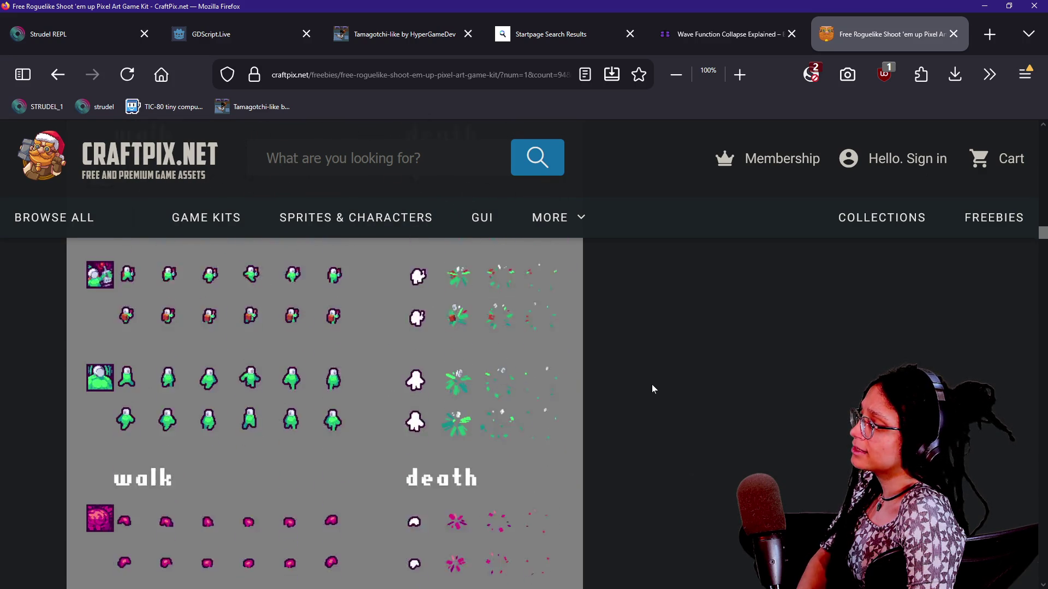
{"action": "scroll", "coordinate": [652, 386], "scroll_direction": "down", "scroll_amount": 10}
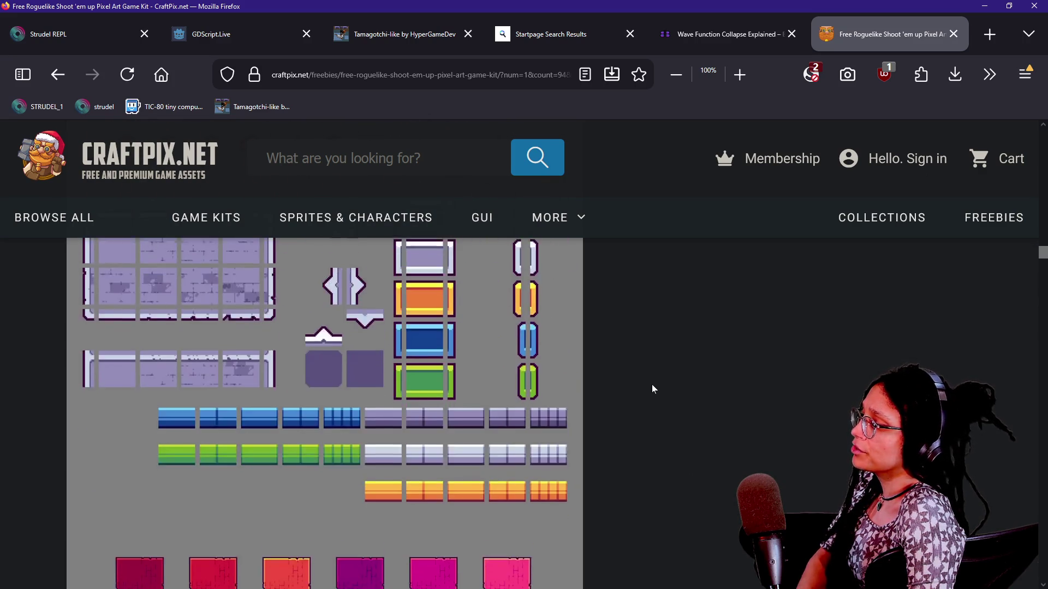
{"action": "scroll", "coordinate": [652, 384], "scroll_direction": "down", "scroll_amount": 5}
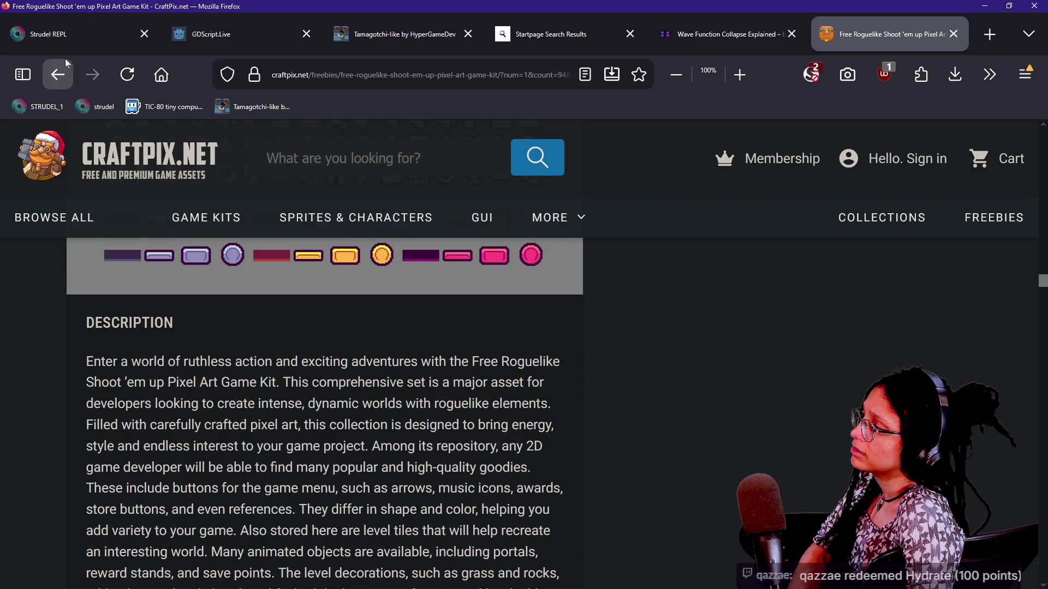
{"action": "left_click", "coordinate": [57, 75]}
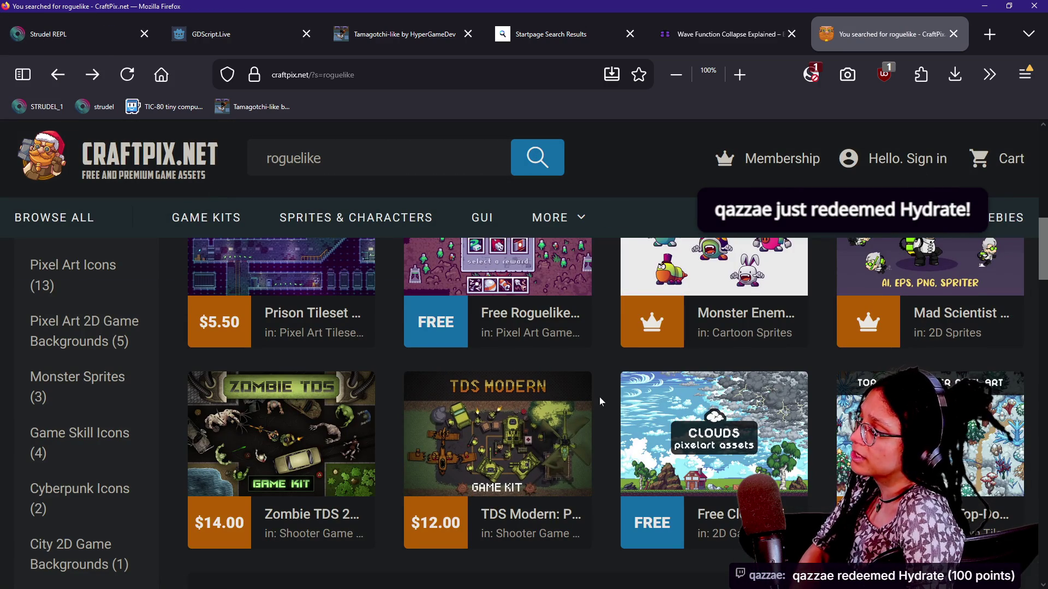
Step: Scroll to the results' pagination, toggle the chat overlay, and return to the Godot script editor
{"action": "scroll", "coordinate": [600, 401], "scroll_direction": "down", "scroll_amount": 3}
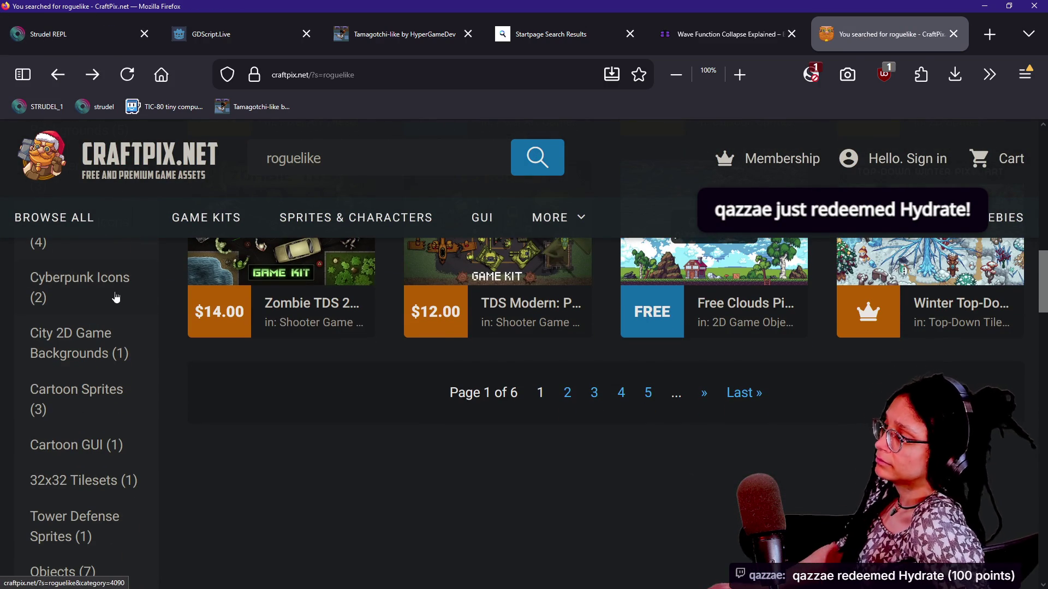
{"action": "key", "text": "alt+Tab"}
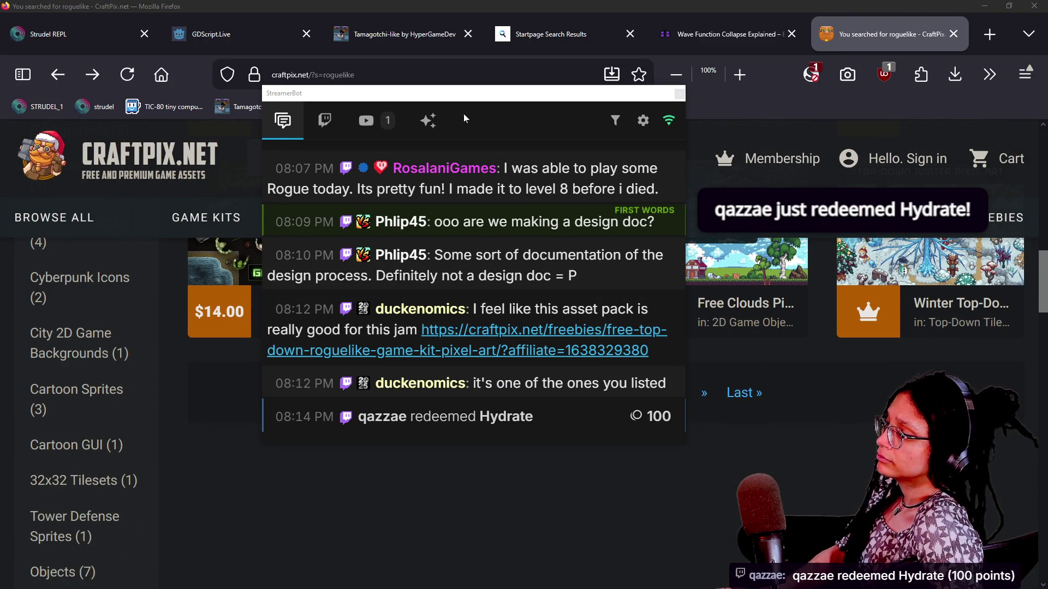
{"action": "key", "text": "alt+Tab"}
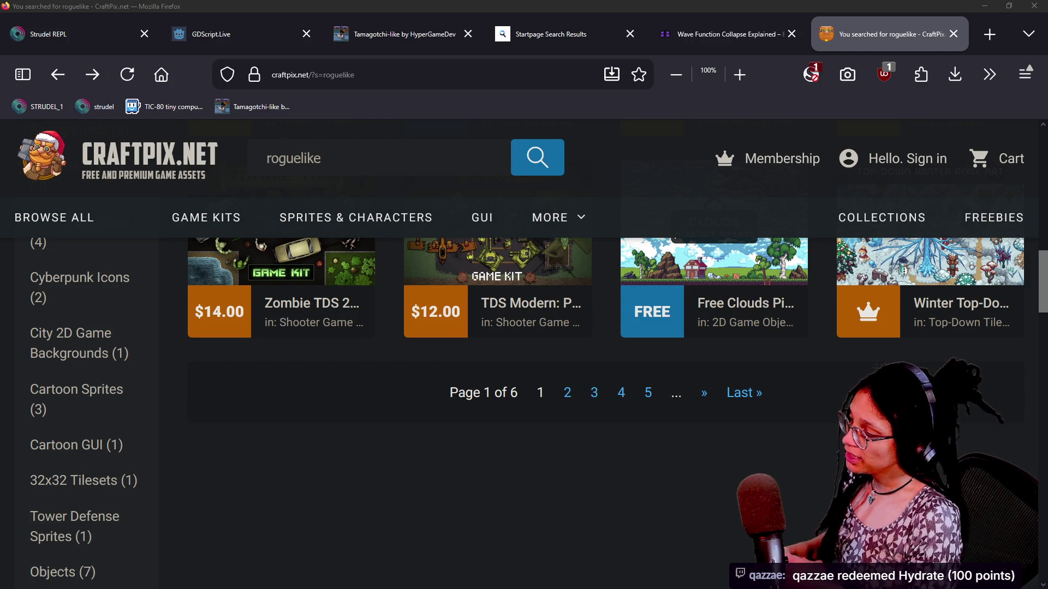
{"action": "left_click", "coordinate": [700, 536]}
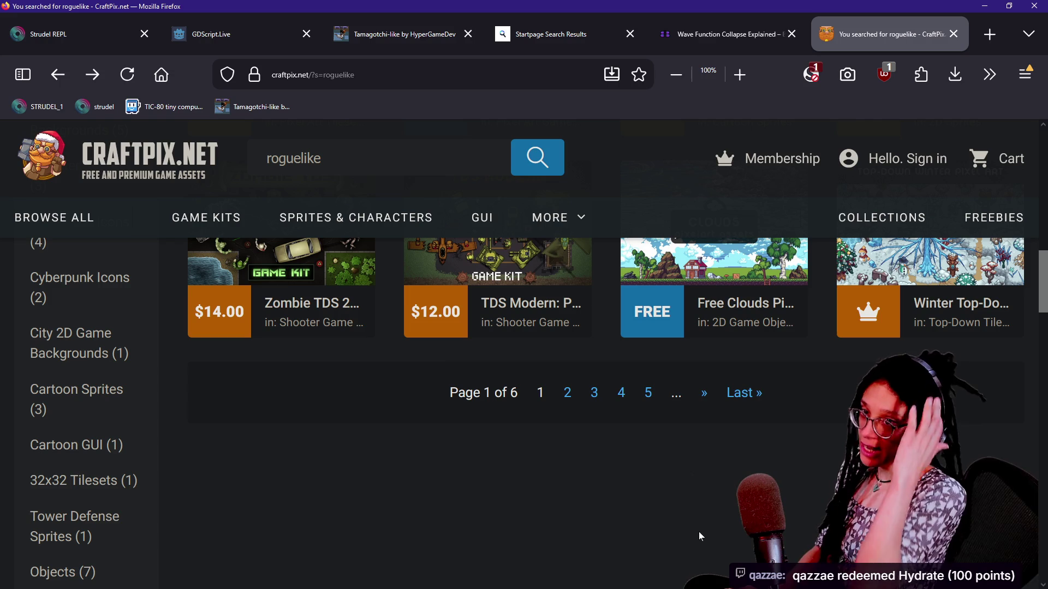
{"action": "key", "text": "alt+Tab"}
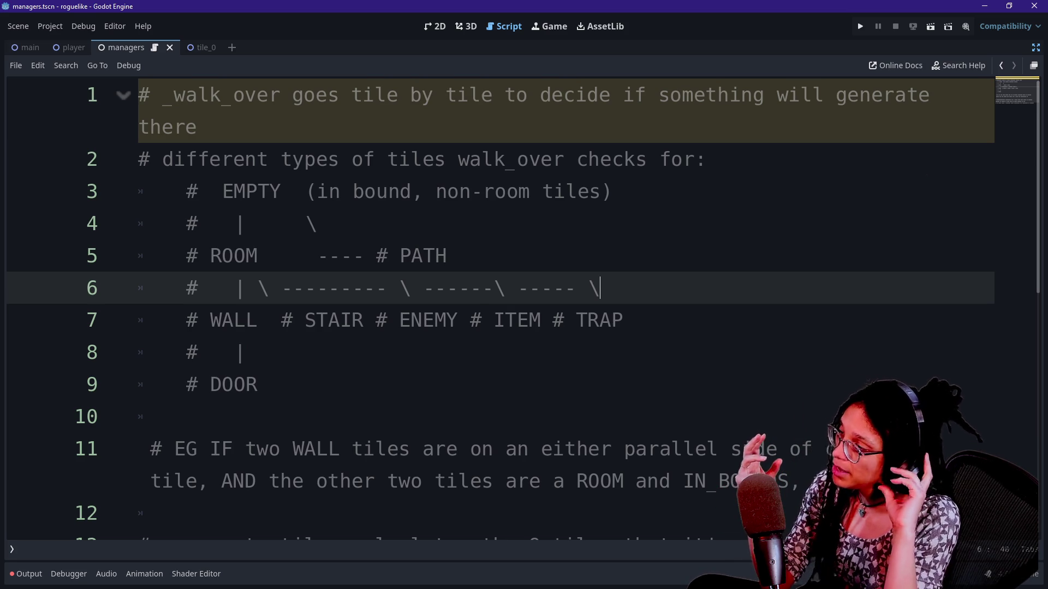
Step: Highlight the WALL, STAIR, ENEMY and PATH labels in the tile tree while explaining them
{"action": "double_click", "coordinate": [233, 320]}
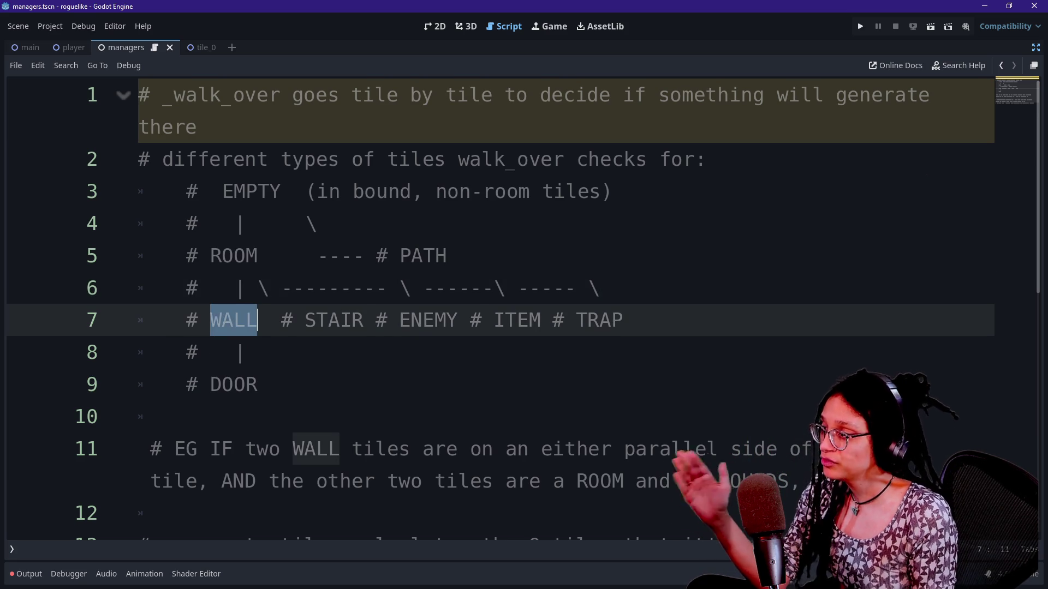
{"action": "left_click_drag", "start_coordinate": [305, 320], "coordinate": [624, 320]}
{"action": "left_click", "coordinate": [246, 319]}
{"action": "left_click", "coordinate": [623, 320]}
{"action": "left_click_drag", "start_coordinate": [353, 256], "coordinate": [446, 255]}
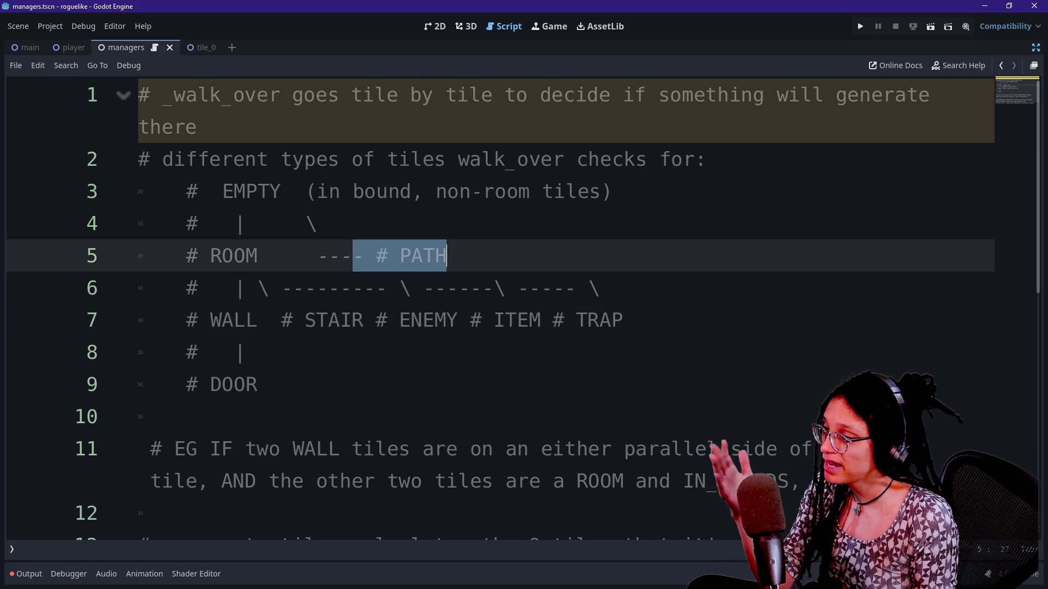
{"action": "left_click", "coordinate": [243, 352]}
{"action": "left_click", "coordinate": [257, 384]}
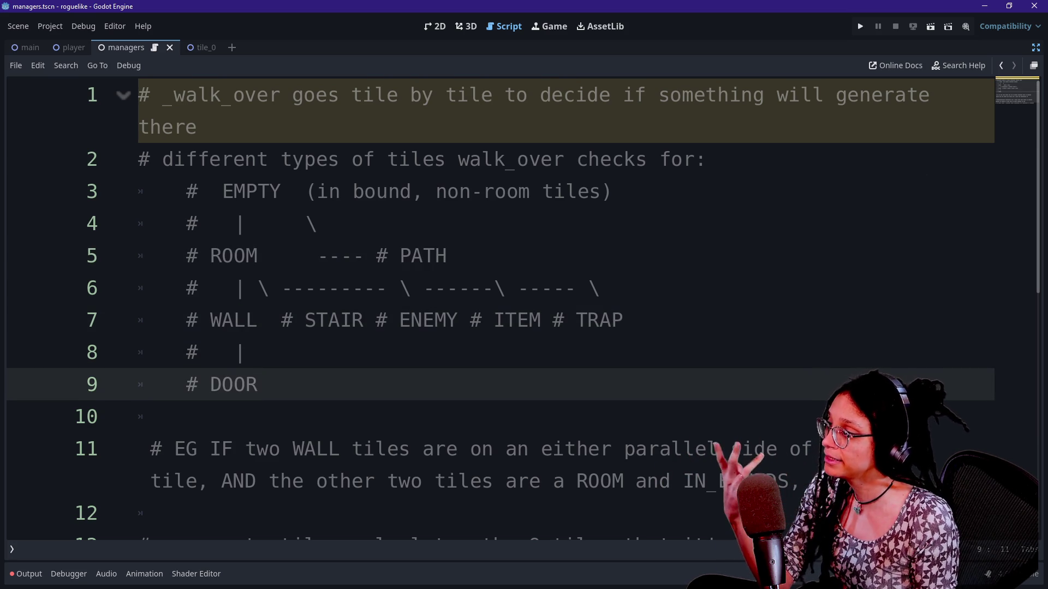
Step: Mark TRAP with '?', shift ROOM one space right, and trim a space before the PATH branch
{"action": "left_click", "coordinate": [623, 320]}
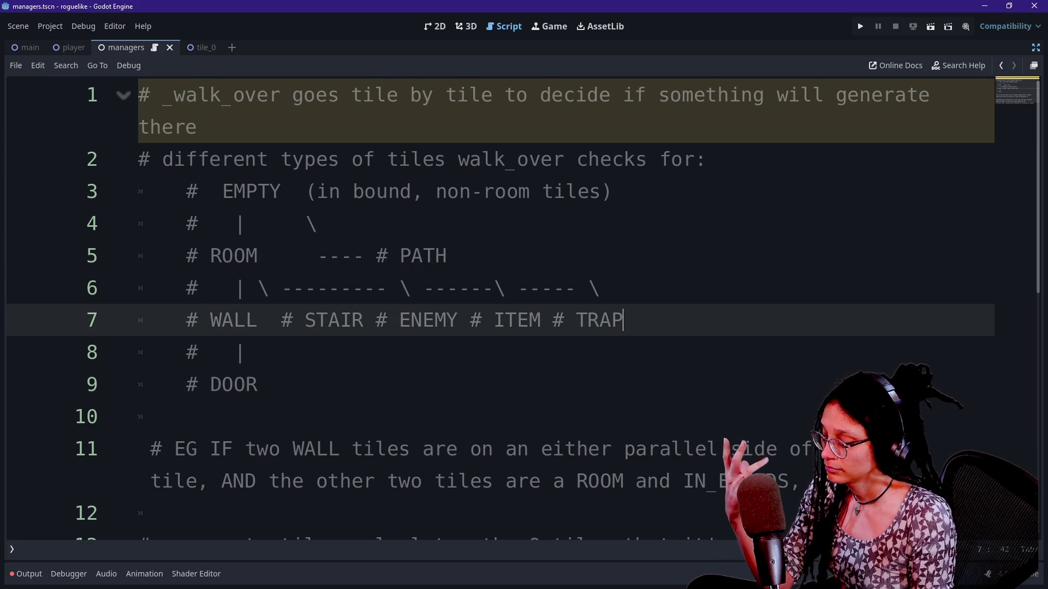
{"action": "type", "text": "?"}
{"action": "left_click", "coordinate": [317, 223]}
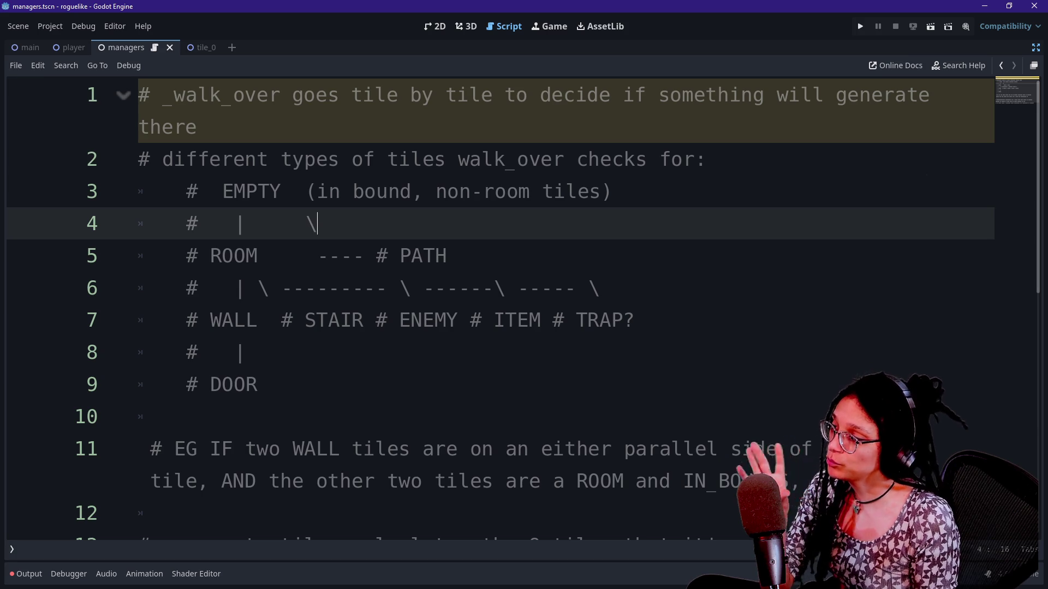
{"action": "left_click", "coordinate": [210, 256]}
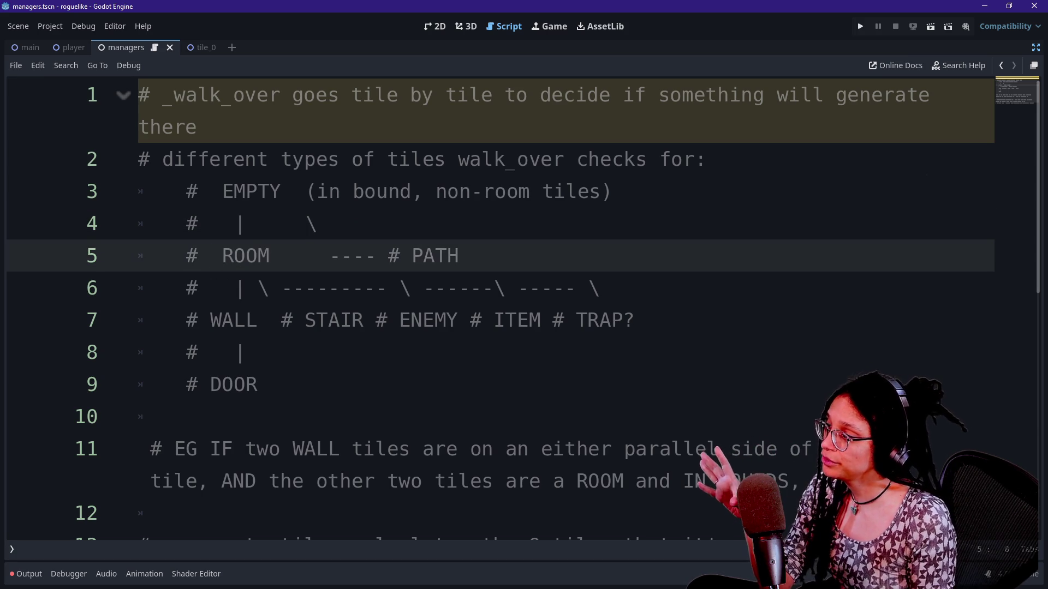
{"action": "key", "text": "BackSpace"}
{"action": "left_click", "coordinate": [187, 416]}
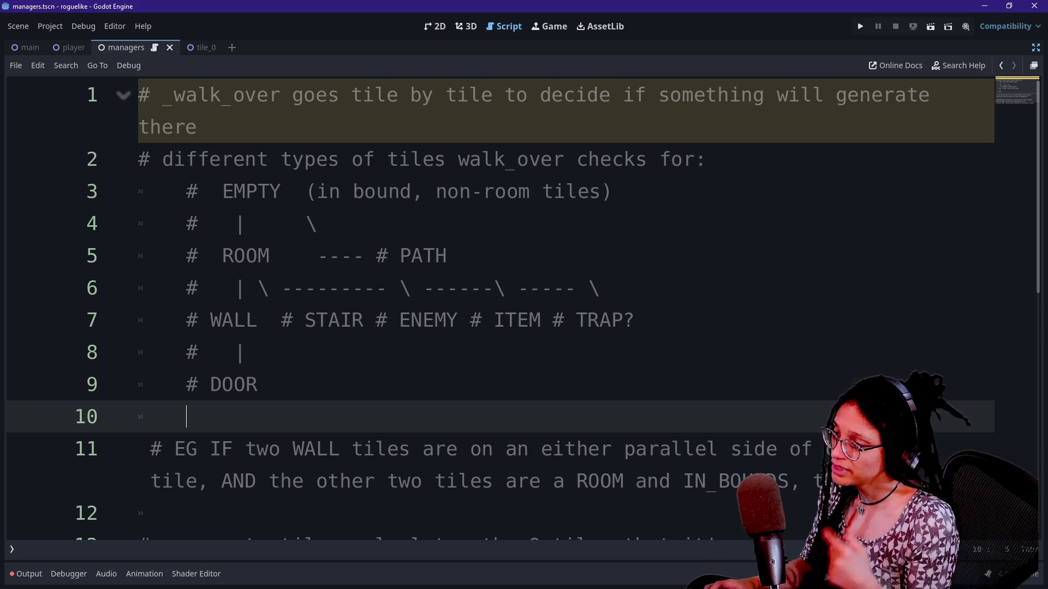
{"action": "key", "text": "alt+Tab"}
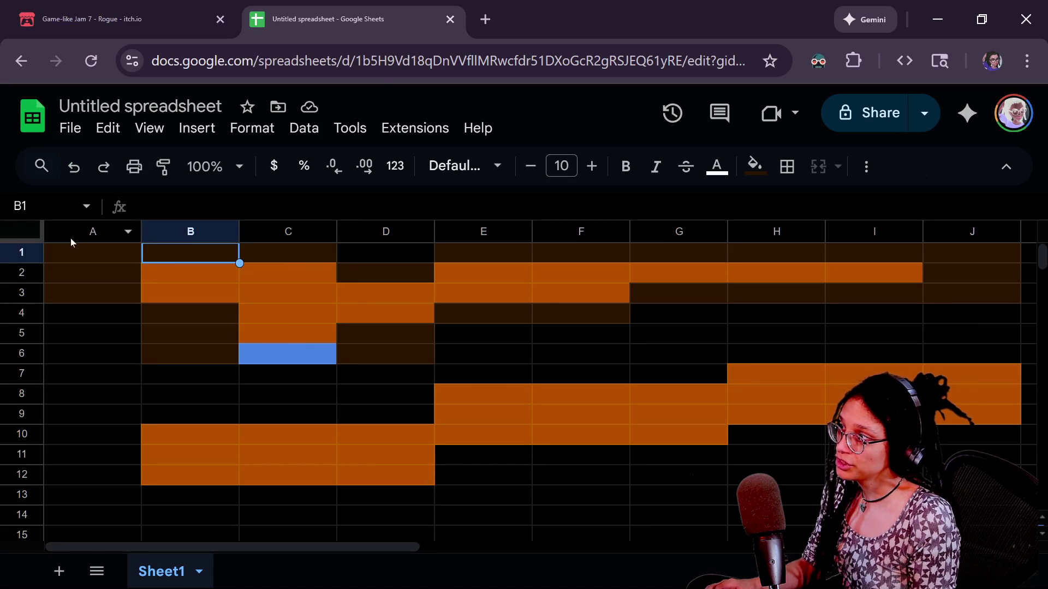
Step: Review the roguelile_procgen-idea.md notes on _walk_over_tiles, then return to the browser's spreadsheet
{"action": "key", "text": "alt+Tab"}
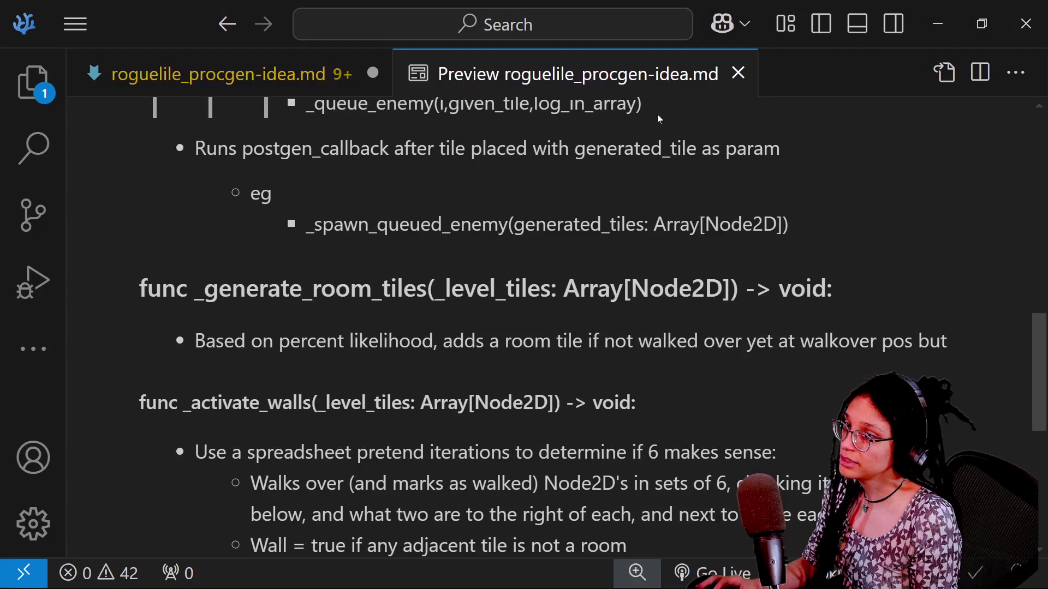
{"action": "scroll", "coordinate": [424, 199], "scroll_direction": "up", "scroll_amount": 10}
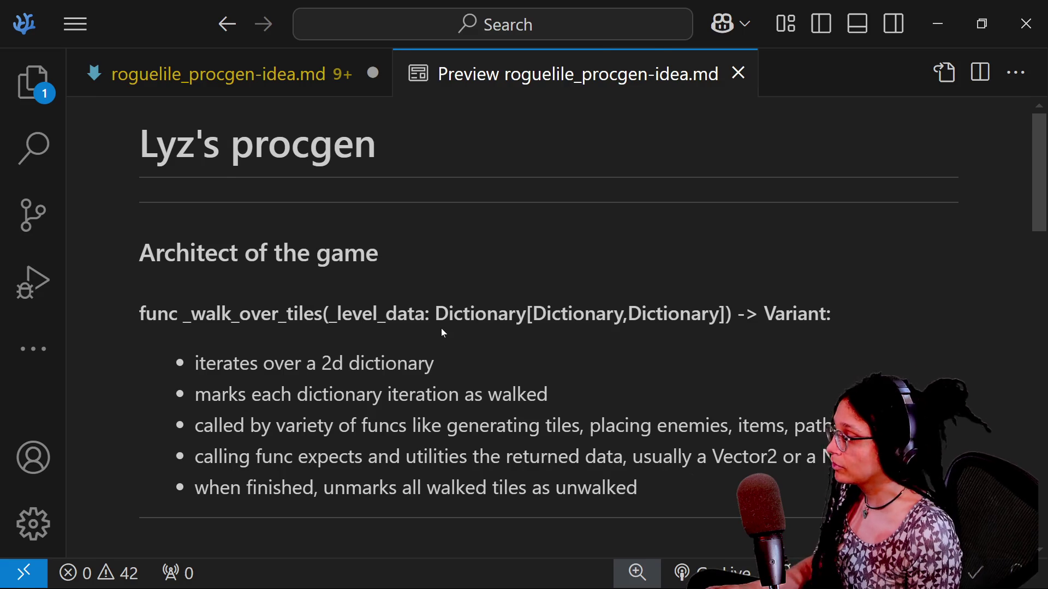
{"action": "key", "text": "alt+Tab"}
{"action": "key", "text": "alt+Tab"}
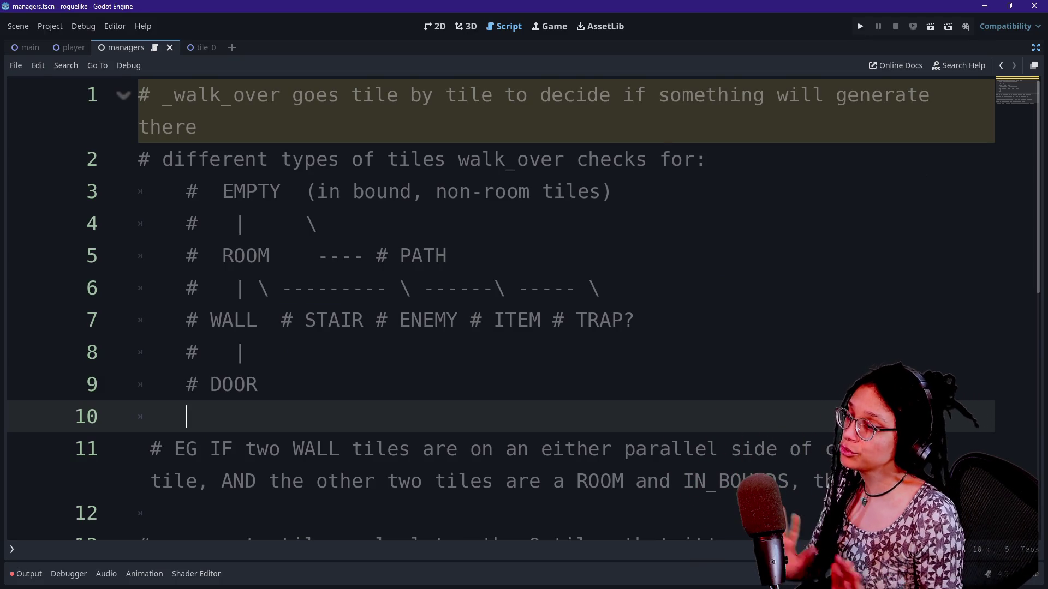
{"action": "left_click", "coordinate": [246, 352]}
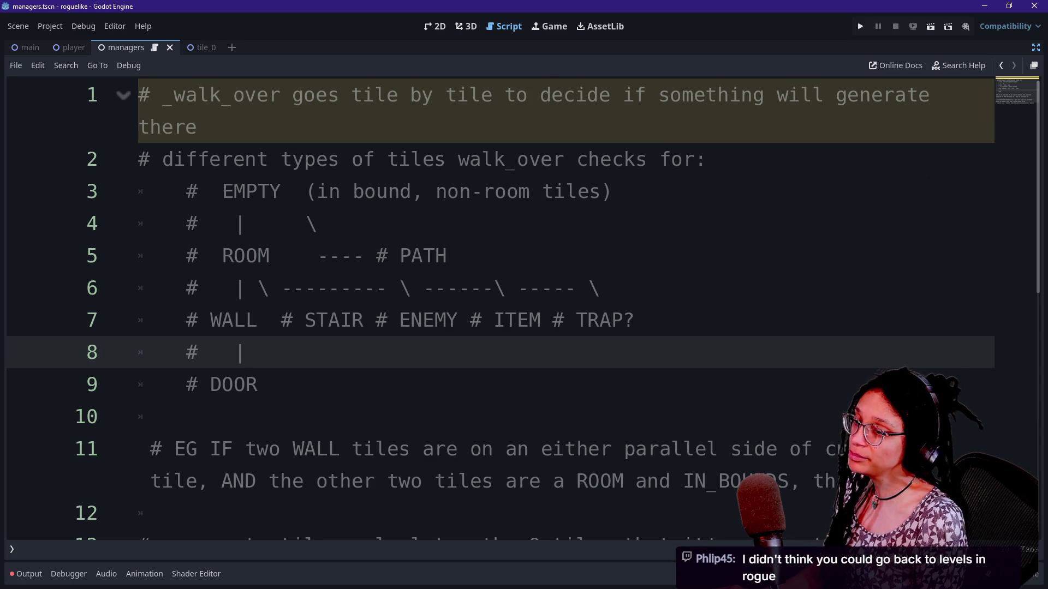
{"action": "key", "text": "alt+Tab"}
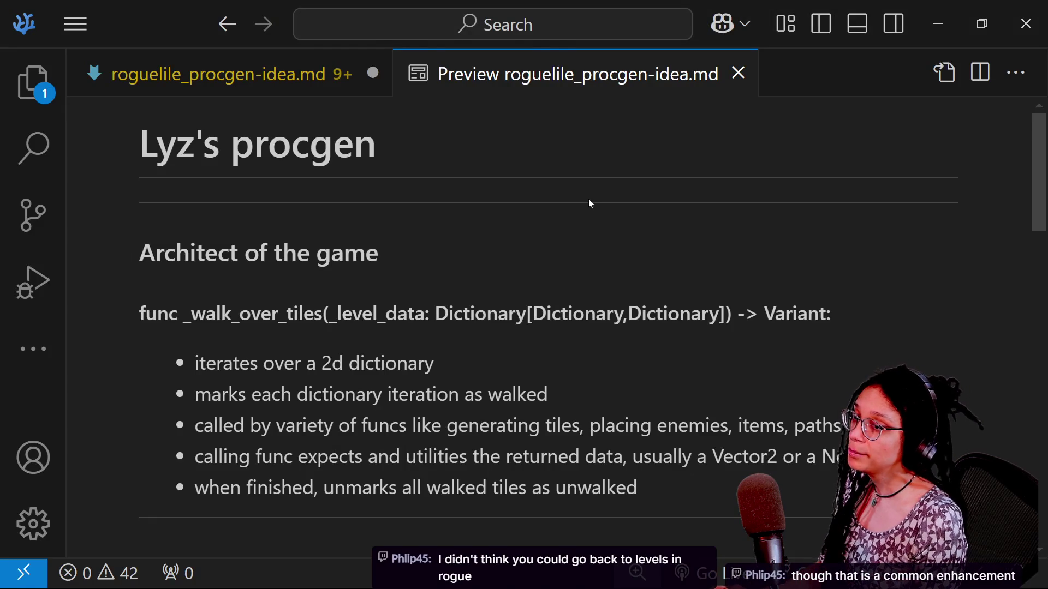
{"action": "key", "text": "alt+Tab"}
{"action": "key", "text": "alt+Tab"}
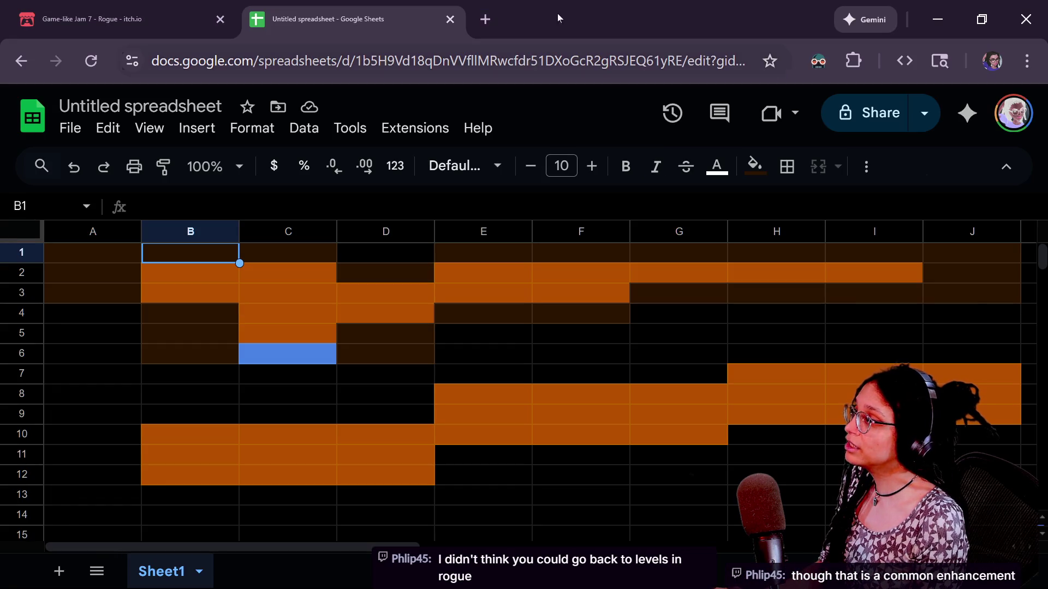
Step: Switch to the Game-like Jam 7 page on itch.io and look over it
{"action": "left_click", "coordinate": [203, 15]}
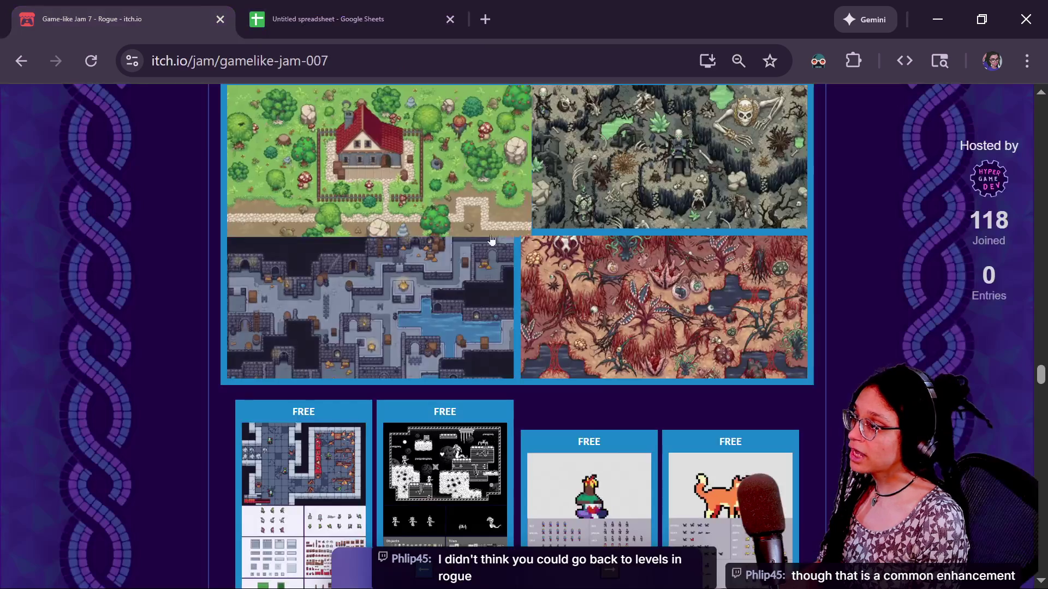
{"action": "scroll", "coordinate": [495, 248], "scroll_direction": "down", "scroll_amount": 15}
{"action": "scroll", "coordinate": [495, 249], "scroll_direction": "up", "scroll_amount": 10}
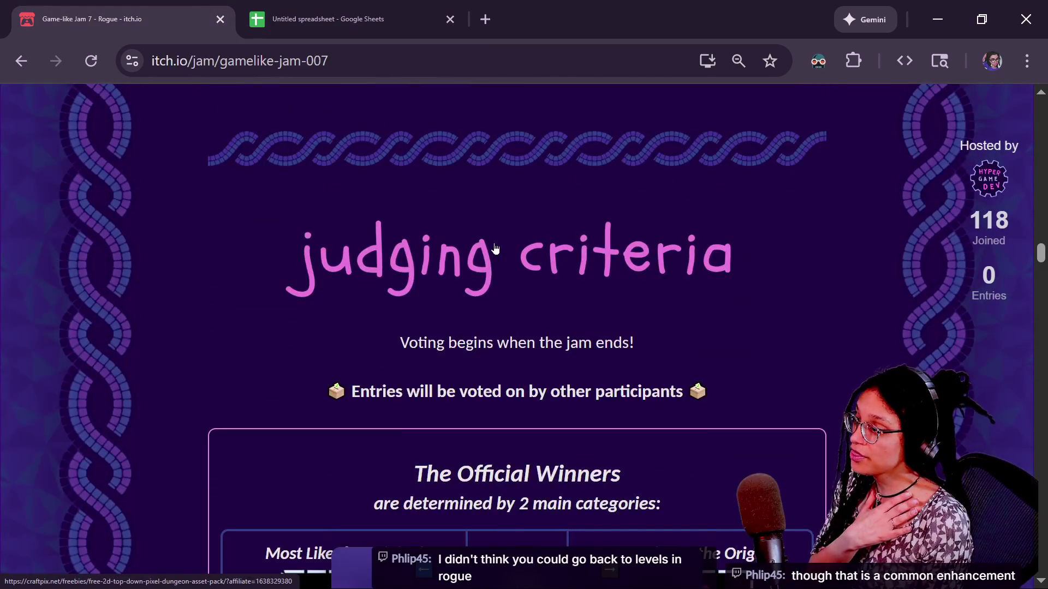
{"action": "scroll", "coordinate": [495, 248], "scroll_direction": "up", "scroll_amount": 15}
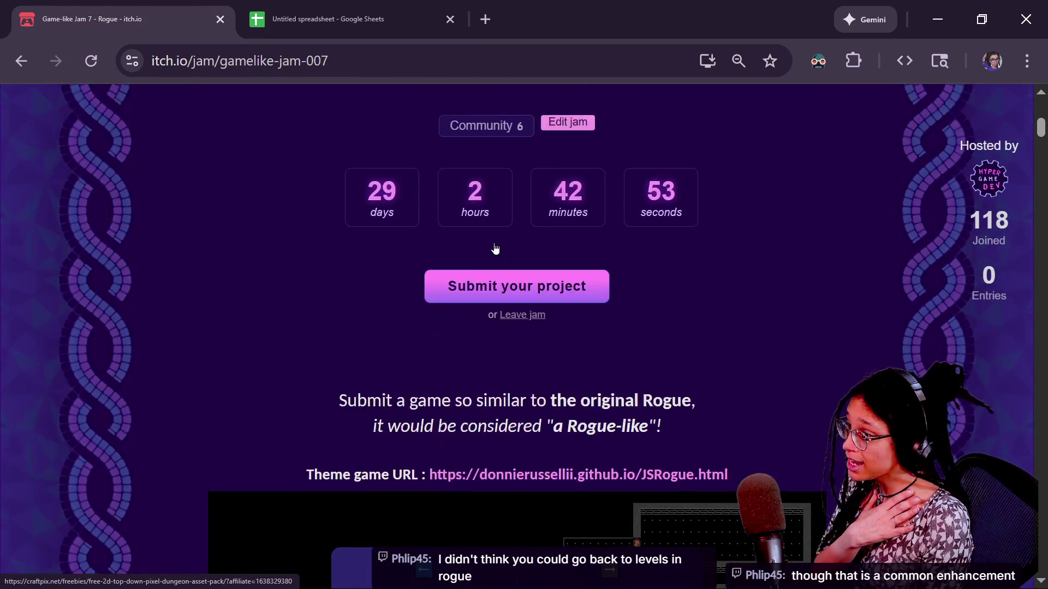
{"action": "scroll", "coordinate": [495, 248], "scroll_direction": "up", "scroll_amount": 9}
{"action": "scroll", "coordinate": [492, 283], "scroll_direction": "down", "scroll_amount": 6}
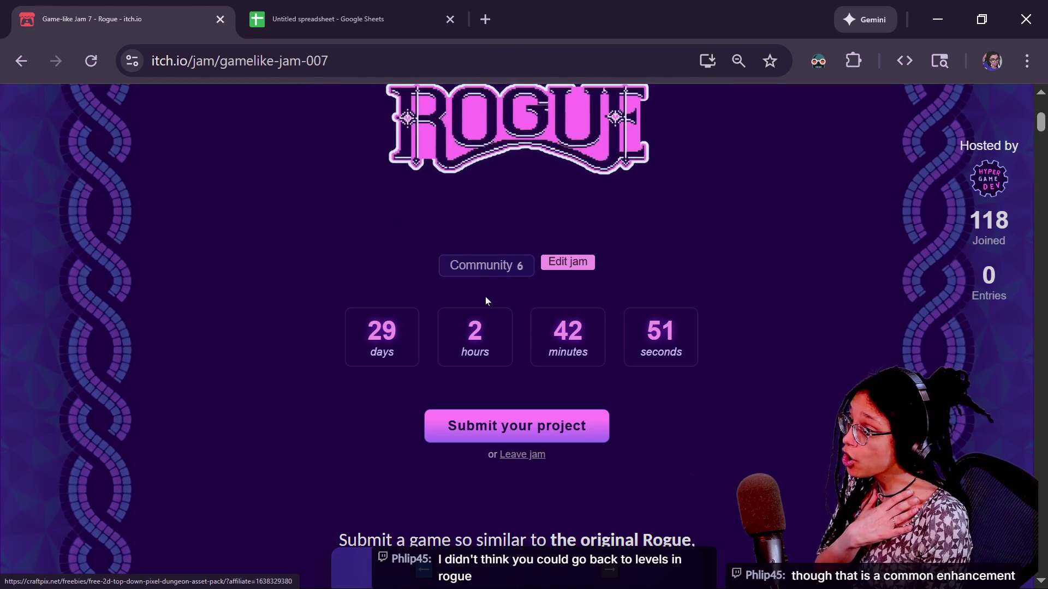
Step: Open the community topic 'Rogue-like Resources & More!' and select the completed-Rogue post link
{"action": "left_click", "coordinate": [481, 267]}
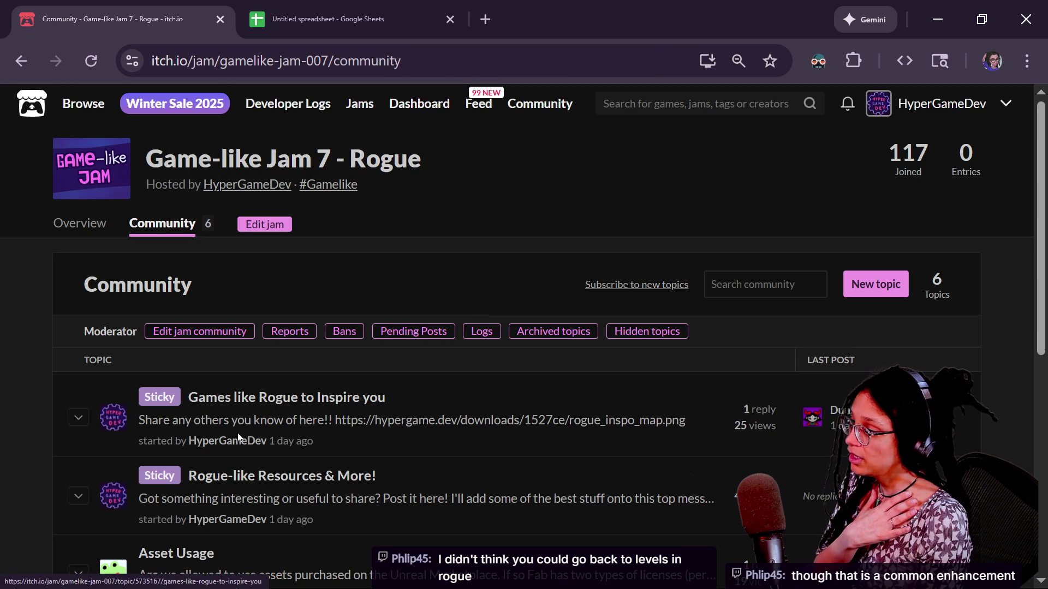
{"action": "left_click", "coordinate": [243, 474]}
{"action": "scroll", "coordinate": [348, 403], "scroll_direction": "down", "scroll_amount": 2}
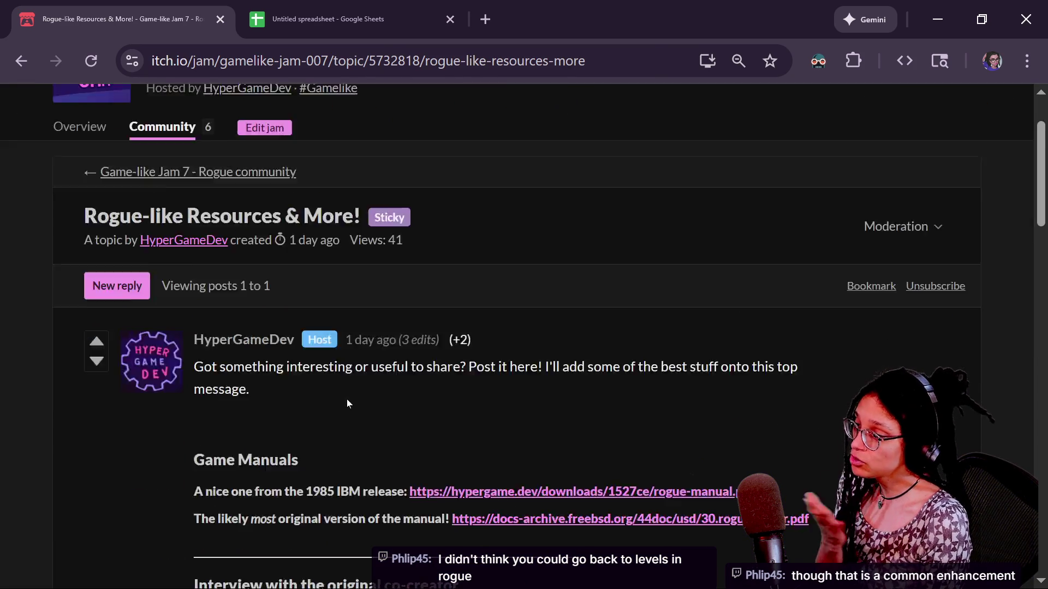
{"action": "scroll", "coordinate": [347, 404], "scroll_direction": "down", "scroll_amount": 5}
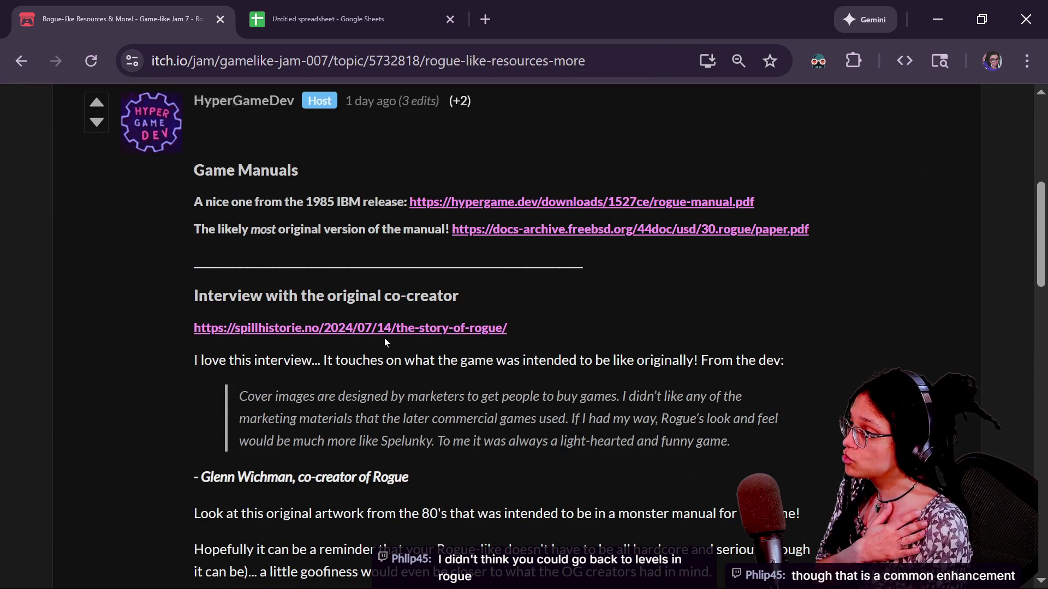
{"action": "scroll", "coordinate": [379, 339], "scroll_direction": "down", "scroll_amount": 14}
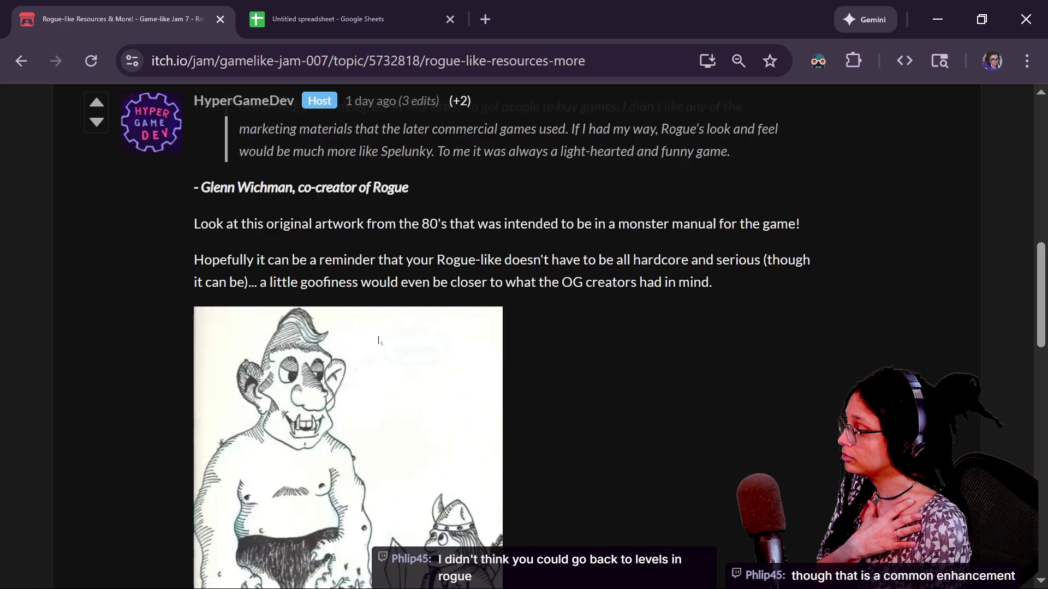
{"action": "left_click_drag", "start_coordinate": [232, 269], "coordinate": [683, 299]}
Step: Open the CRPG Addict post about completing Rogue and scroll through it
{"action": "left_click", "coordinate": [468, 300]}
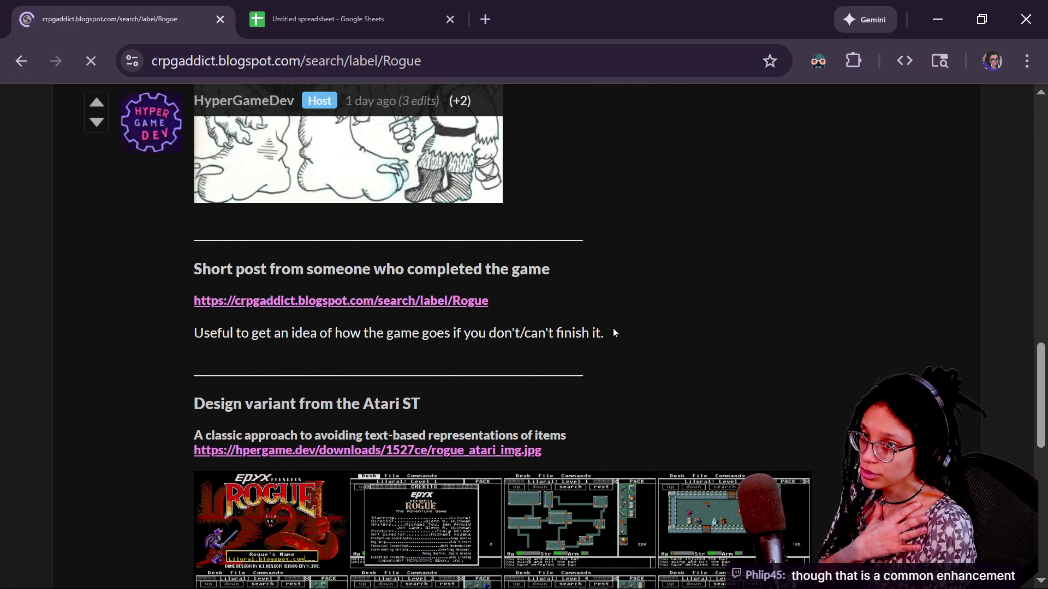
{"action": "scroll", "coordinate": [569, 322], "scroll_direction": "down", "scroll_amount": 3}
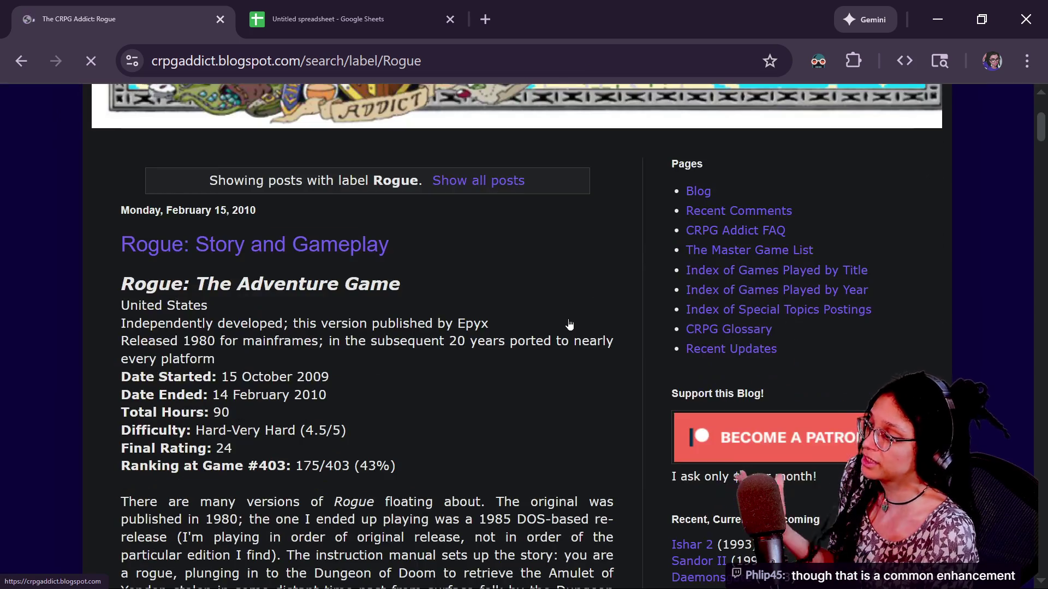
{"action": "scroll", "coordinate": [388, 322], "scroll_direction": "down", "scroll_amount": 8}
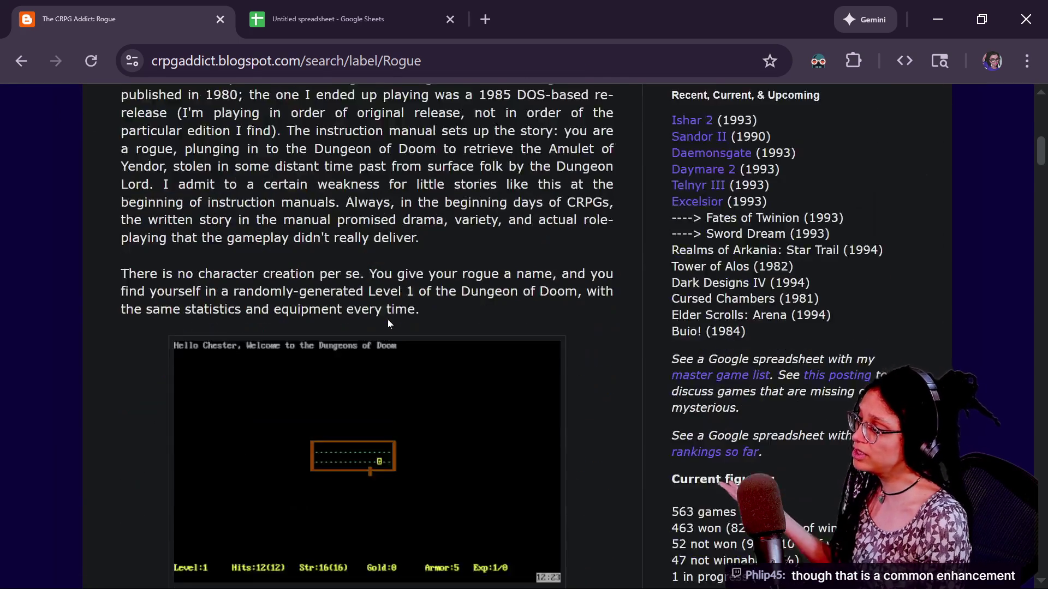
{"action": "scroll", "coordinate": [389, 323], "scroll_direction": "down", "scroll_amount": 5}
Step: Select the post's page address and start a find-in-page search
{"action": "right_click", "coordinate": [277, 323]}
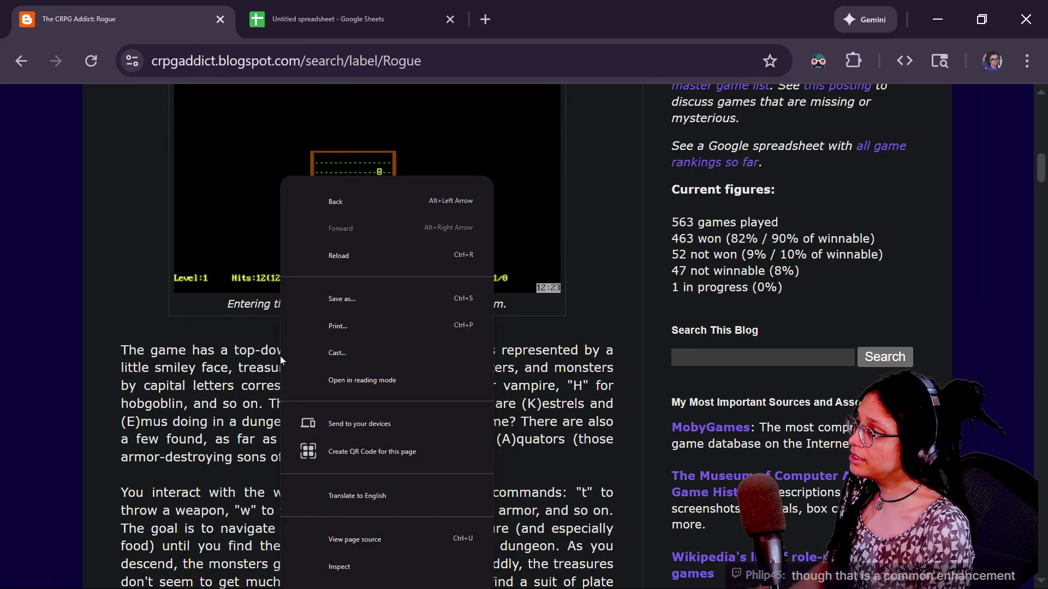
{"action": "left_click", "coordinate": [323, 60]}
{"action": "key", "text": "ctrl+a"}
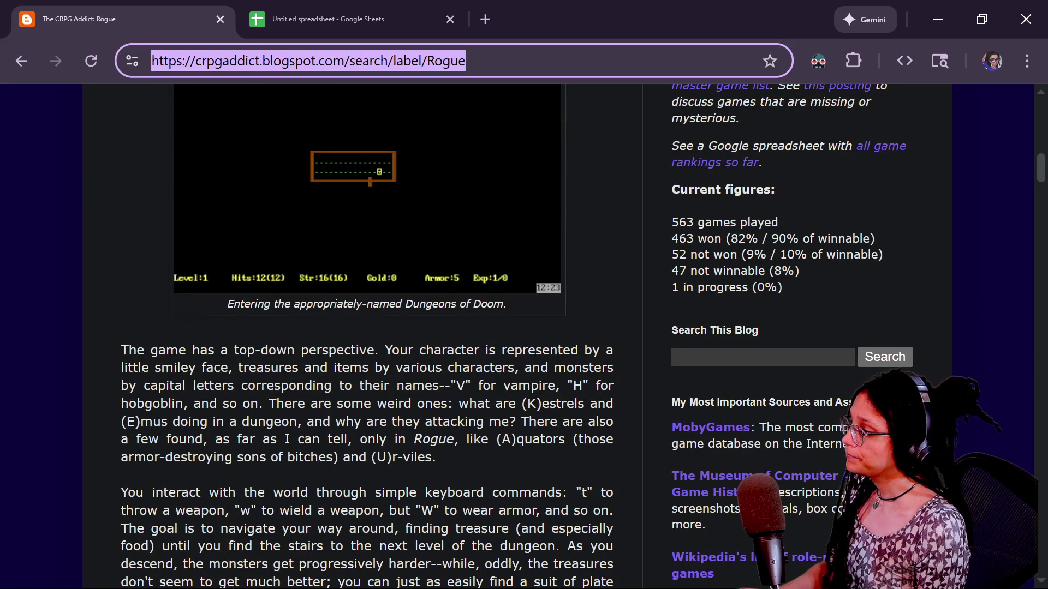
{"action": "key", "text": "ctrl+f"}
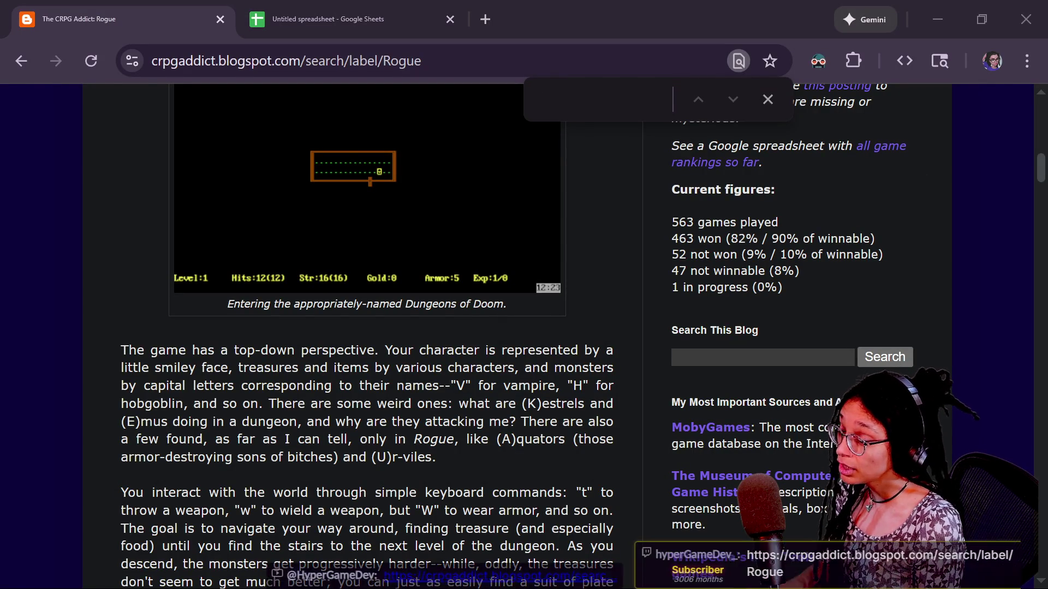
{"action": "scroll", "coordinate": [365, 327], "scroll_direction": "down", "scroll_amount": 3}
{"action": "key", "text": "ctrl+a"}
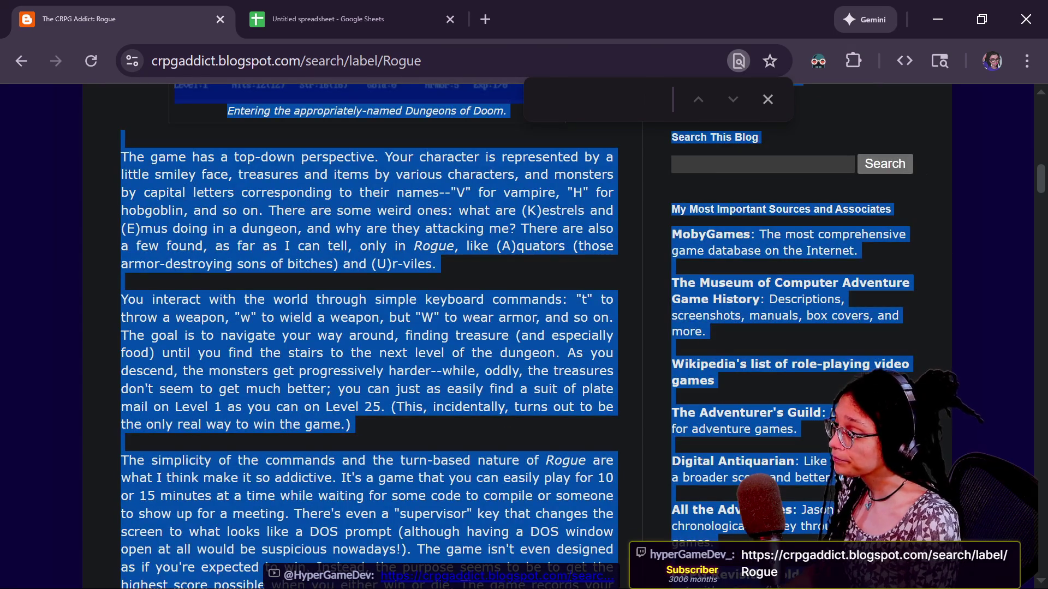
Step: Search the Rogue post for 'amulet' and review the first matches
{"action": "type", "text": "a"}
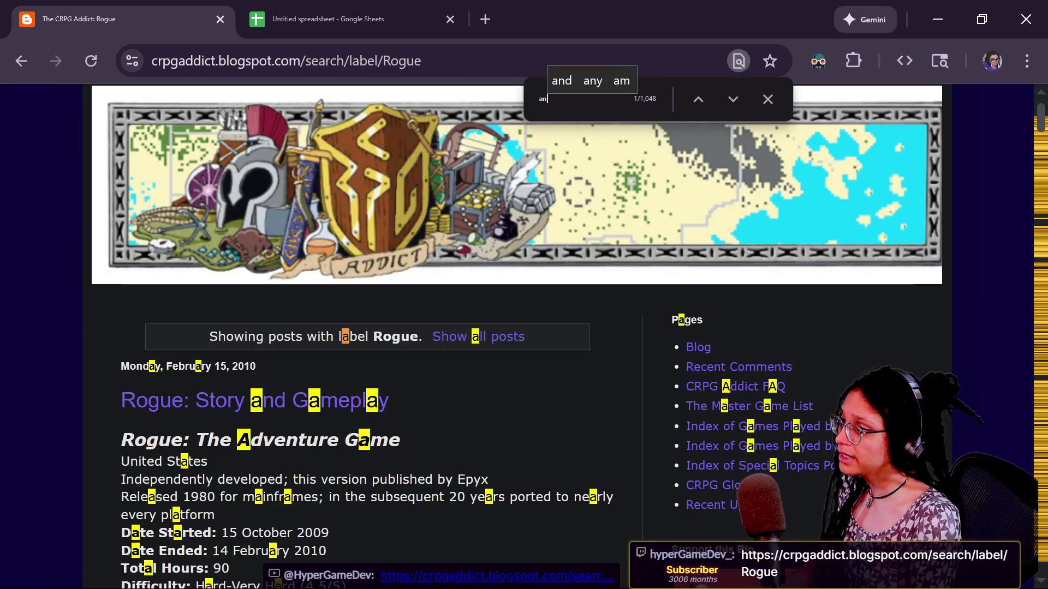
{"action": "type", "text": "n"}
{"action": "type", "text": "ulet"}
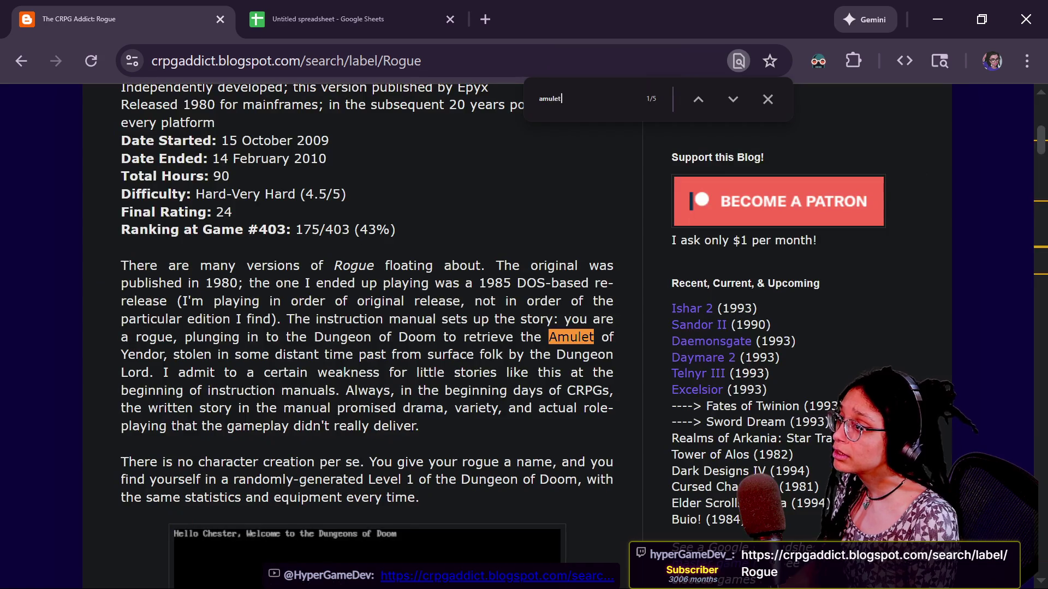
{"action": "left_click_drag", "start_coordinate": [293, 355], "coordinate": [357, 391]}
{"action": "scroll", "coordinate": [362, 386], "scroll_direction": "down", "scroll_amount": 2}
{"action": "left_click", "coordinate": [216, 351]}
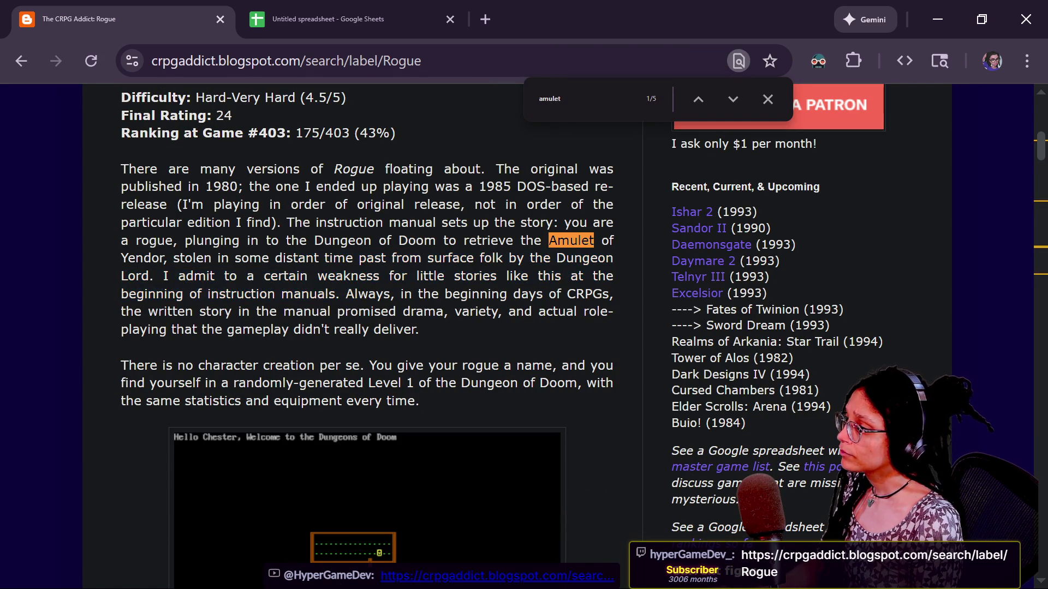
{"action": "scroll", "coordinate": [361, 328], "scroll_direction": "down", "scroll_amount": 2}
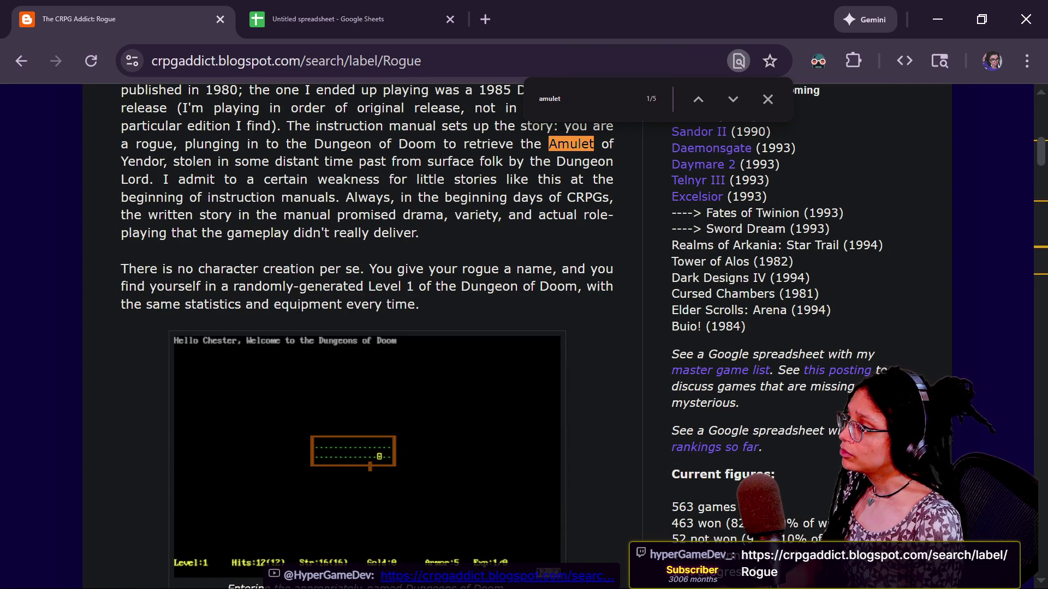
Step: Scroll through the remaining 'amulet' matches and zoom the page to 125%
{"action": "left_click_drag", "start_coordinate": [304, 161], "coordinate": [382, 180]}
{"action": "scroll", "coordinate": [360, 327], "scroll_direction": "down", "scroll_amount": 10}
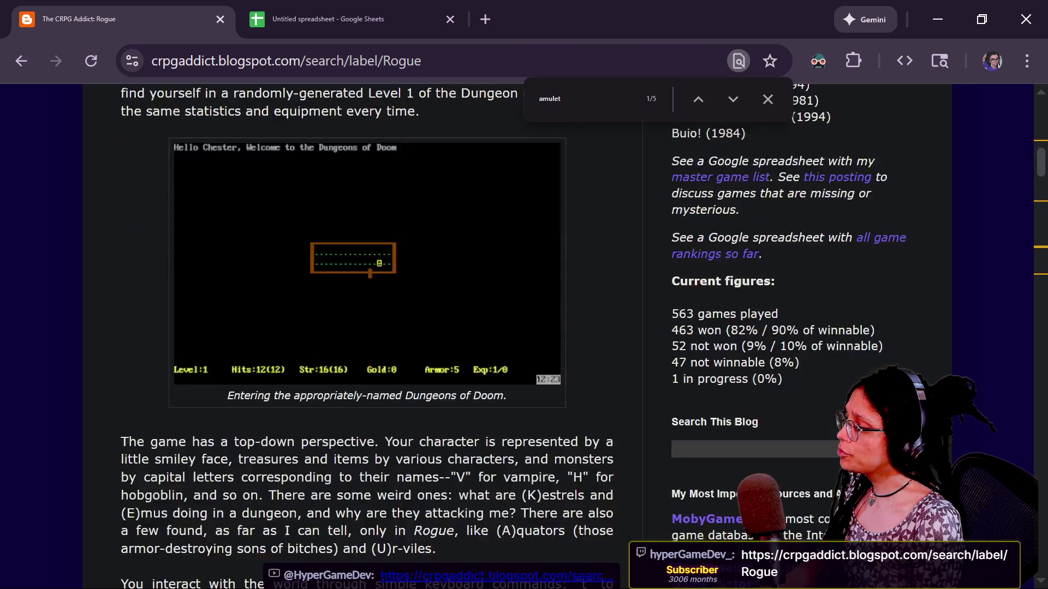
{"action": "scroll", "coordinate": [360, 328], "scroll_direction": "down", "scroll_amount": 2}
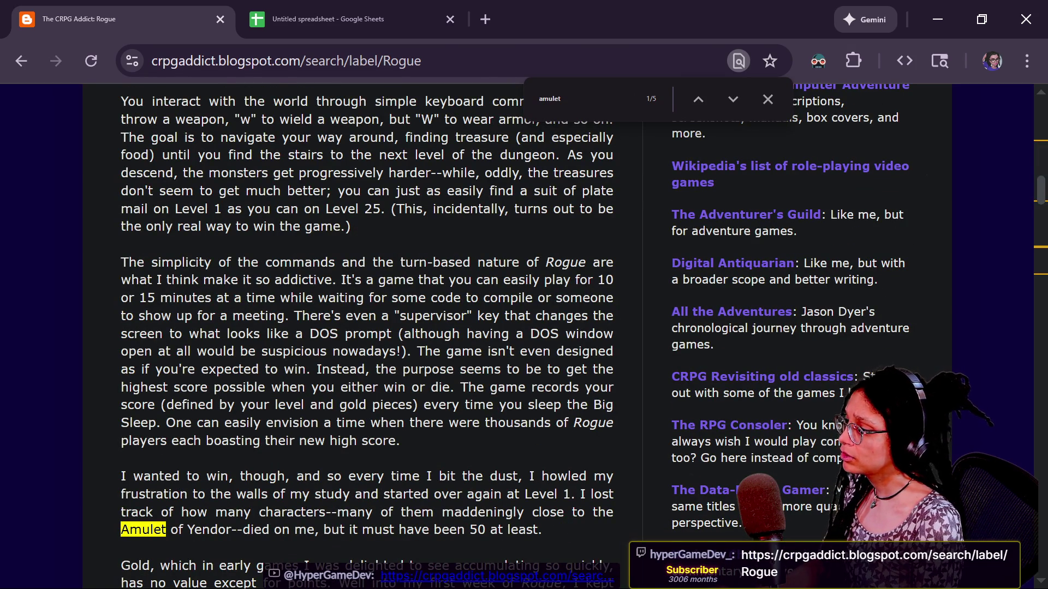
{"action": "scroll", "coordinate": [361, 327], "scroll_direction": "down", "scroll_amount": 2}
{"action": "scroll", "coordinate": [241, 448], "scroll_direction": "down", "scroll_amount": 2}
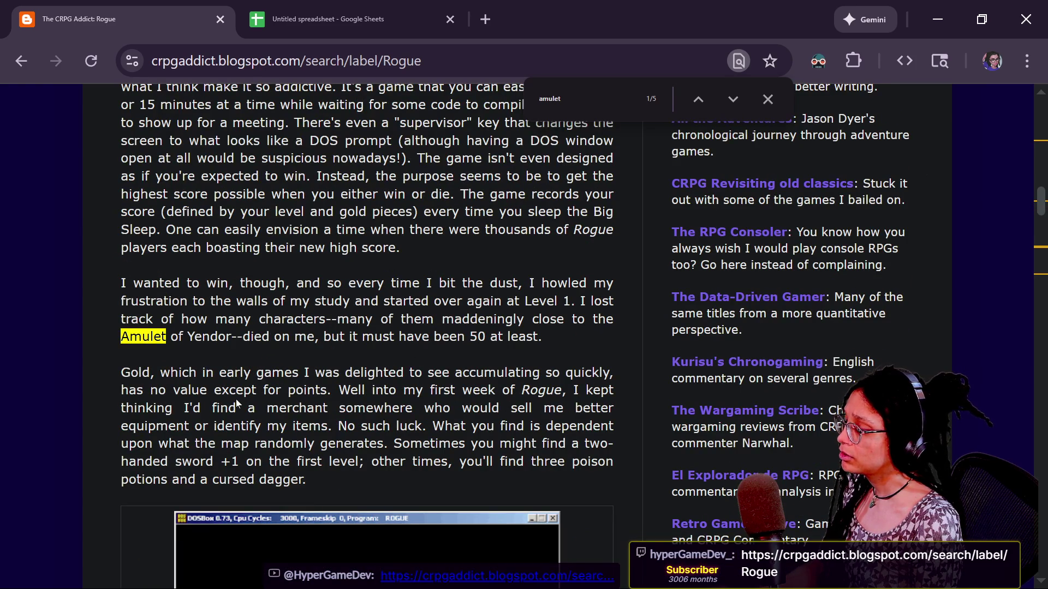
{"action": "scroll", "coordinate": [360, 327], "scroll_direction": "down", "scroll_amount": 11}
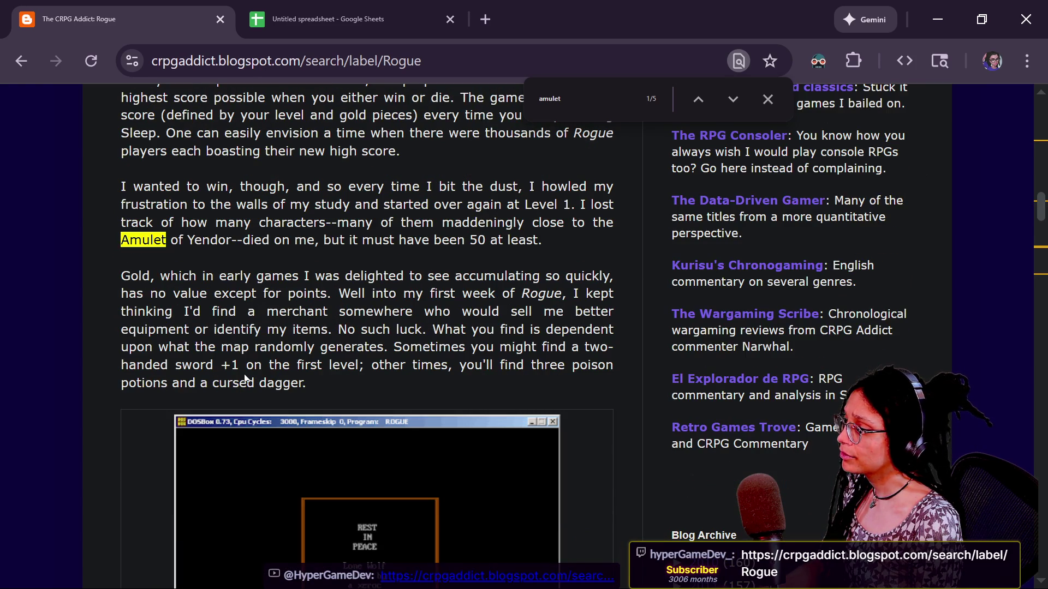
{"action": "scroll", "coordinate": [360, 327], "scroll_direction": "down", "scroll_amount": 4}
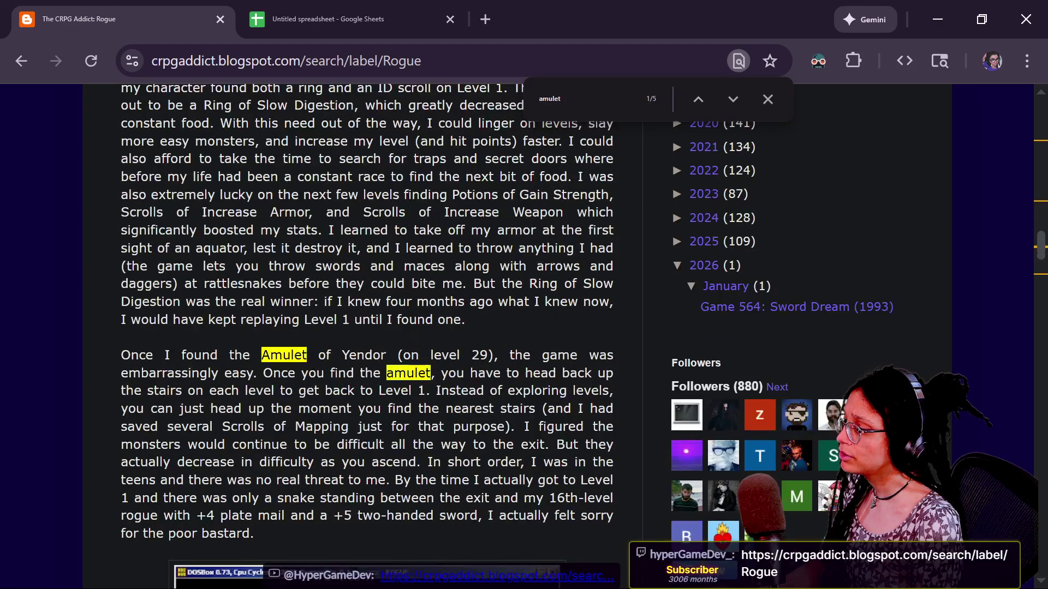
{"action": "left_click_drag", "start_coordinate": [145, 356], "coordinate": [366, 374]}
{"action": "left_click", "coordinate": [365, 374]}
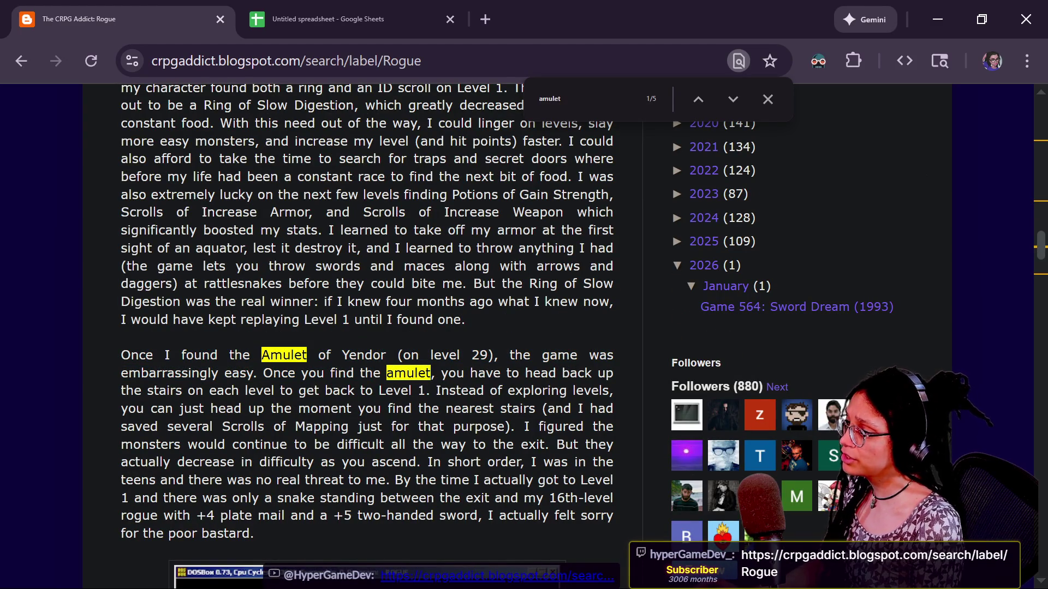
{"action": "key", "text": "ctrl+plus"}
{"action": "key", "text": "ctrl+plus"}
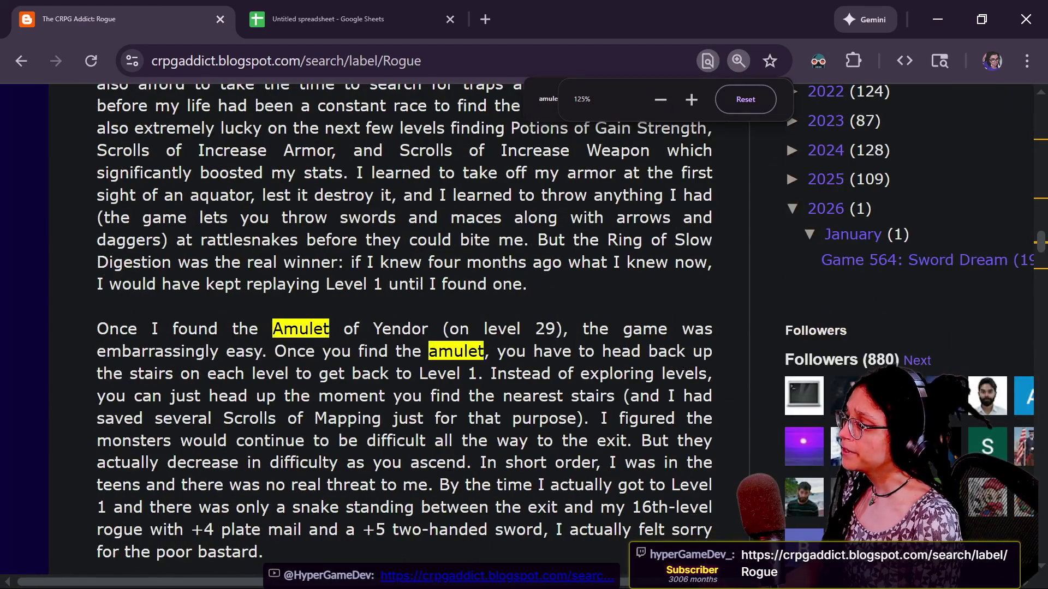
Step: Highlight the sentences about carrying the Amulet back up to Level 1
{"action": "left_click_drag", "start_coordinate": [287, 351], "coordinate": [527, 351]}
{"action": "mouse_move", "coordinate": [429, 351]}
{"action": "left_mouse_down"}
{"action": "mouse_move", "coordinate": [712, 351]}
{"action": "mouse_move", "coordinate": [360, 363]}
{"action": "left_mouse_up"}
{"action": "mouse_move", "coordinate": [103, 374]}
{"action": "left_mouse_down"}
{"action": "mouse_move", "coordinate": [478, 374]}
{"action": "mouse_move", "coordinate": [56, 343]}
{"action": "left_mouse_up"}
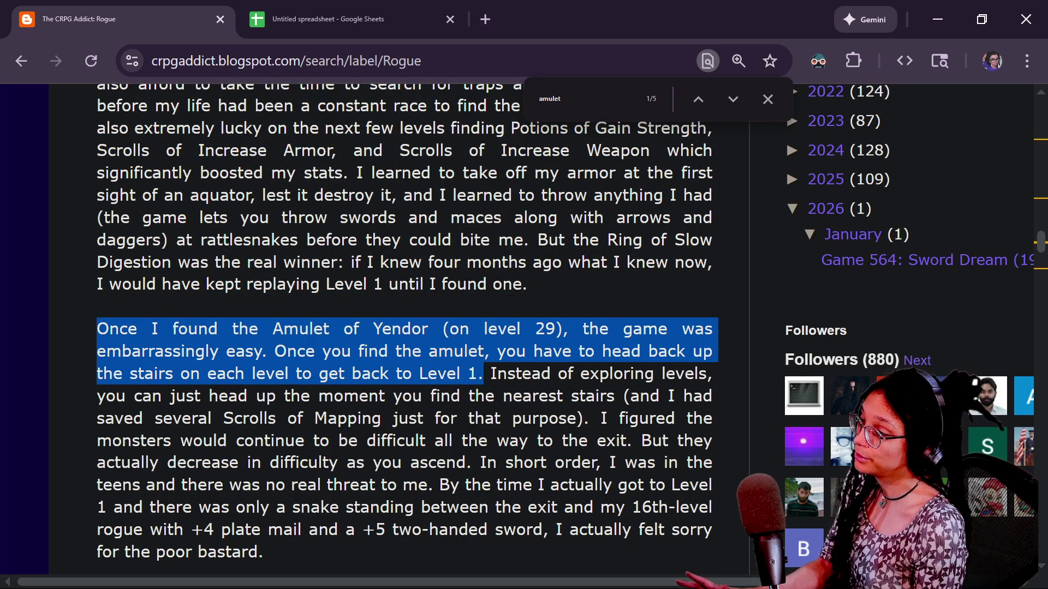
{"action": "left_click", "coordinate": [483, 373]}
{"action": "mouse_move", "coordinate": [483, 373]}
{"action": "left_mouse_down"}
{"action": "mouse_move", "coordinate": [5, 352]}
{"action": "mouse_move", "coordinate": [50, 332]}
{"action": "left_mouse_up"}
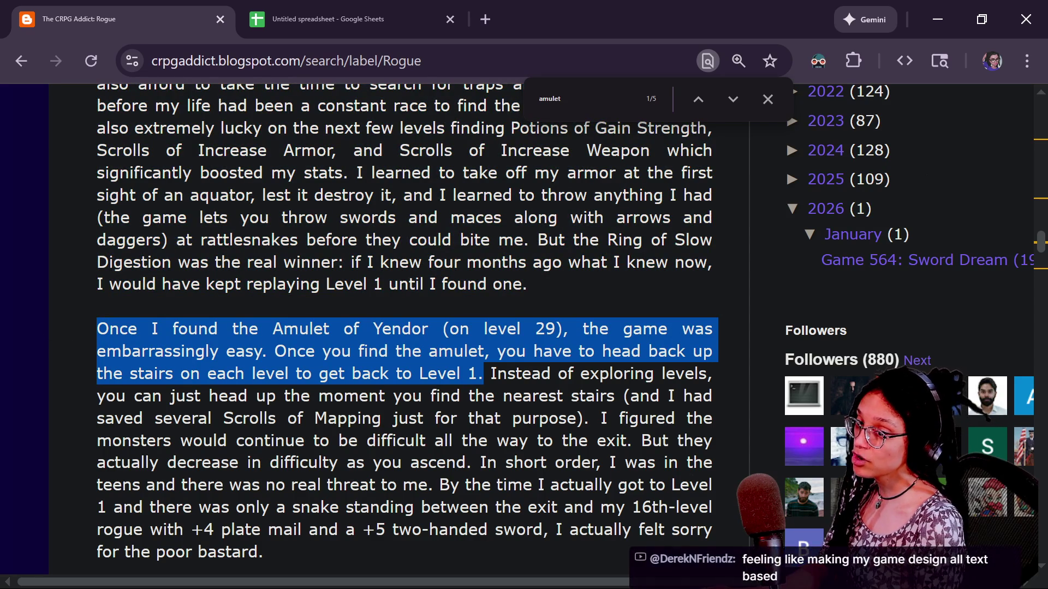
{"action": "left_click", "coordinate": [570, 499]}
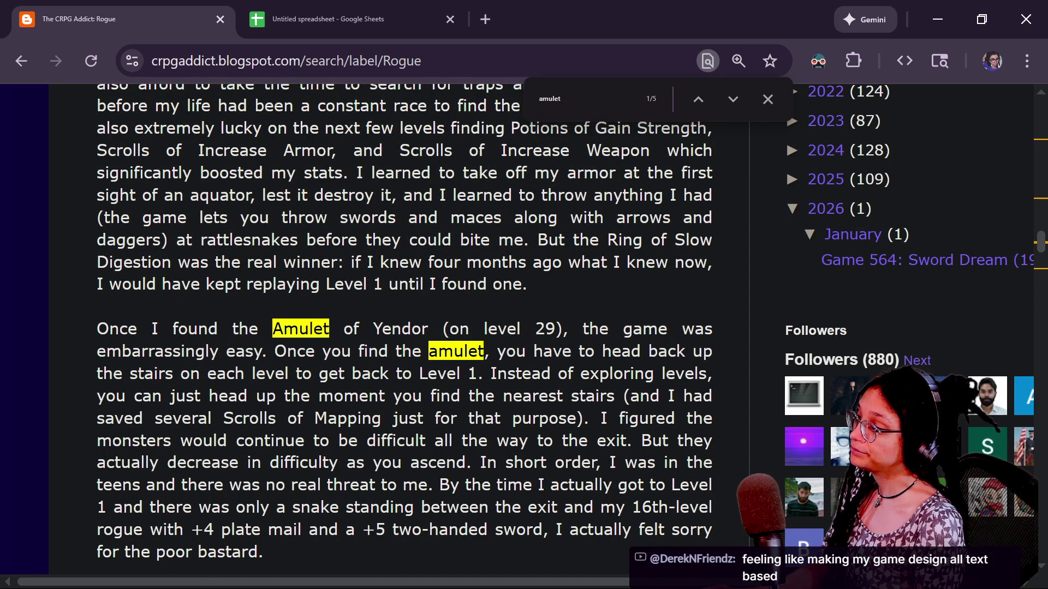
Step: Highlight passages on nearest stairs, saved Scrolls of Mapping, easier monsters, and the Amulet of Yendor paragraph
{"action": "scroll", "coordinate": [404, 327], "scroll_direction": "down", "scroll_amount": 1}
{"action": "left_click_drag", "start_coordinate": [483, 335], "coordinate": [521, 335]}
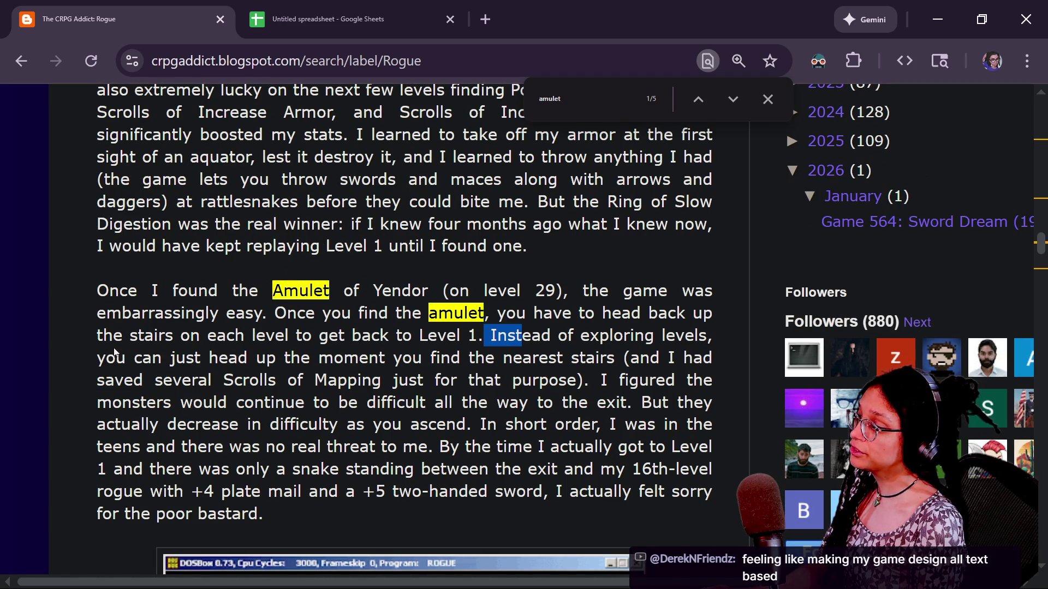
{"action": "left_click", "coordinate": [522, 335]}
{"action": "left_click_drag", "start_coordinate": [429, 357], "coordinate": [608, 357]}
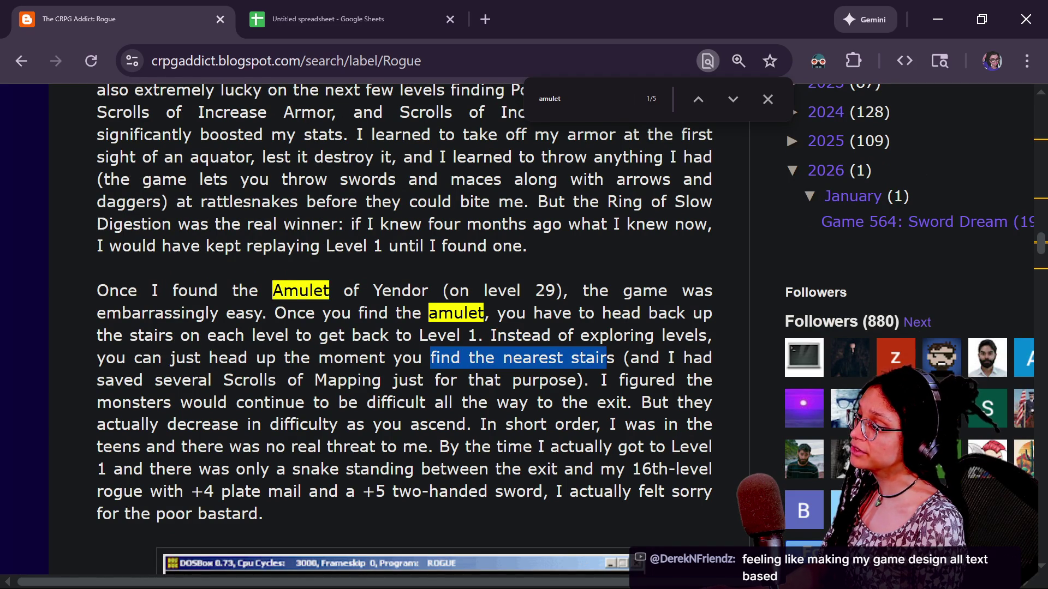
{"action": "left_click_drag", "start_coordinate": [163, 380], "coordinate": [436, 380]}
{"action": "left_click", "coordinate": [435, 380]}
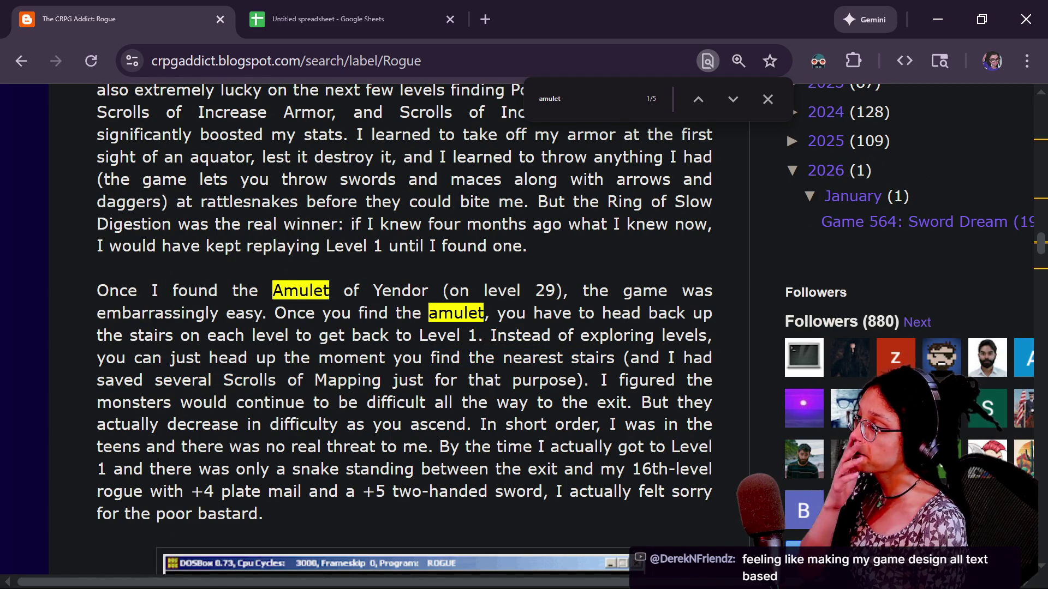
{"action": "scroll", "coordinate": [404, 328], "scroll_direction": "down", "scroll_amount": 1}
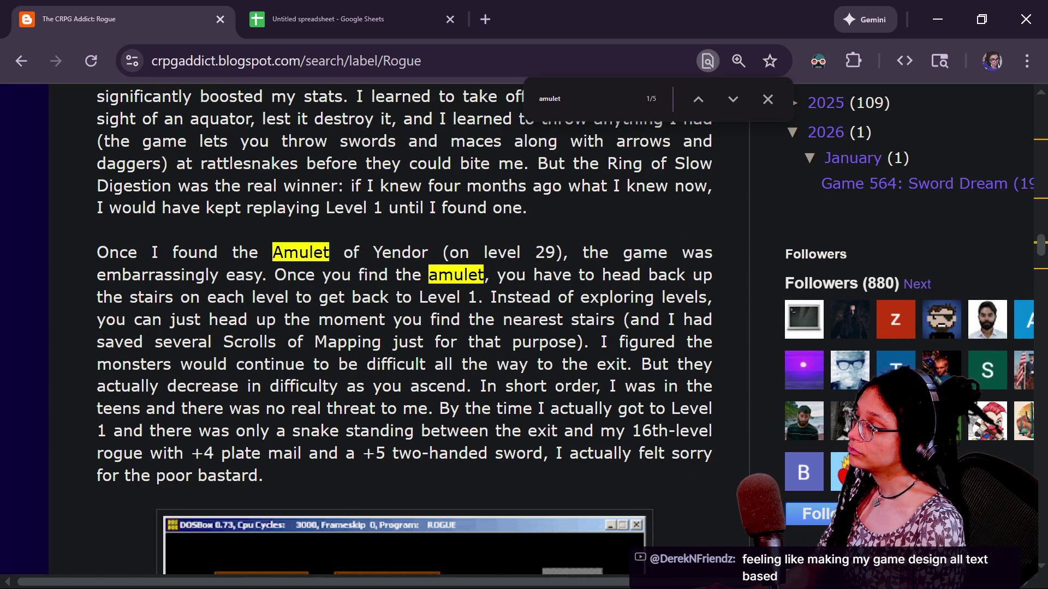
{"action": "mouse_move", "coordinate": [641, 364]}
{"action": "left_mouse_down"}
{"action": "mouse_move", "coordinate": [434, 365]}
{"action": "mouse_move", "coordinate": [471, 385]}
{"action": "left_mouse_up"}
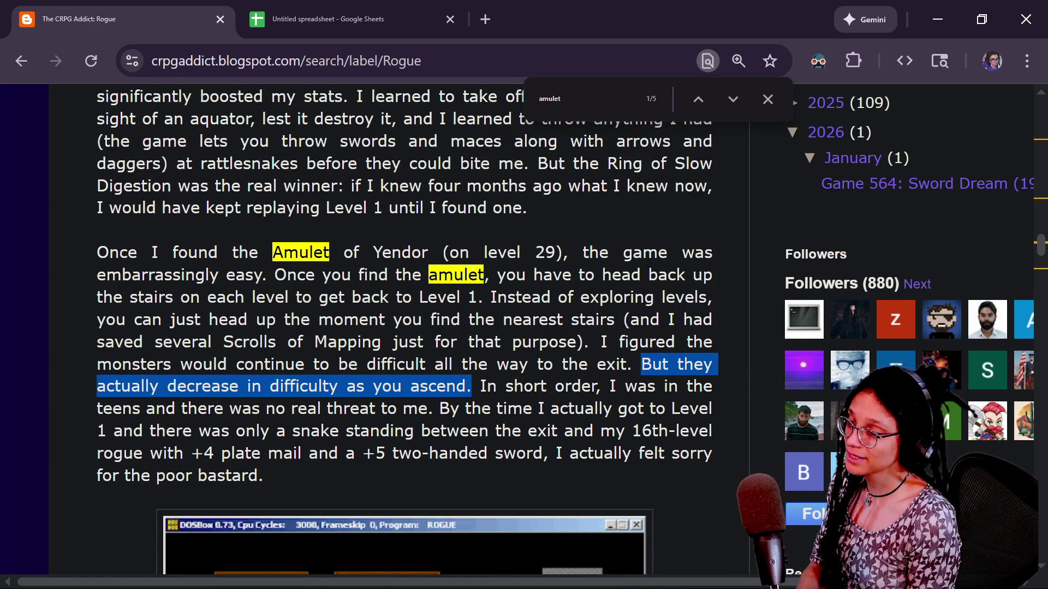
{"action": "scroll", "coordinate": [565, 329], "scroll_direction": "down", "scroll_amount": 2}
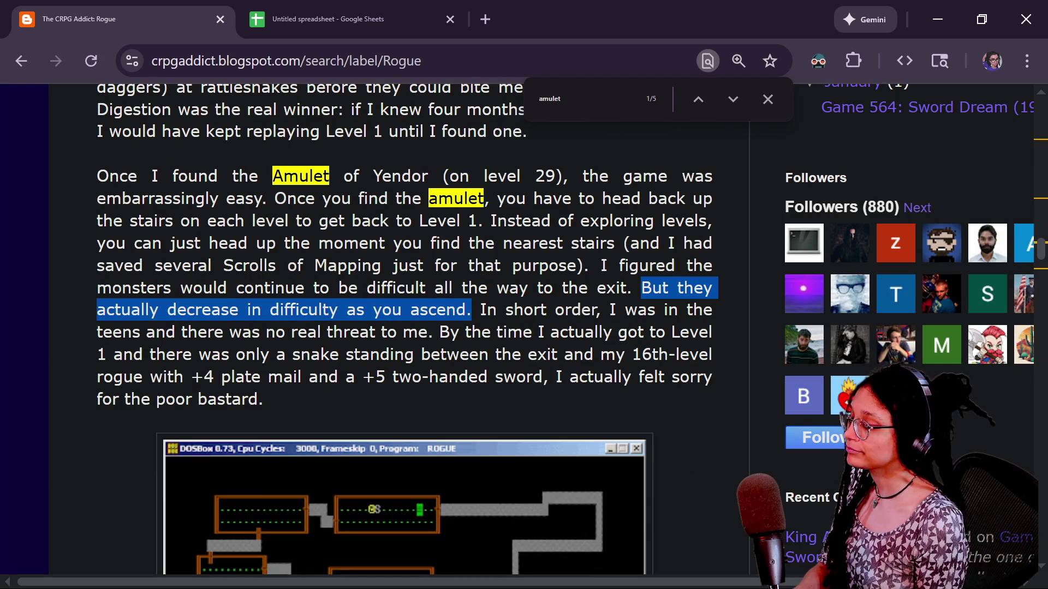
{"action": "scroll", "coordinate": [566, 329], "scroll_direction": "up", "scroll_amount": 1}
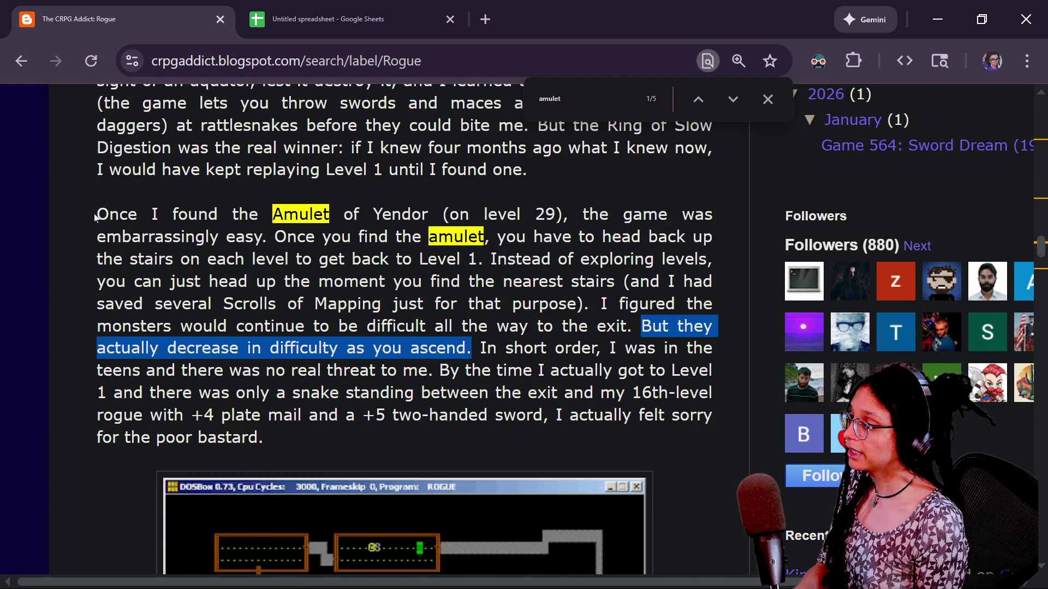
{"action": "left_click_drag", "start_coordinate": [95, 219], "coordinate": [468, 282]}
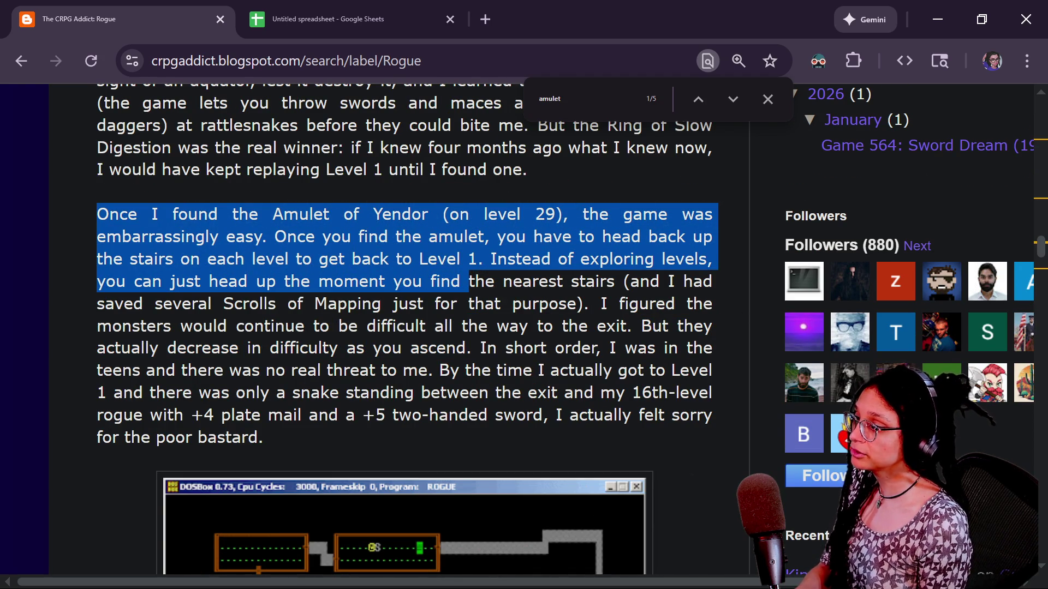
{"action": "left_click_drag", "start_coordinate": [490, 259], "coordinate": [76, 212]}
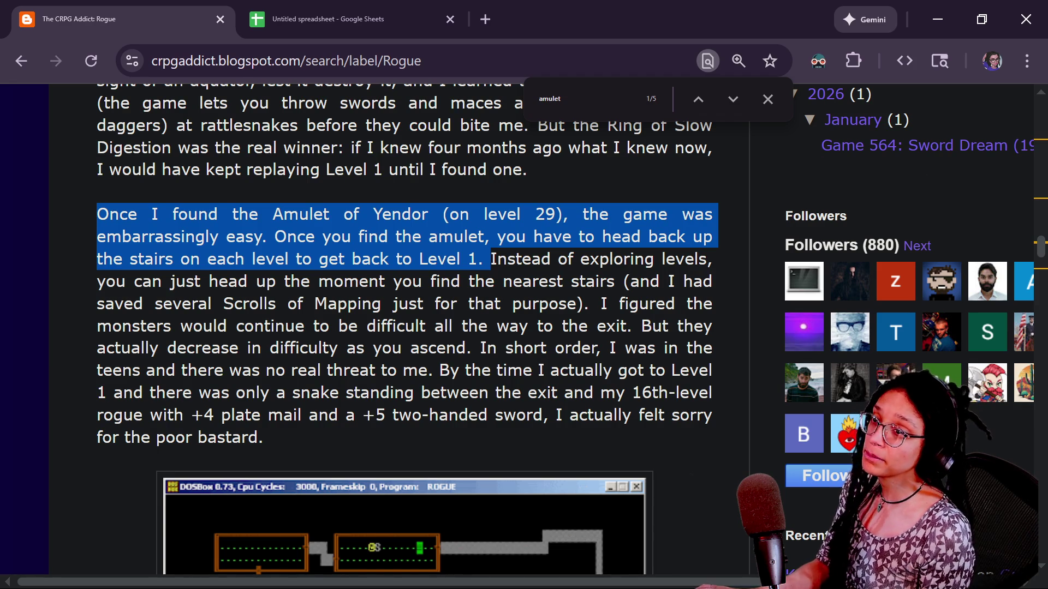
Step: Check the stream chat window, move it aside, and return to the Godot managers script
{"action": "key", "text": "alt+Tab"}
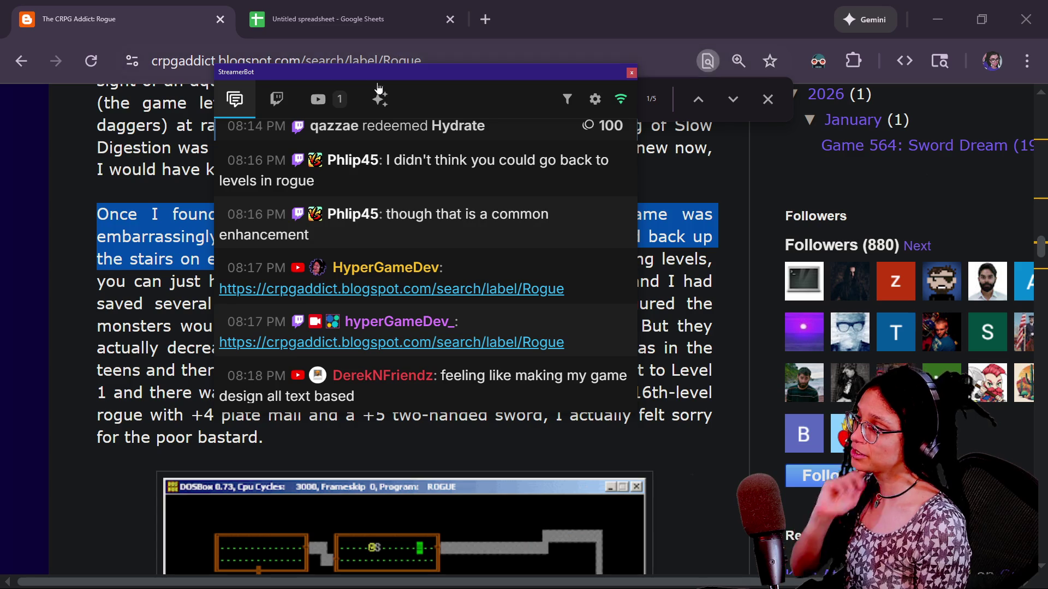
{"action": "left_click_drag", "start_coordinate": [380, 82], "coordinate": [865, 152]}
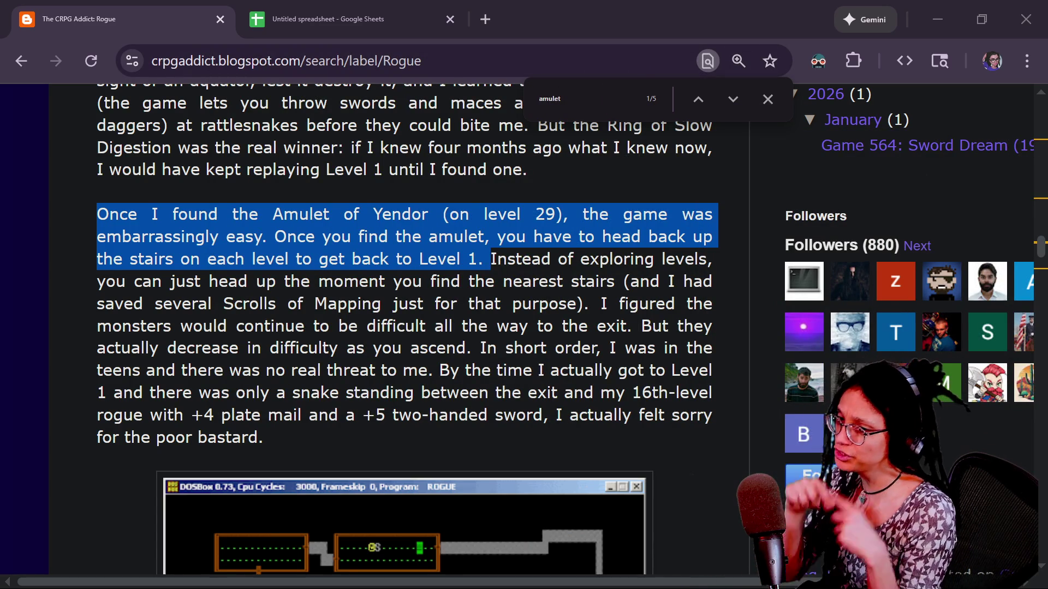
{"action": "key", "text": "alt+Tab"}
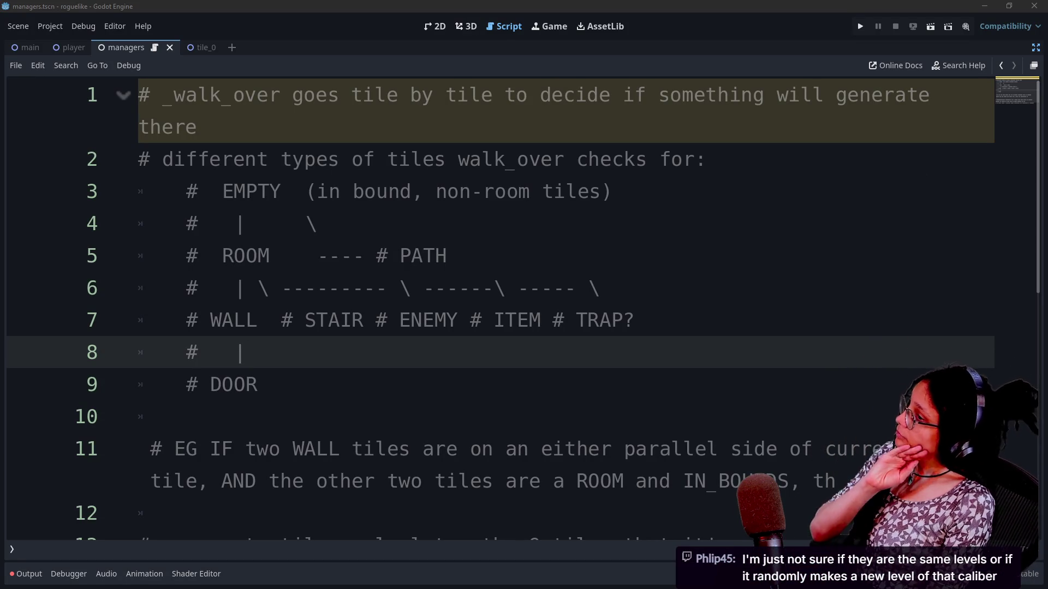
Step: Step through the walk_over tile-type tree lines around TRAP?, then return to the Rogue article
{"action": "left_click", "coordinate": [601, 288]}
{"action": "key", "text": "Down"}
{"action": "key", "text": "Down"}
{"action": "key", "text": "Down"}
{"action": "key", "text": "Down"}
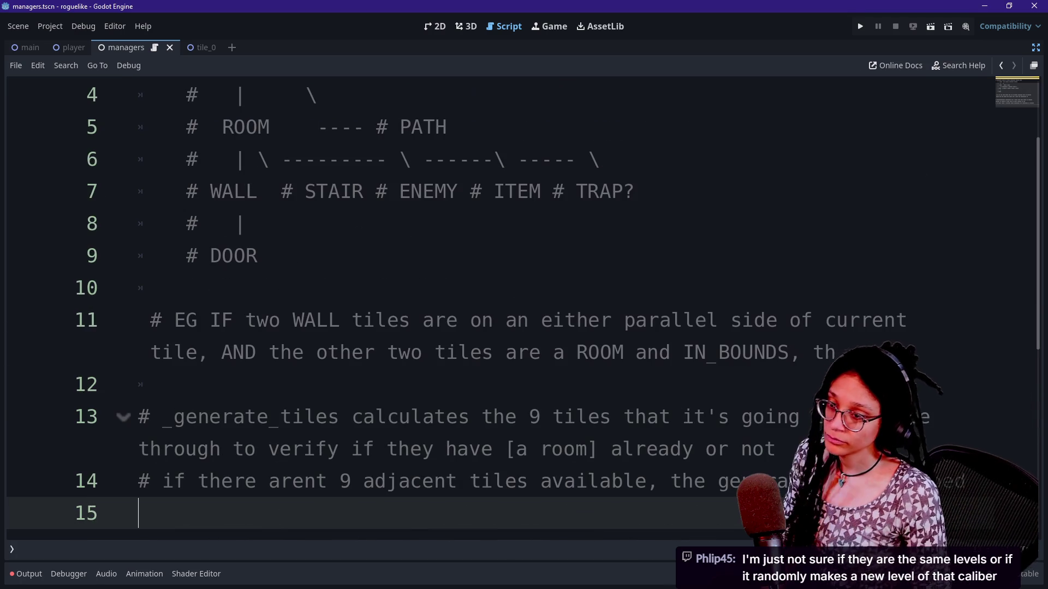
{"action": "key", "text": "Up"}
{"action": "key", "text": "Up"}
{"action": "key", "text": "Up"}
{"action": "key", "text": "Up"}
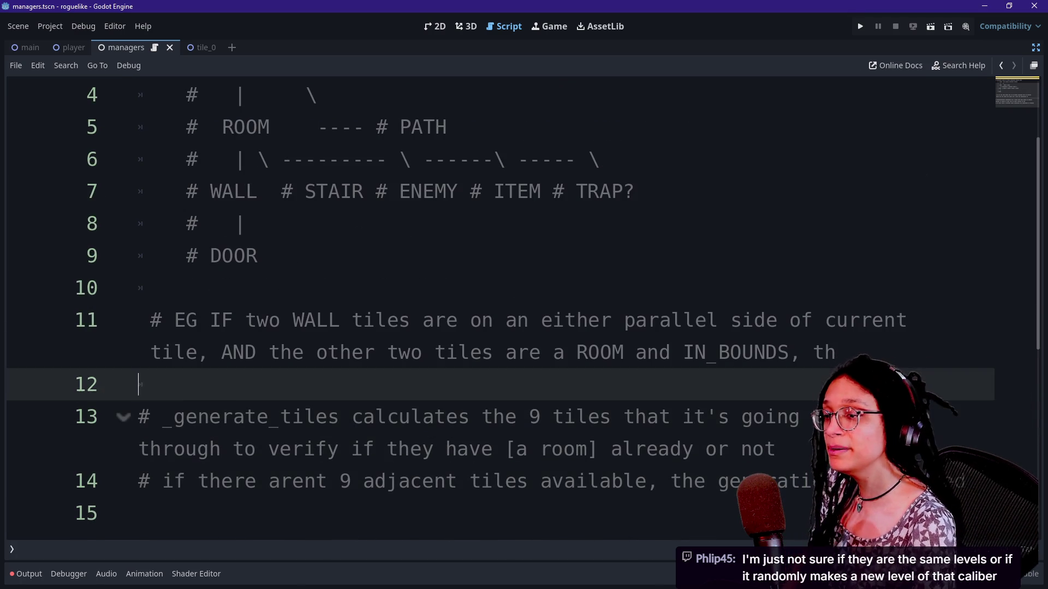
{"action": "key", "text": "Down"}
{"action": "key", "text": "Down"}
{"action": "key", "text": "Down"}
{"action": "key", "text": "Up"}
{"action": "key", "text": "Up"}
{"action": "key", "text": "Up"}
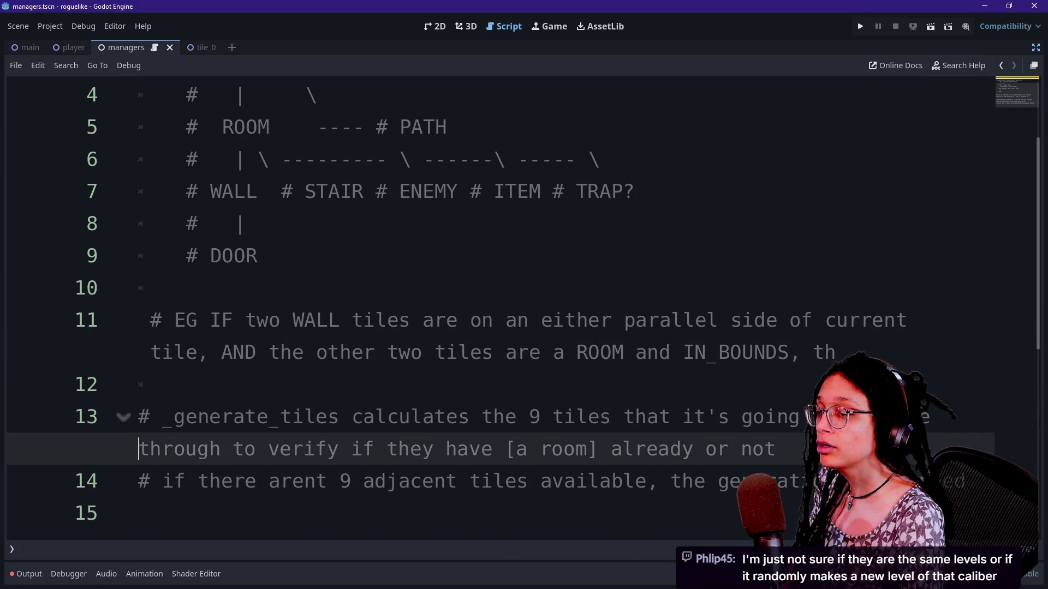
{"action": "key", "text": "Down"}
{"action": "key", "text": "Down"}
{"action": "key", "text": "Down"}
{"action": "key", "text": "alt+Tab"}
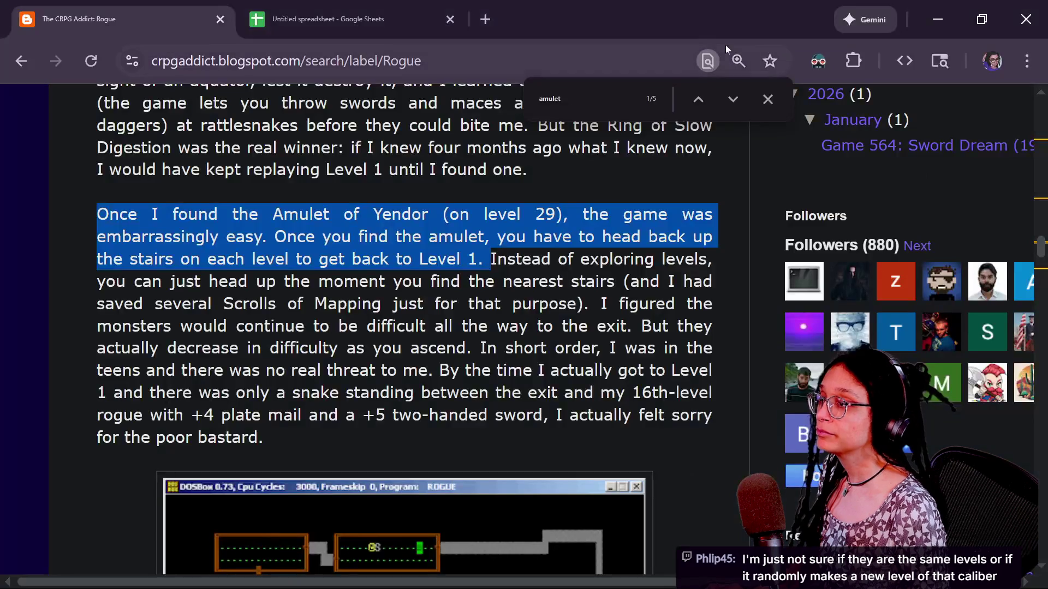
Step: Open youtube.com in a new browser tab
{"action": "left_click", "coordinate": [486, 20]}
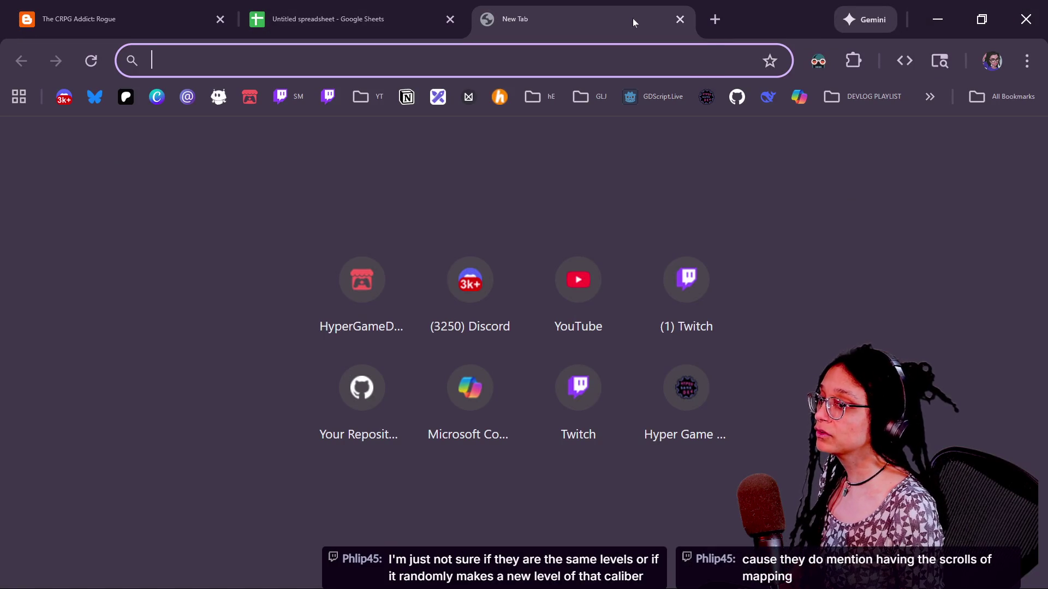
{"action": "key", "text": "alt+Tab"}
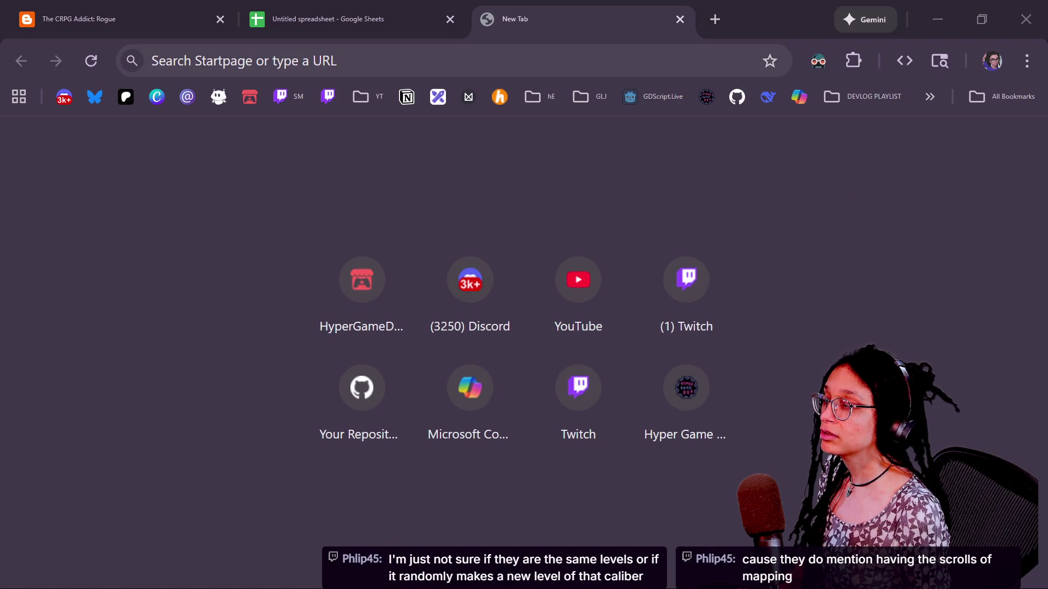
{"action": "key", "text": "alt+Tab"}
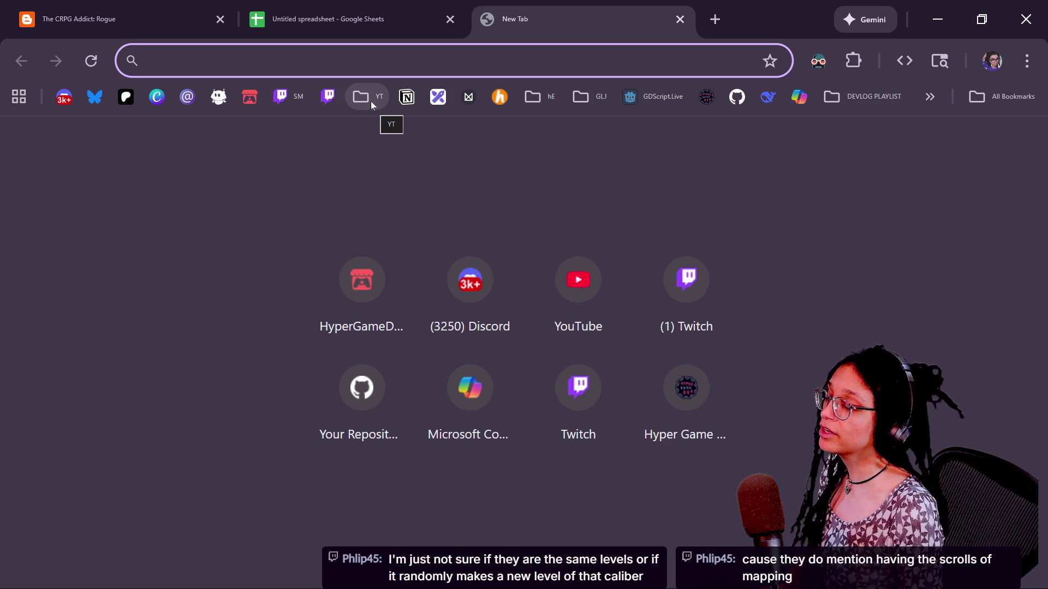
{"action": "type", "text": "youtube.com"}
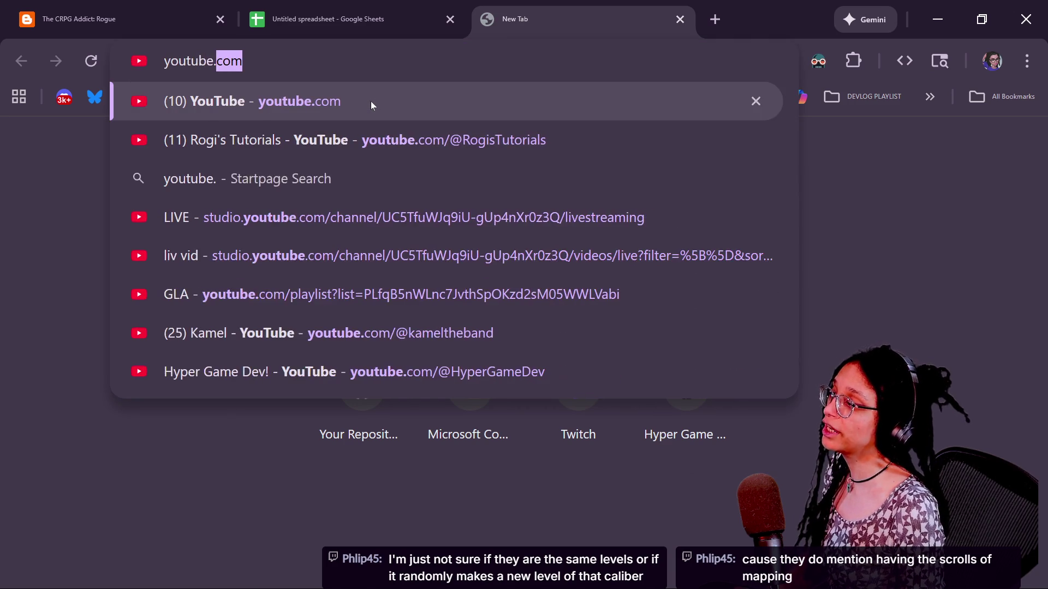
{"action": "key", "text": "Return"}
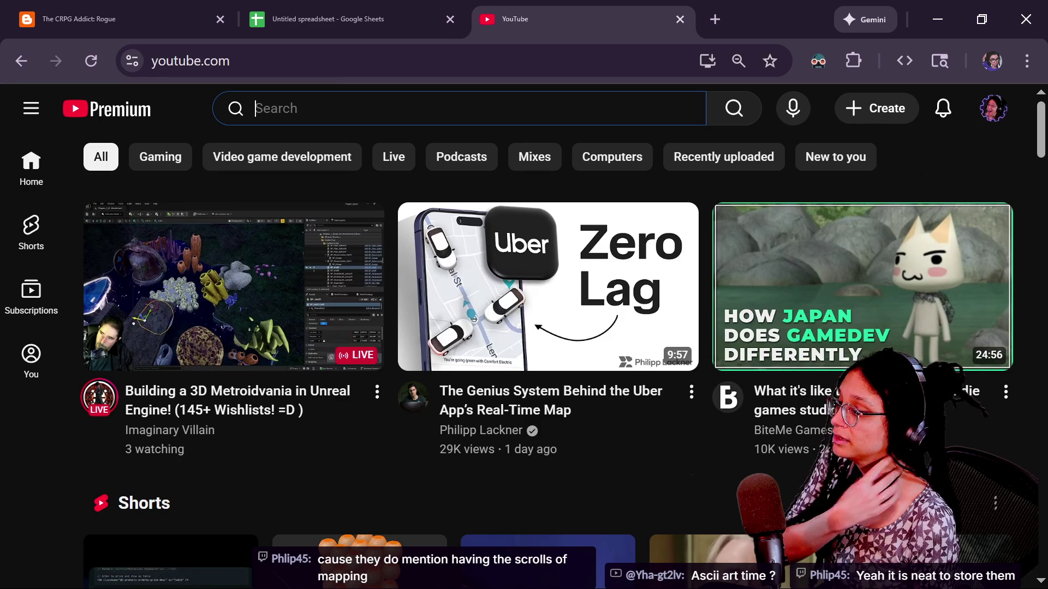
Step: Enter 'rogue' in the YouTube search box
{"action": "type", "text": "f"}
{"action": "key", "text": "BackSpace"}
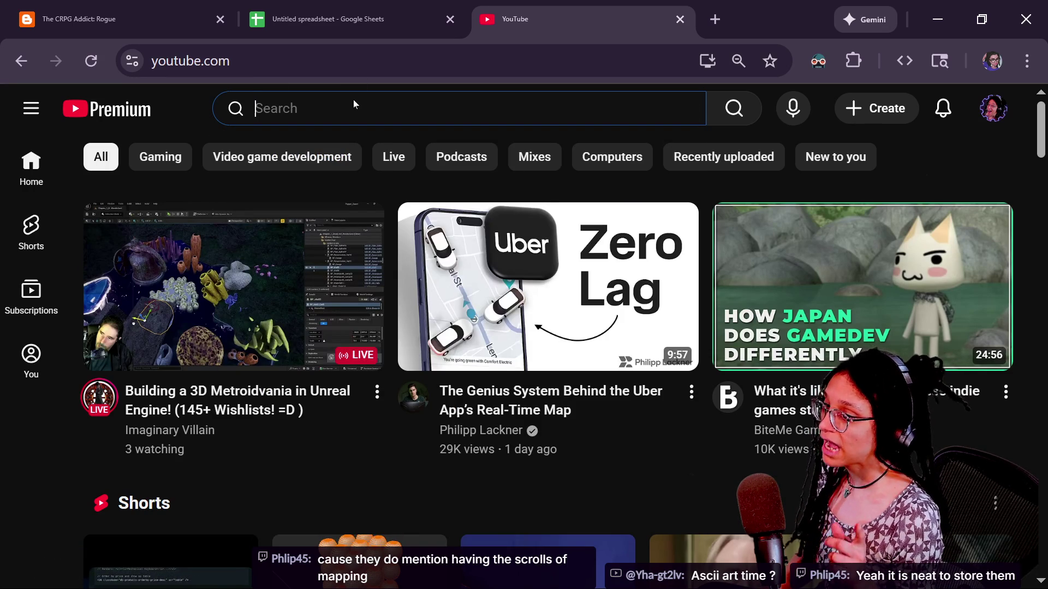
{"action": "type", "text": "f"}
{"action": "key", "text": "BackSpace"}
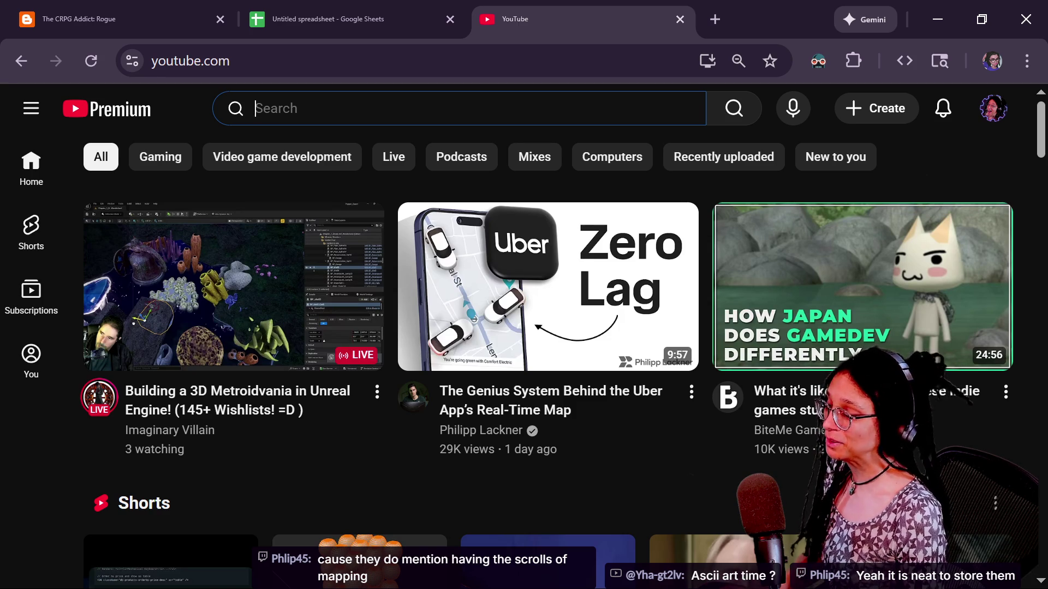
{"action": "type", "text": "rogue"}
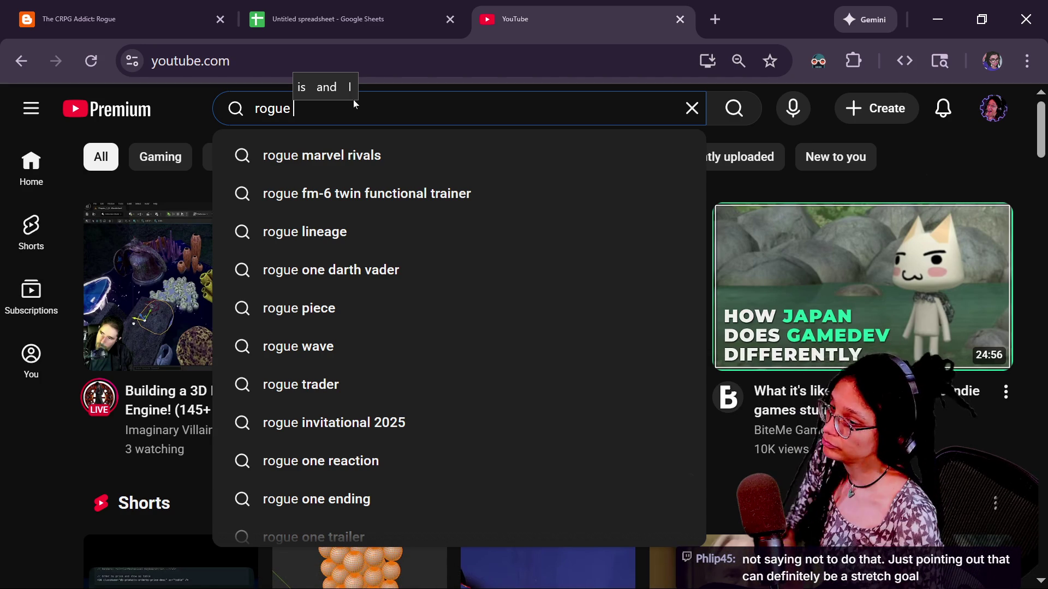
{"action": "type", "text": "w"}
{"action": "key", "text": "BackSpace"}
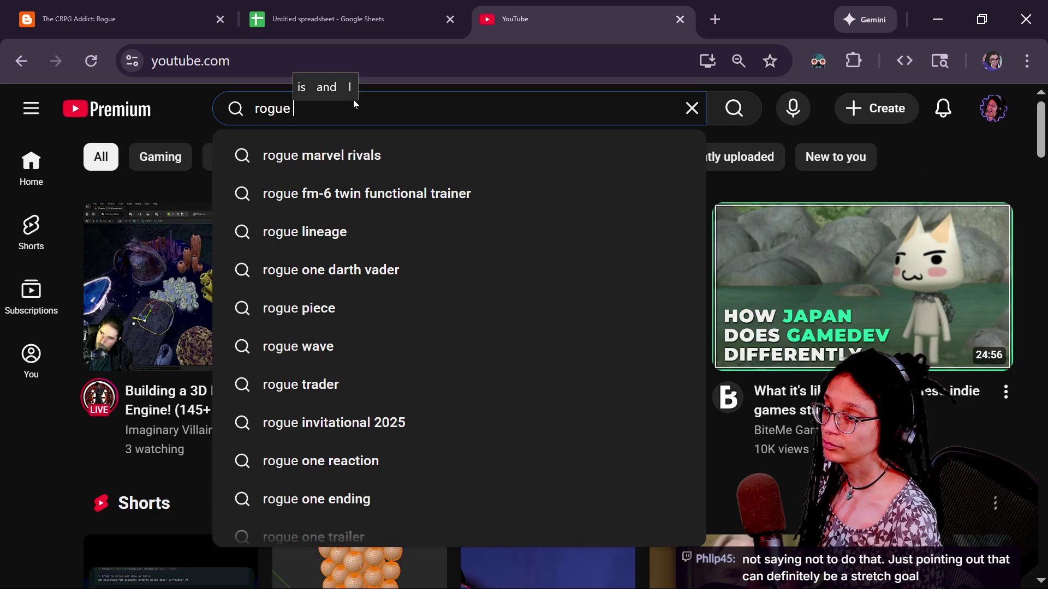
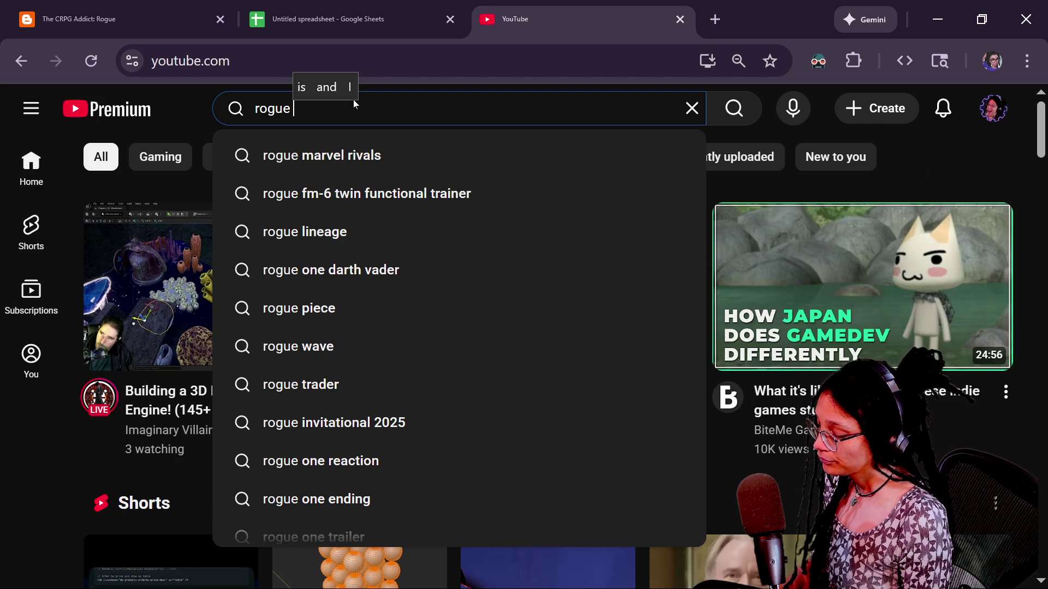
Step: Search YouTube for 'rogue epyx full playthrough'
{"action": "type", "text": "epyx"}
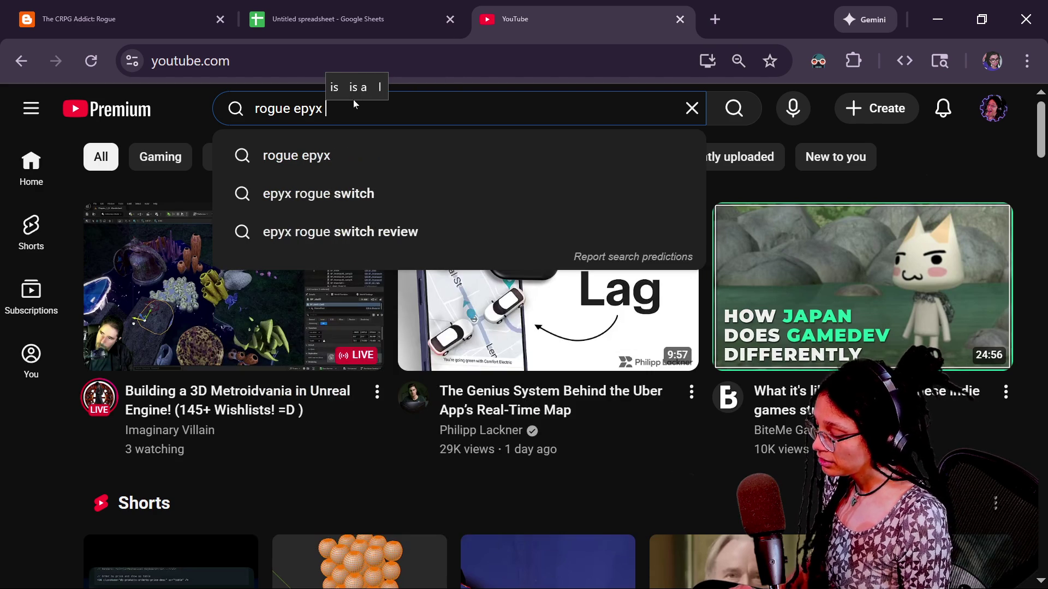
{"action": "type", "text": " full playthrough"}
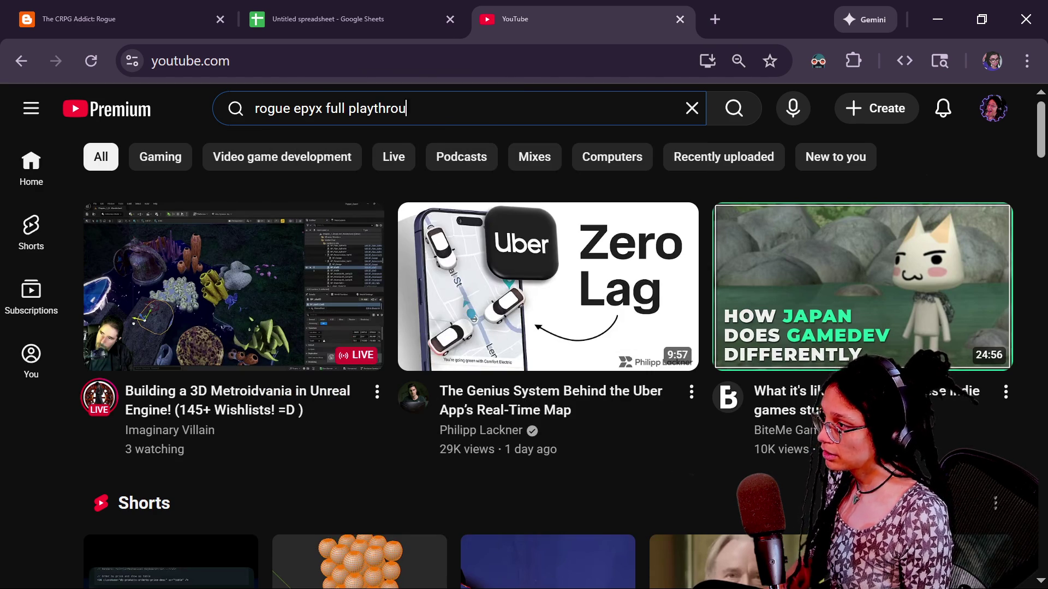
{"action": "key", "text": "Return"}
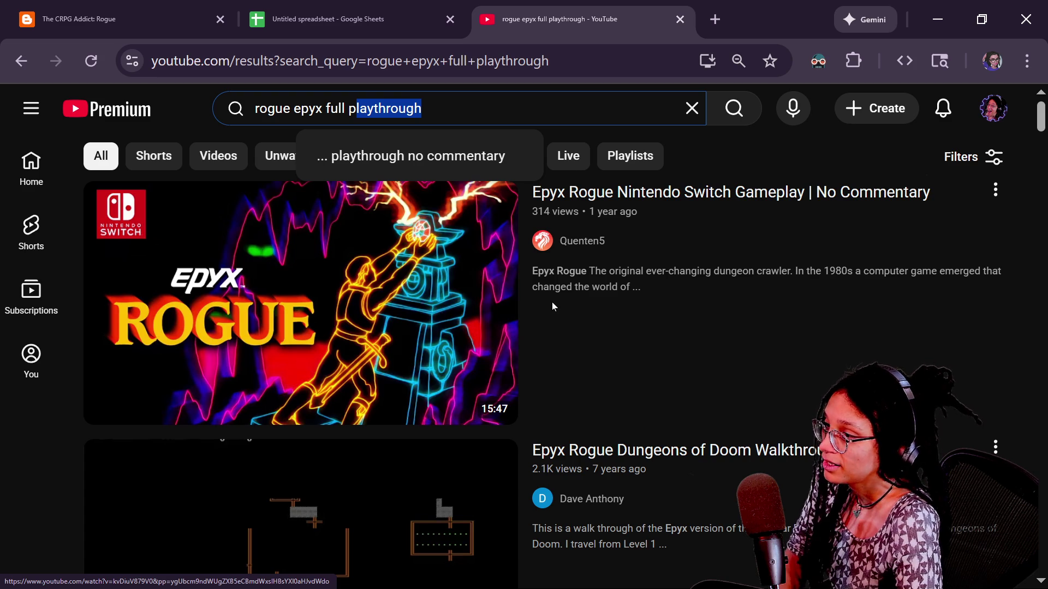
Step: Open the 1:28:24 'Epyx Rogue Dungeons of Doom Walkthrough' video from the results
{"action": "scroll", "coordinate": [551, 303], "scroll_direction": "down", "scroll_amount": 2}
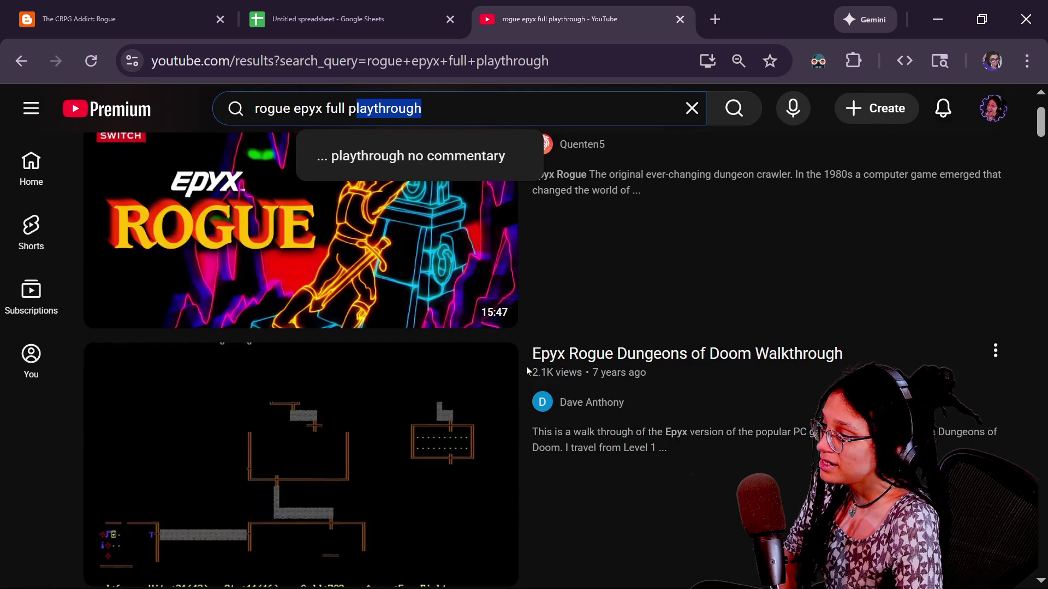
{"action": "scroll", "coordinate": [526, 371], "scroll_direction": "down", "scroll_amount": 2}
{"action": "left_click", "coordinate": [376, 435]}
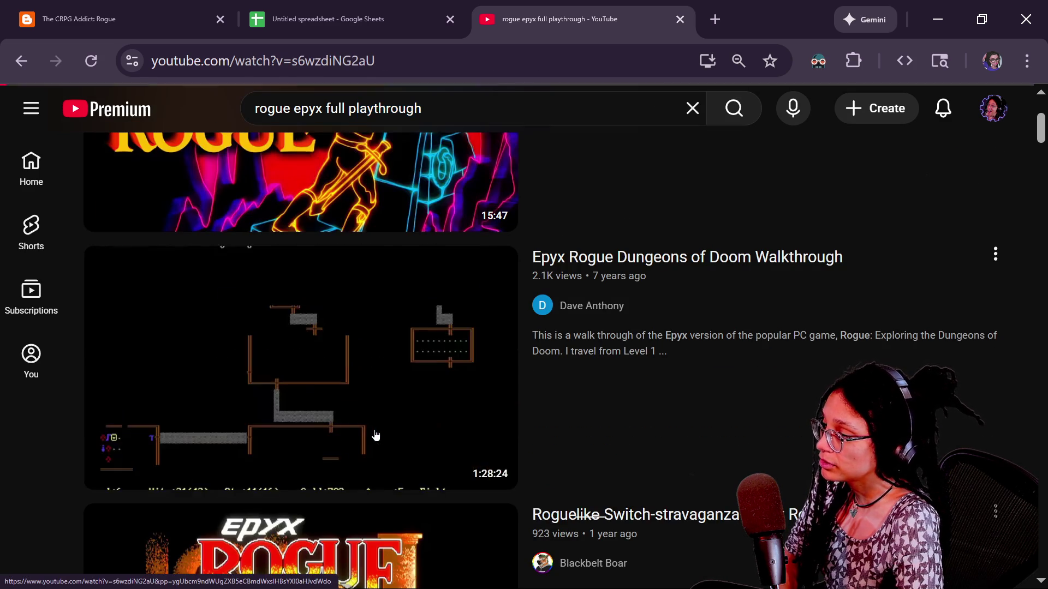
Step: Jump the walkthrough ahead to about 1:13 and expand its full description
{"action": "mouse_move", "coordinate": [388, 458]}
{"action": "left_mouse_down"}
{"action": "mouse_move", "coordinate": [516, 470]}
{"action": "mouse_move", "coordinate": [486, 462]}
{"action": "mouse_move", "coordinate": [518, 462]}
{"action": "left_mouse_up"}
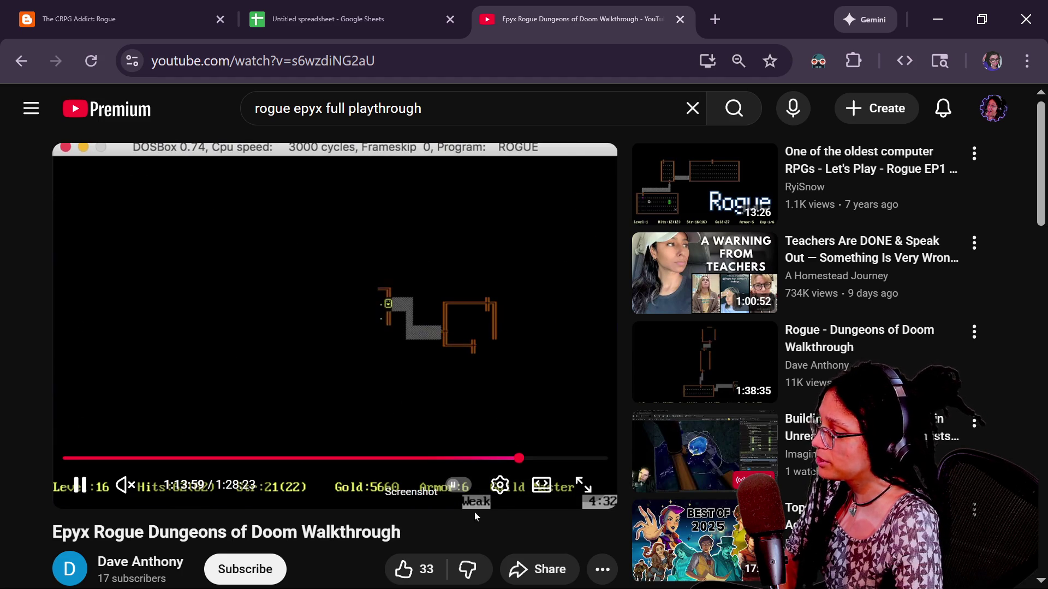
{"action": "scroll", "coordinate": [471, 515], "scroll_direction": "down", "scroll_amount": 2}
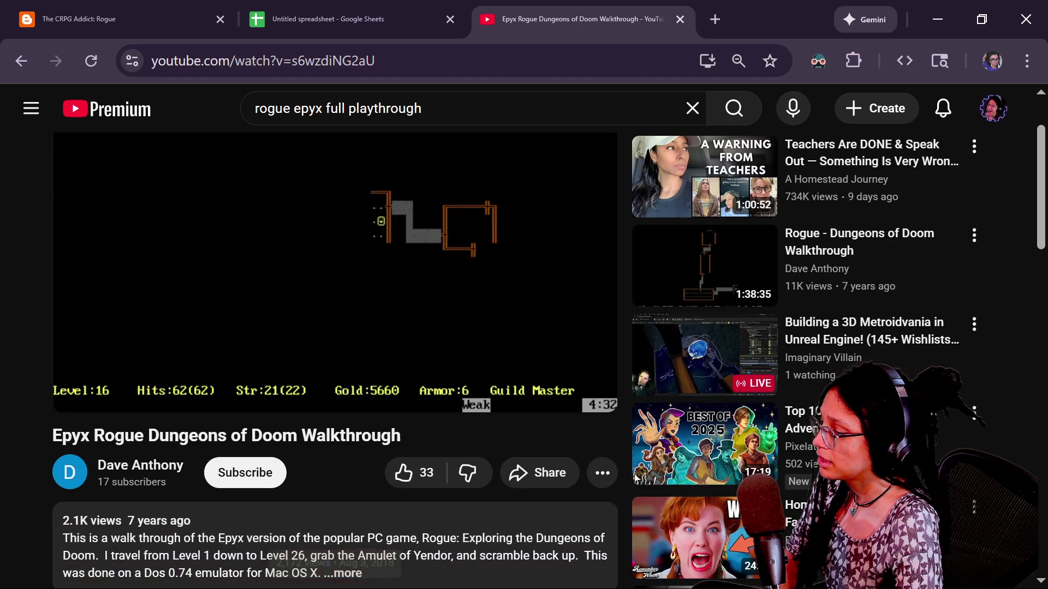
{"action": "left_click", "coordinate": [603, 473]}
{"action": "left_click", "coordinate": [519, 440]}
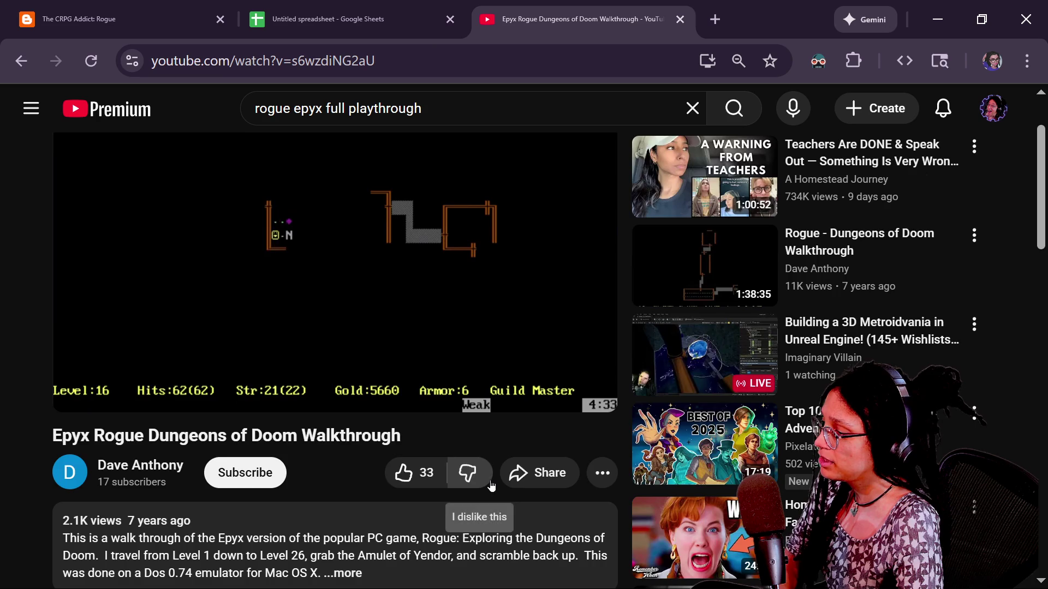
{"action": "scroll", "coordinate": [491, 484], "scroll_direction": "down", "scroll_amount": 3}
{"action": "left_click", "coordinate": [519, 328]}
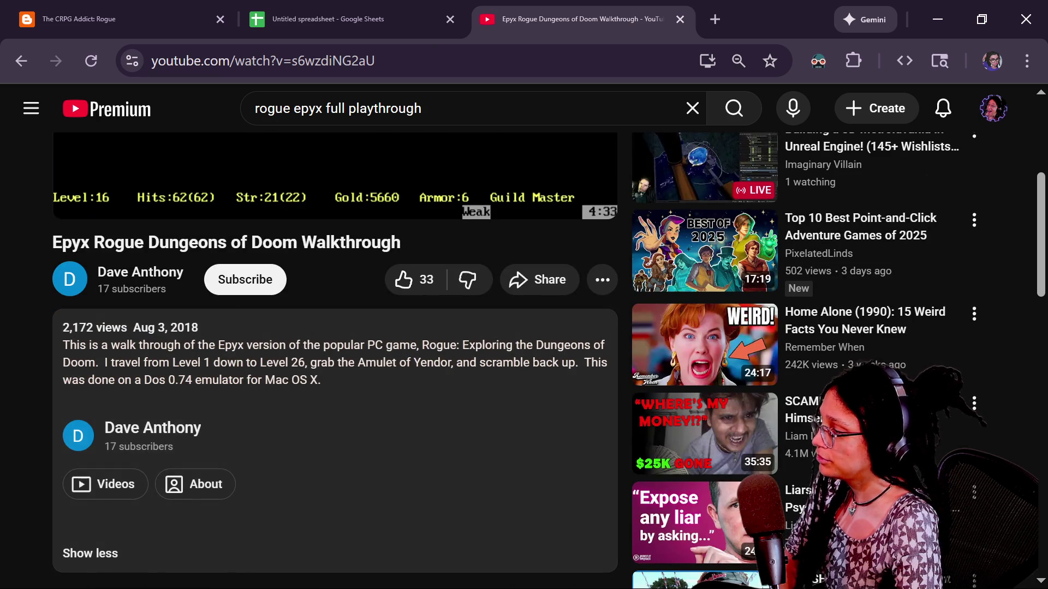
Step: Go to the uploader's channel page listing the two Rogue walkthroughs
{"action": "scroll", "coordinate": [479, 365], "scroll_direction": "down", "scroll_amount": 3}
{"action": "scroll", "coordinate": [478, 365], "scroll_direction": "up", "scroll_amount": 3}
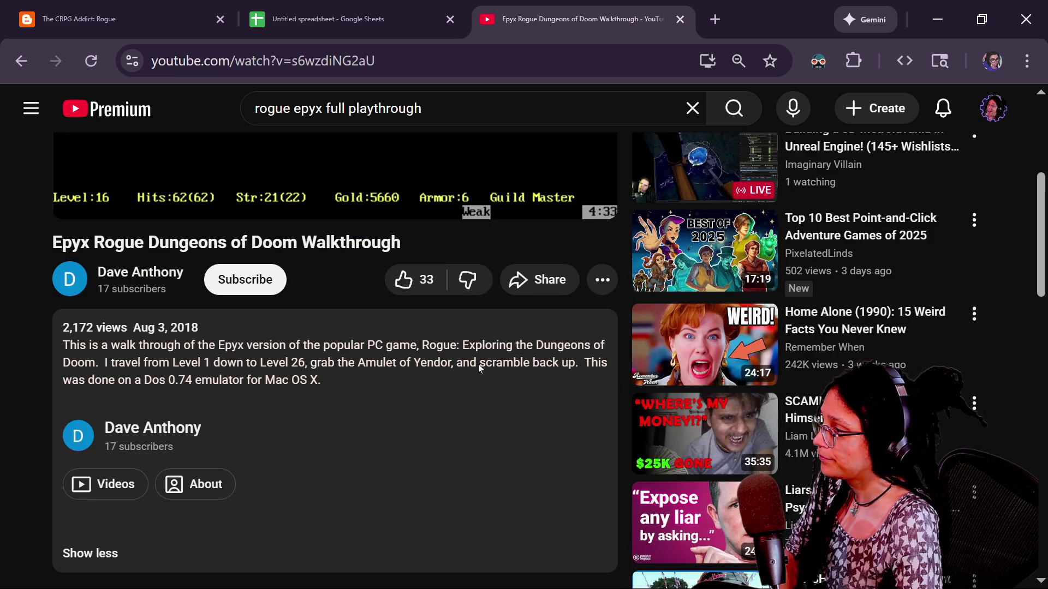
{"action": "left_click", "coordinate": [602, 279]}
{"action": "left_click", "coordinate": [413, 426]}
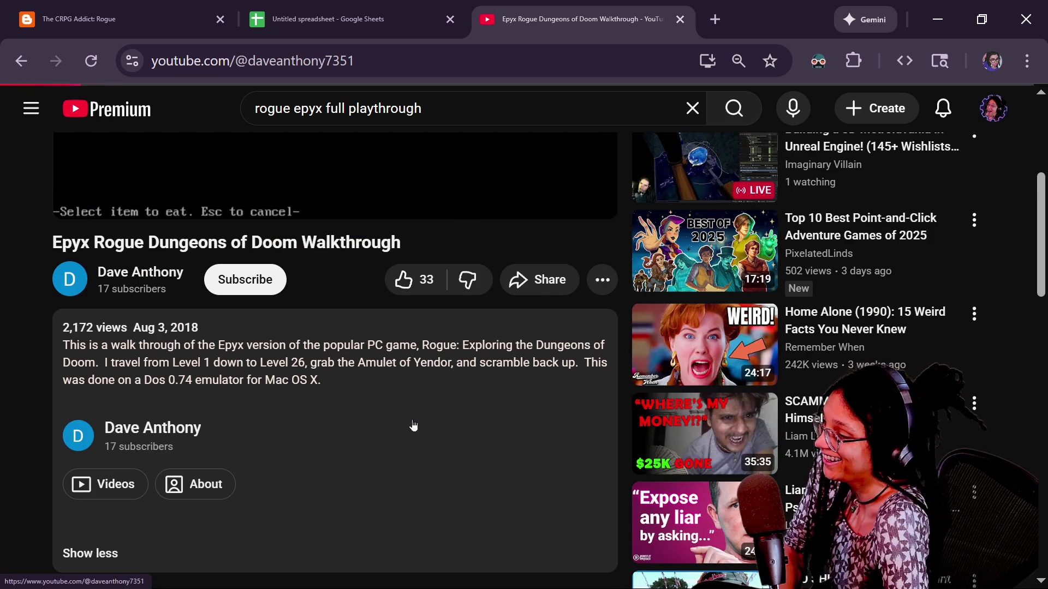
Step: Return to the Epyx Rogue walkthrough and seek to about 1:18
{"action": "left_click", "coordinate": [8, 59]}
{"action": "left_click_drag", "start_coordinate": [472, 457], "coordinate": [530, 457]}
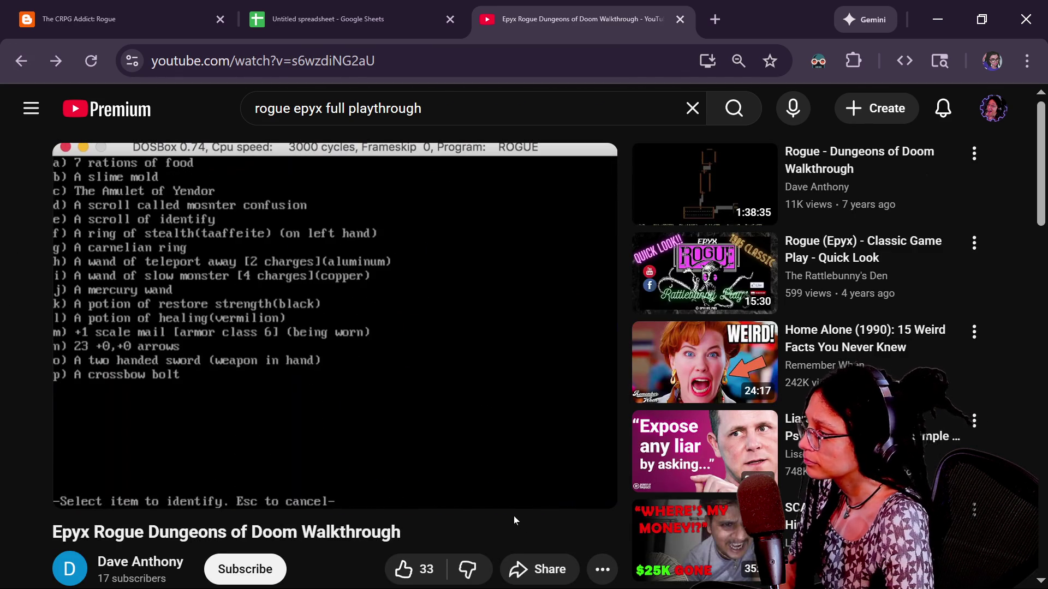
{"action": "key", "text": "Right"}
{"action": "key", "text": "Right"}
{"action": "key", "text": "Right"}
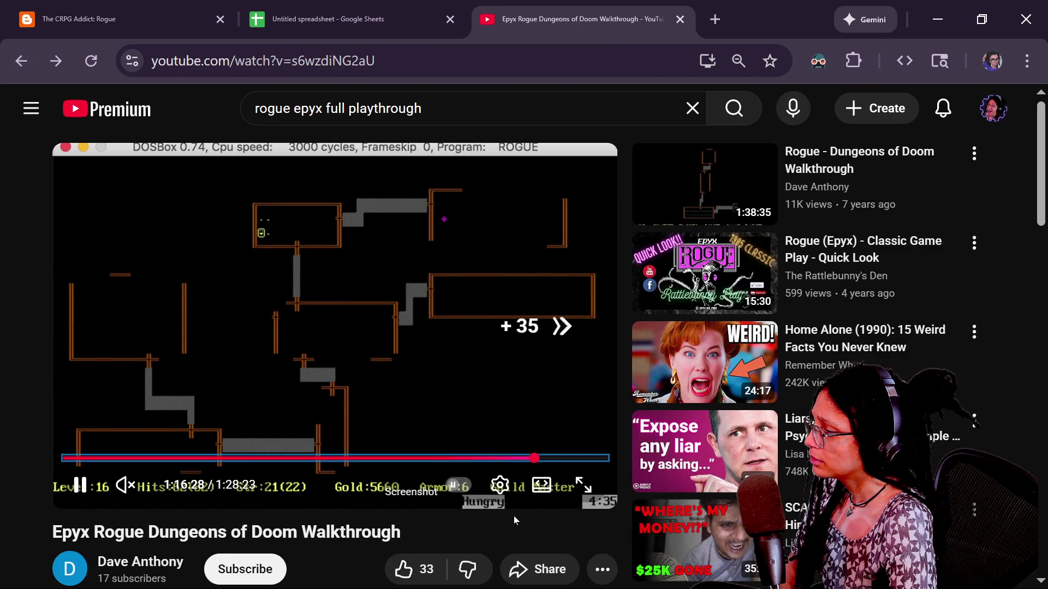
{"action": "key", "text": "Right"}
{"action": "key", "text": "Right"}
{"action": "key", "text": "Right"}
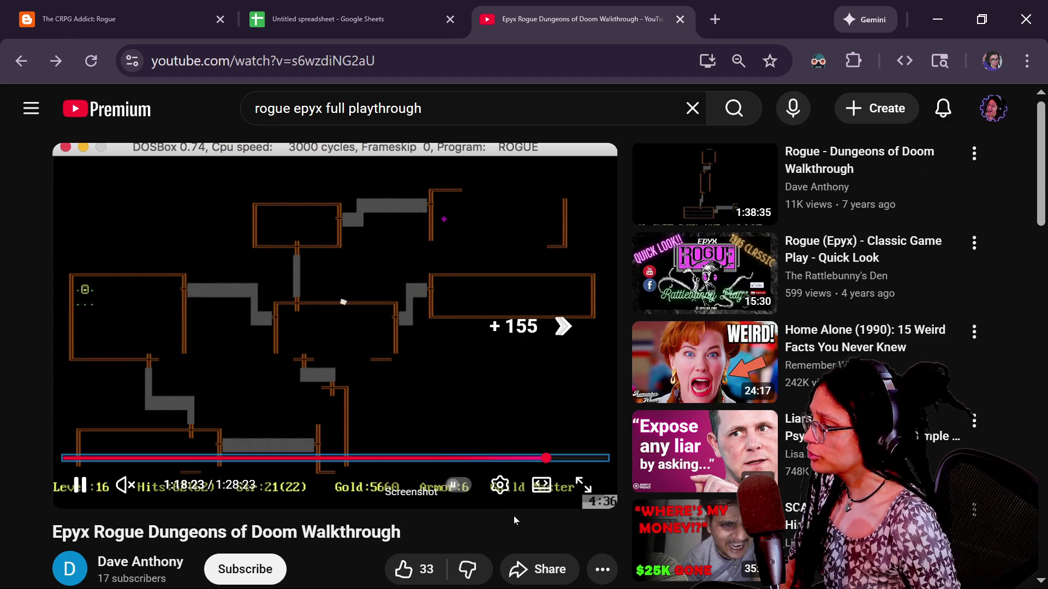
Step: Expand the description again, then move playback to about 1:24 on the level 8 climb
{"action": "scroll", "coordinate": [230, 463], "scroll_direction": "down", "scroll_amount": 3}
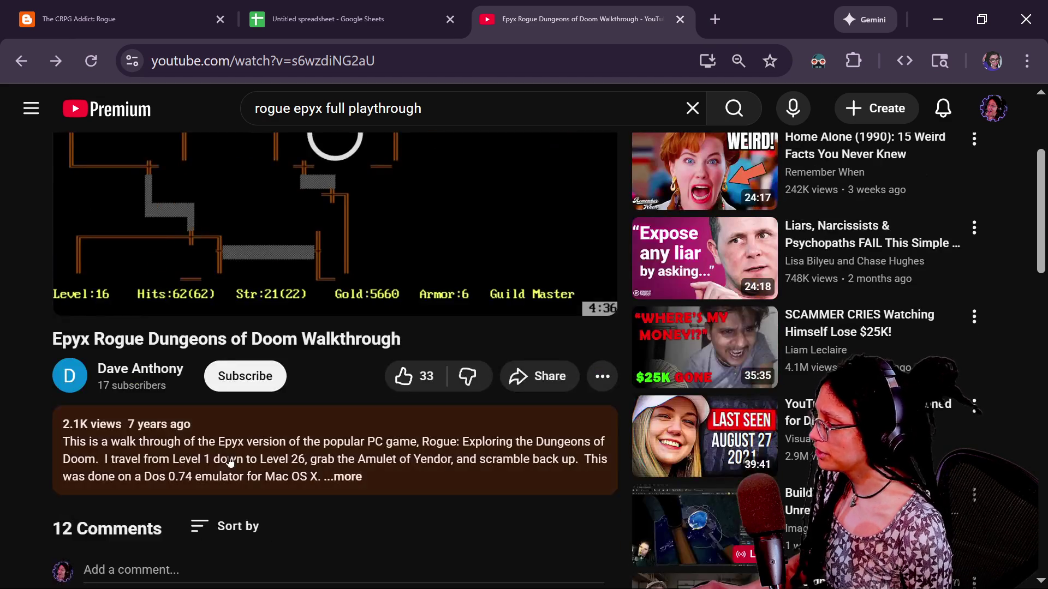
{"action": "left_click", "coordinate": [230, 463]}
{"action": "scroll", "coordinate": [170, 477], "scroll_direction": "down", "scroll_amount": 3}
{"action": "scroll", "coordinate": [171, 478], "scroll_direction": "up", "scroll_amount": 2}
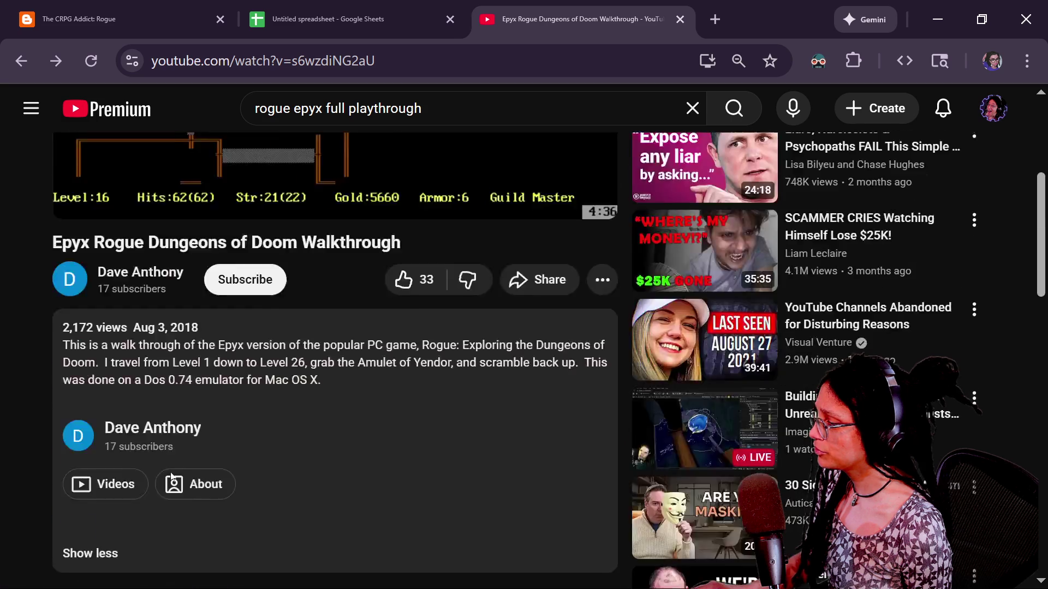
{"action": "scroll", "coordinate": [171, 478], "scroll_direction": "up", "scroll_amount": 2}
{"action": "scroll", "coordinate": [443, 337], "scroll_direction": "up", "scroll_amount": 3}
{"action": "left_click_drag", "start_coordinate": [545, 457], "coordinate": [576, 459]}
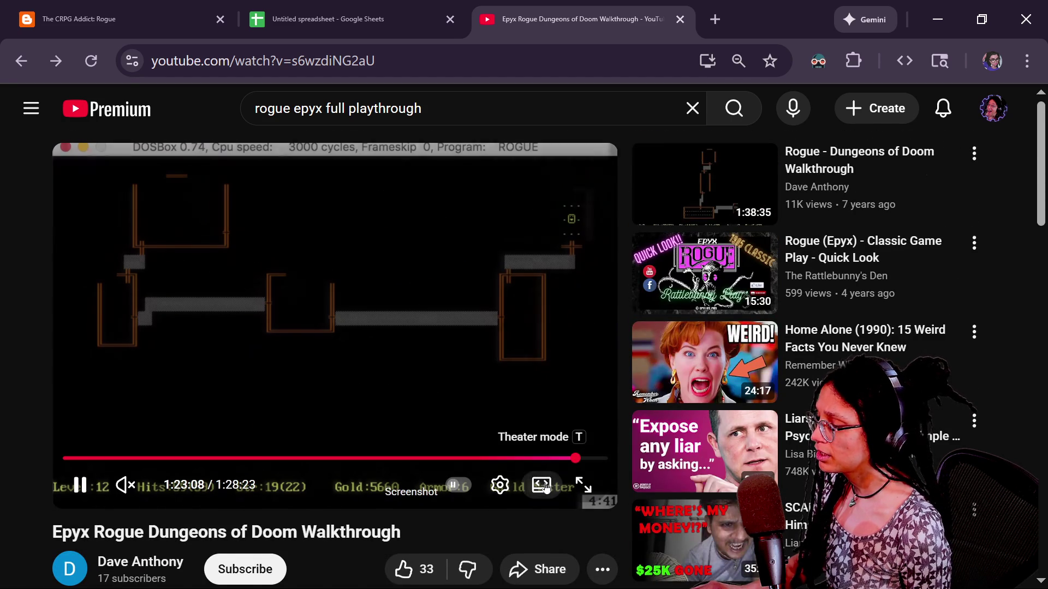
{"action": "key", "text": "Right"}
{"action": "key", "text": "Right"}
{"action": "key", "text": "Right"}
{"action": "key", "text": "Right"}
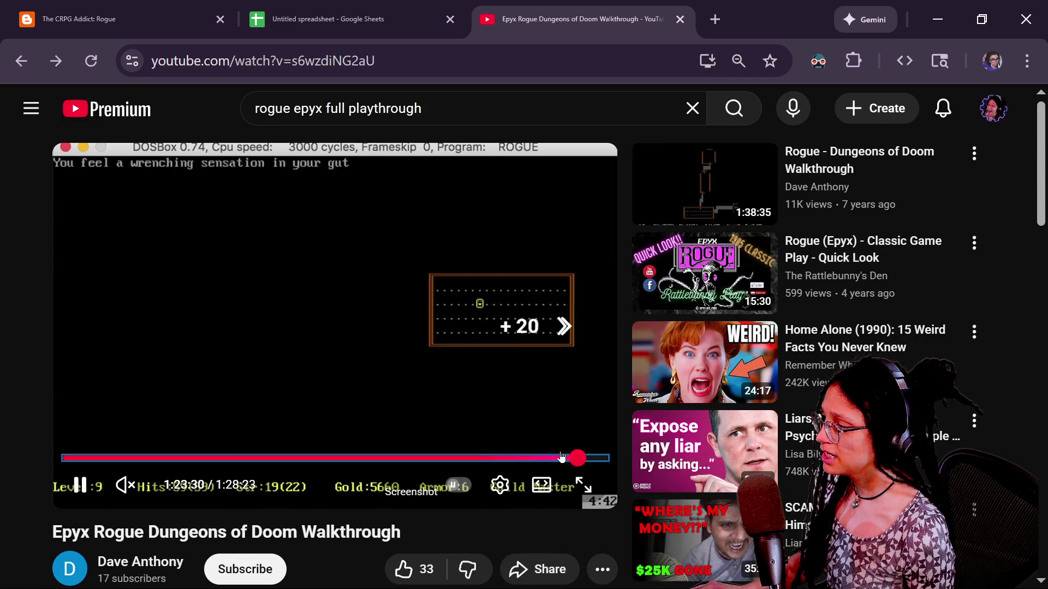
{"action": "key", "text": "Right"}
{"action": "key", "text": "Right"}
{"action": "key", "text": "Right"}
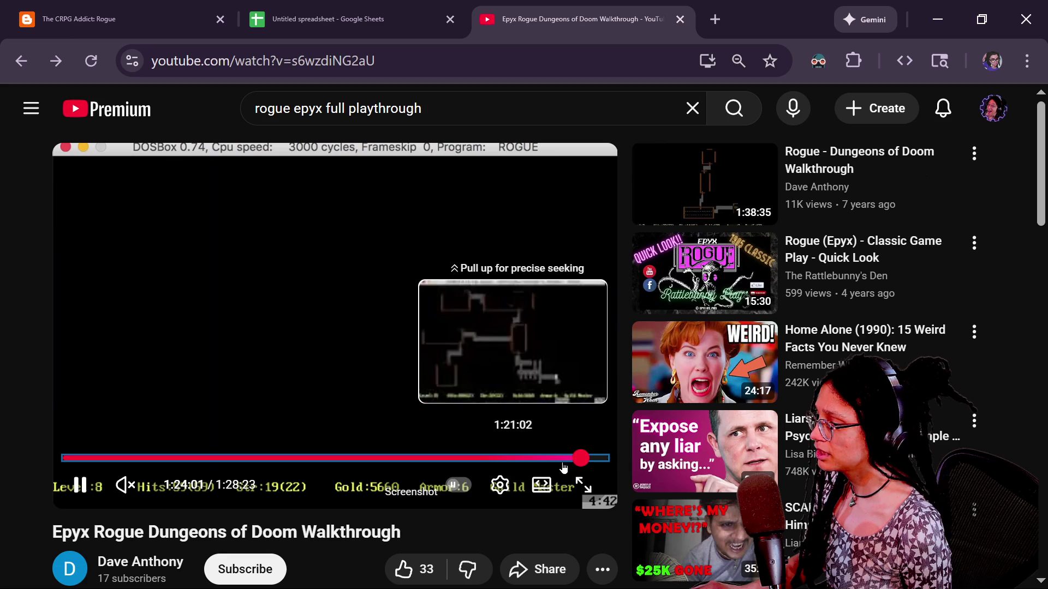
{"action": "key", "text": "Right"}
{"action": "key", "text": "Right"}
{"action": "key", "text": "Right"}
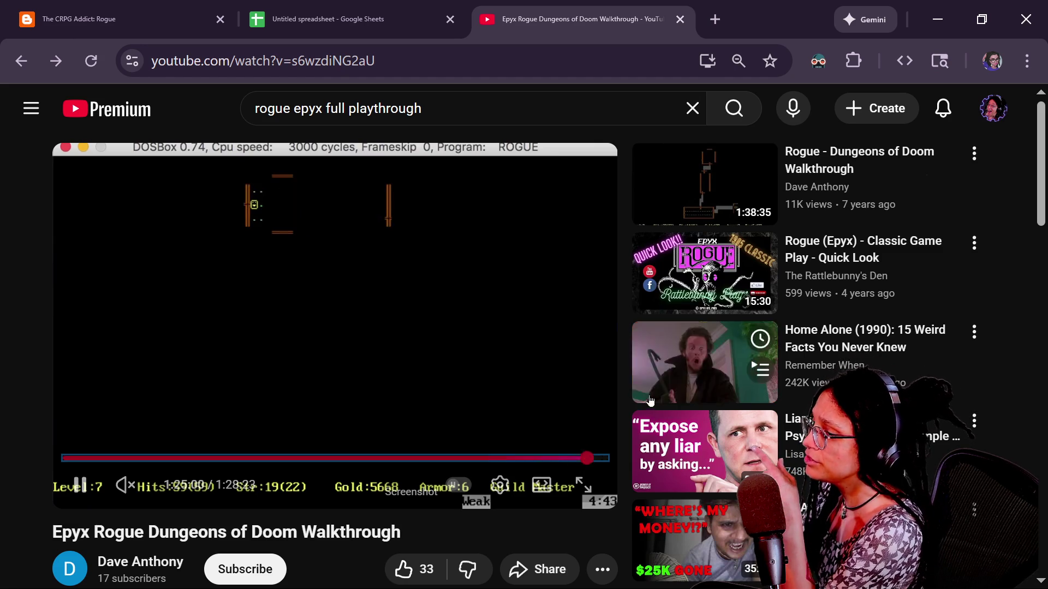
Step: Switch the video to full screen and skip toward the ending past 1:27:38
{"action": "left_click", "coordinate": [584, 485]}
{"action": "left_click", "coordinate": [584, 401]}
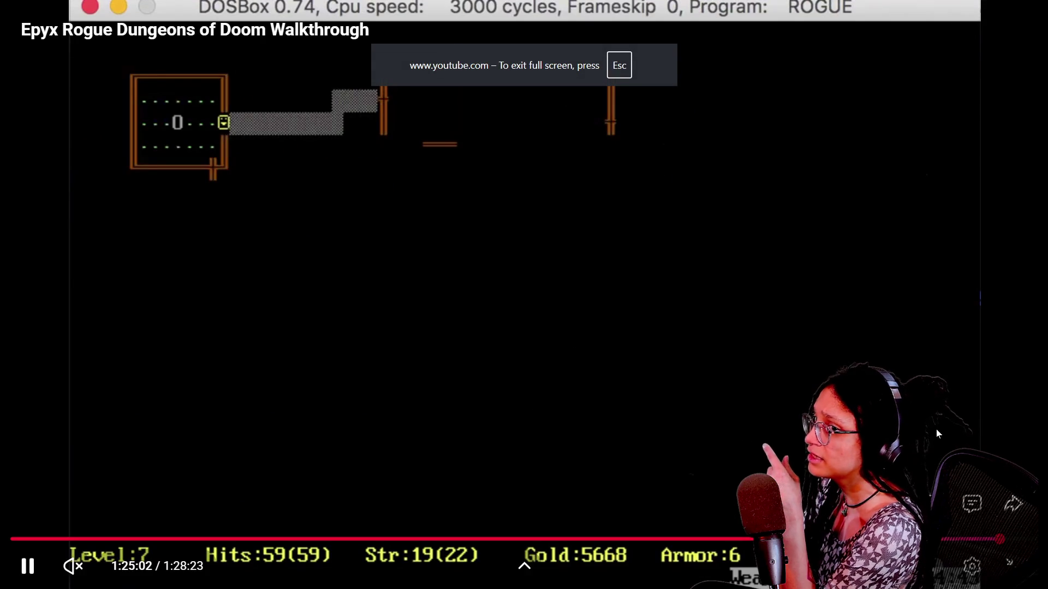
{"action": "key", "text": "Right"}
{"action": "key", "text": "Right"}
{"action": "key", "text": "Right"}
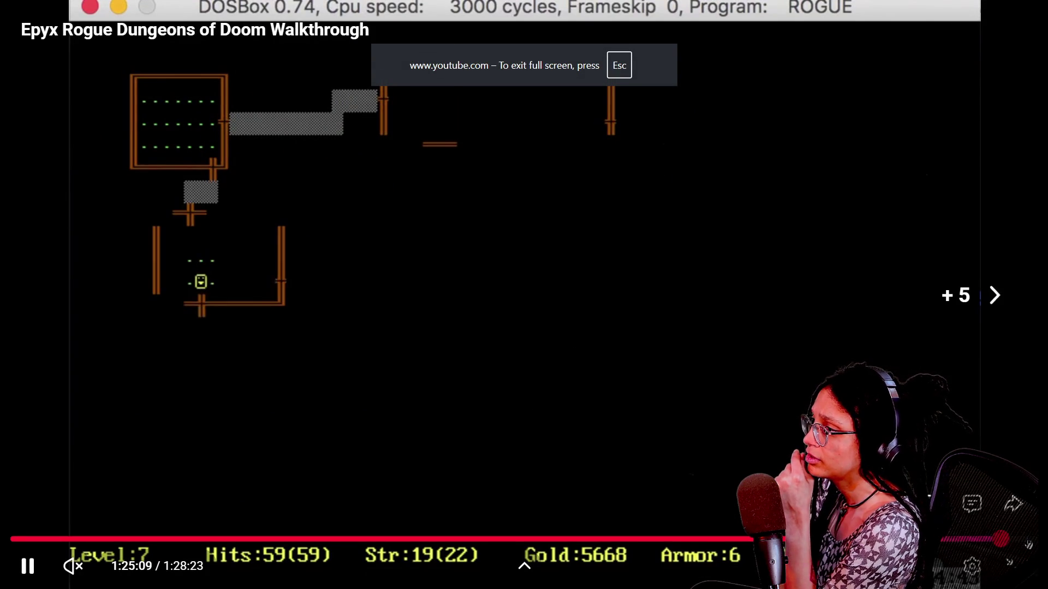
{"action": "left_click_drag", "start_coordinate": [1020, 548], "coordinate": [1029, 550]}
{"action": "key", "text": "l"}
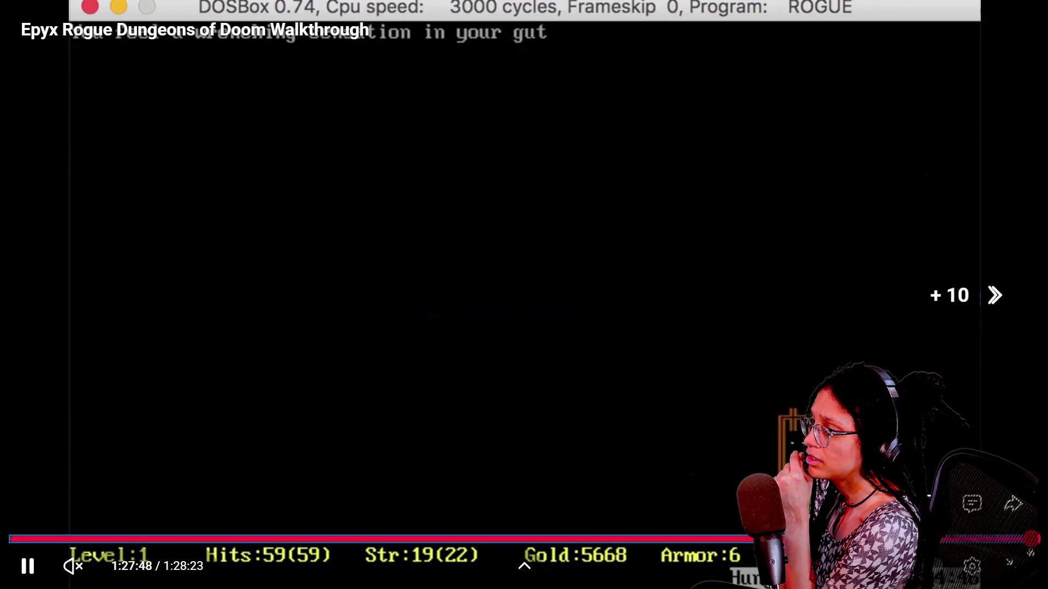
{"action": "key", "text": "Right"}
{"action": "key", "text": "Left"}
{"action": "key", "text": "Right"}
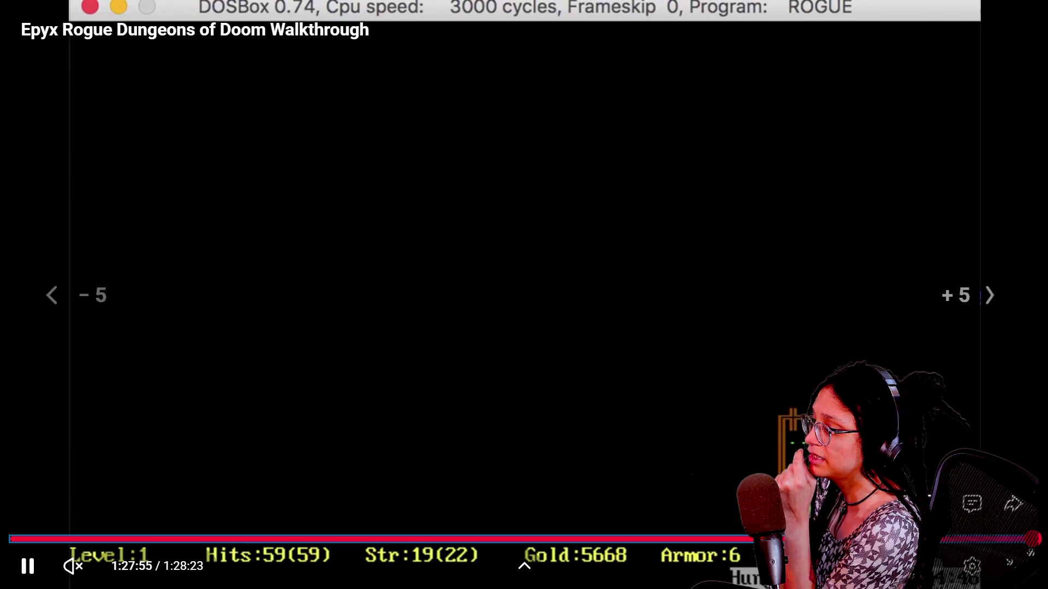
{"action": "key", "text": "Right"}
{"action": "key", "text": "Right"}
{"action": "key", "text": "Right"}
{"action": "key", "text": "l"}
Step: View the final rankings and inventory screens, then rewind to the level 5 footage near 1:26:58
{"action": "key", "text": "Right"}
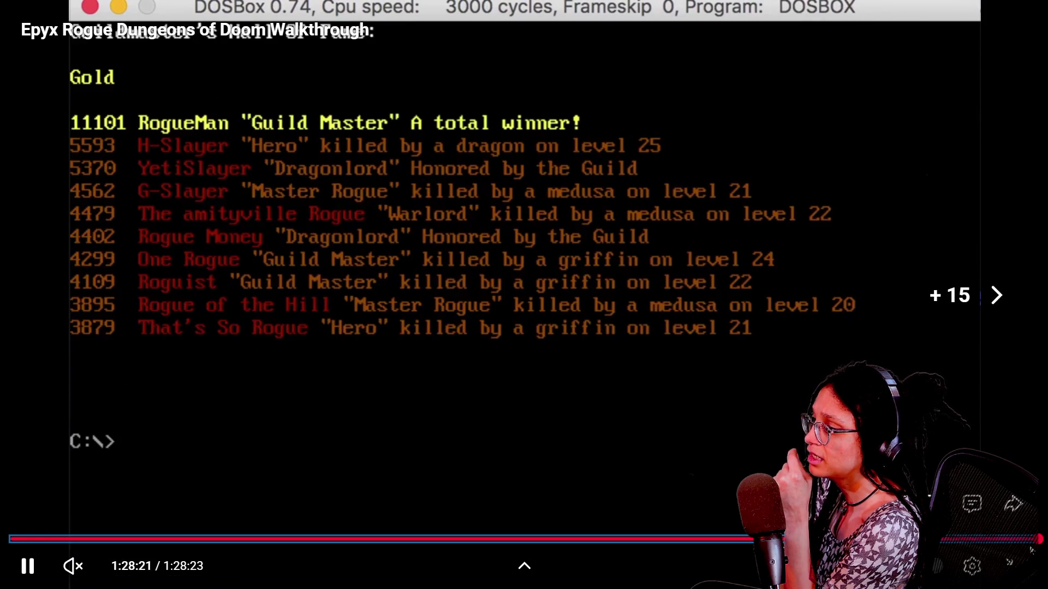
{"action": "key", "text": "Left"}
{"action": "key", "text": "Right"}
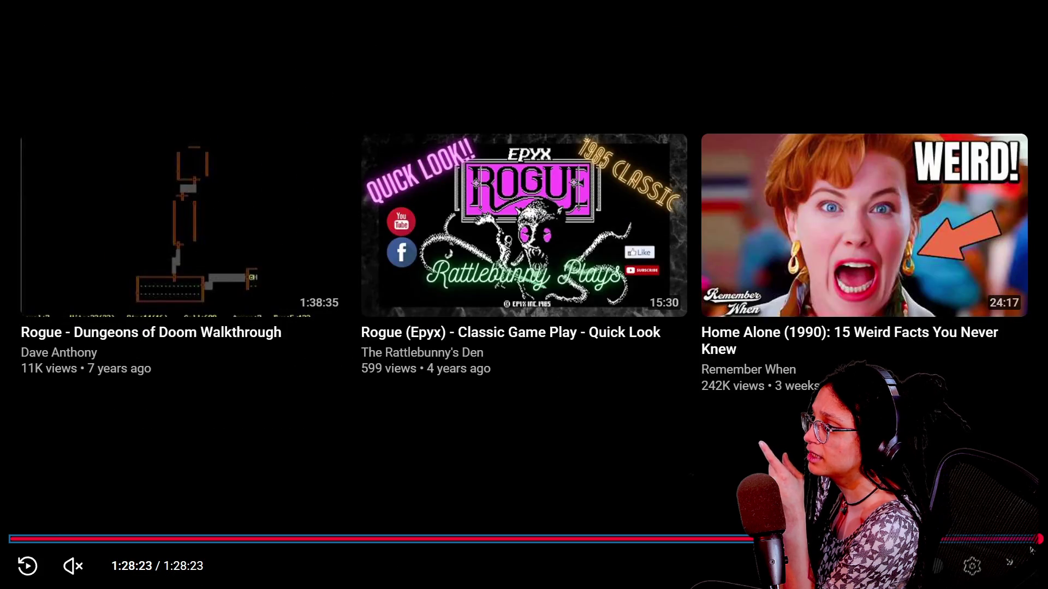
{"action": "key", "text": "Left"}
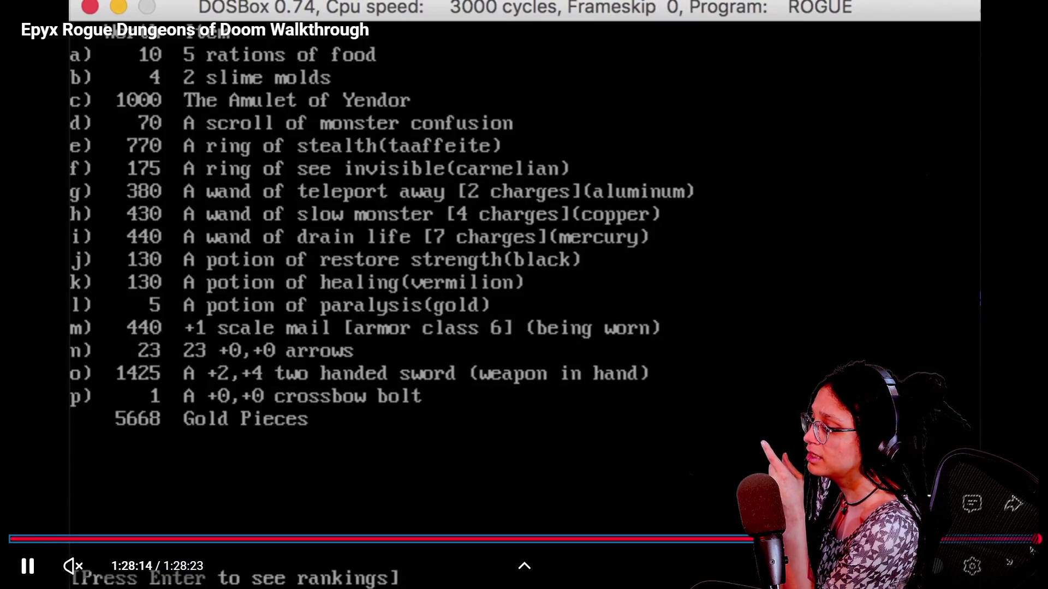
{"action": "key", "text": "k"}
{"action": "key", "text": "k"}
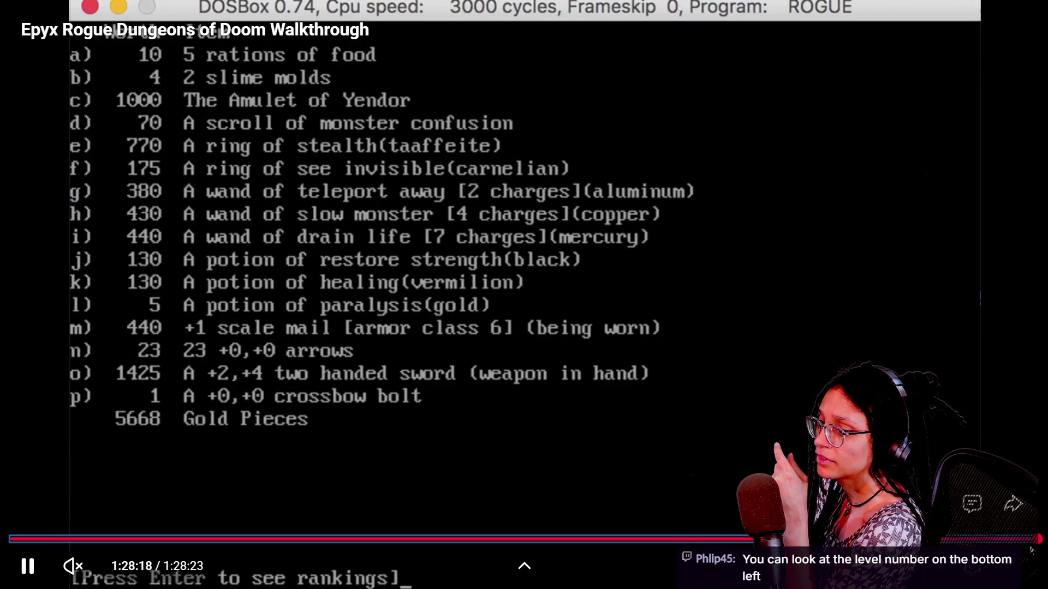
{"action": "key", "text": "Left"}
{"action": "key", "text": "Left"}
{"action": "key", "text": "Left"}
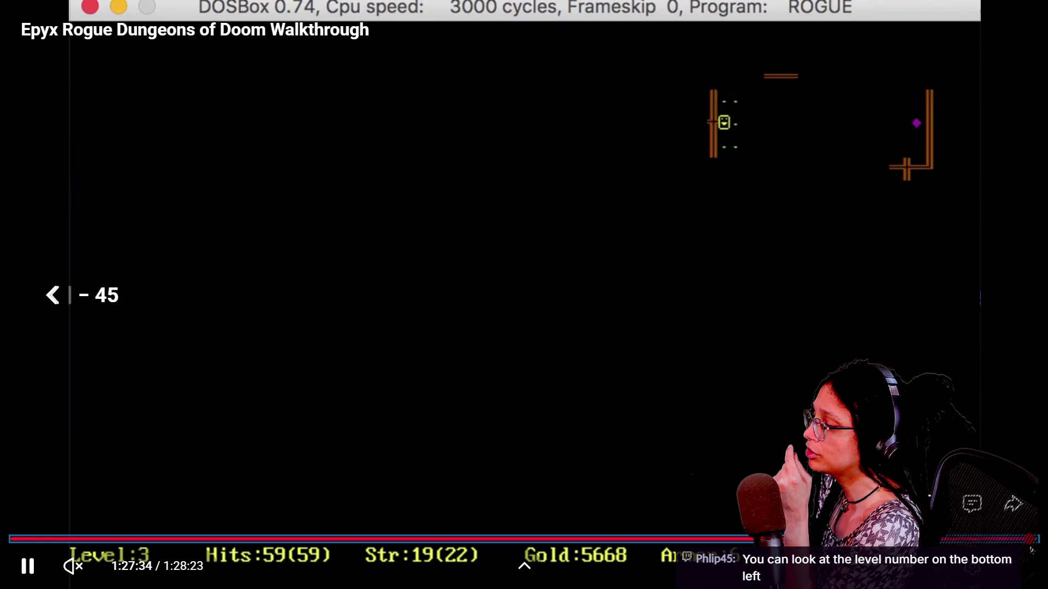
{"action": "key", "text": "Right"}
{"action": "key", "text": "Right"}
{"action": "key", "text": "Right"}
{"action": "key", "text": "Left"}
{"action": "key", "text": "Left"}
{"action": "key", "text": "Left"}
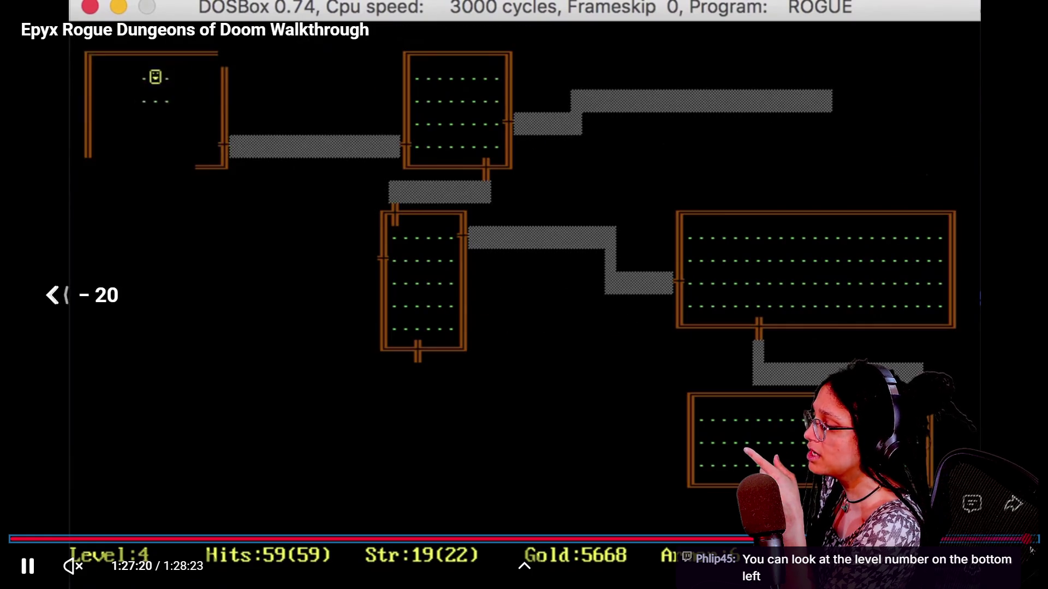
{"action": "key", "text": "Left"}
{"action": "key", "text": "Left"}
{"action": "key", "text": "Left"}
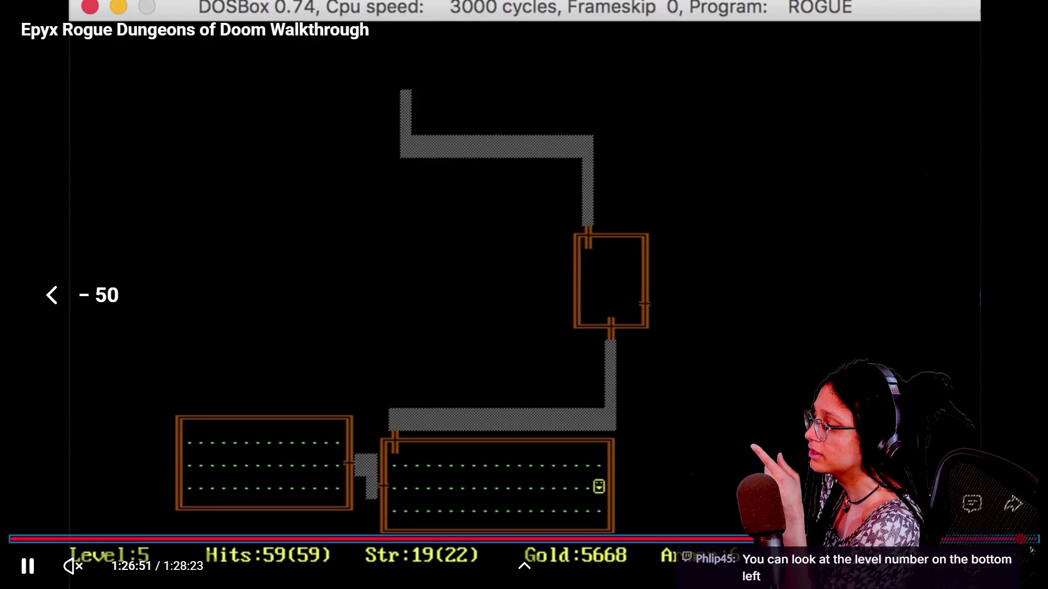
{"action": "key", "text": "Right"}
{"action": "key", "text": "Right"}
{"action": "key", "text": "Right"}
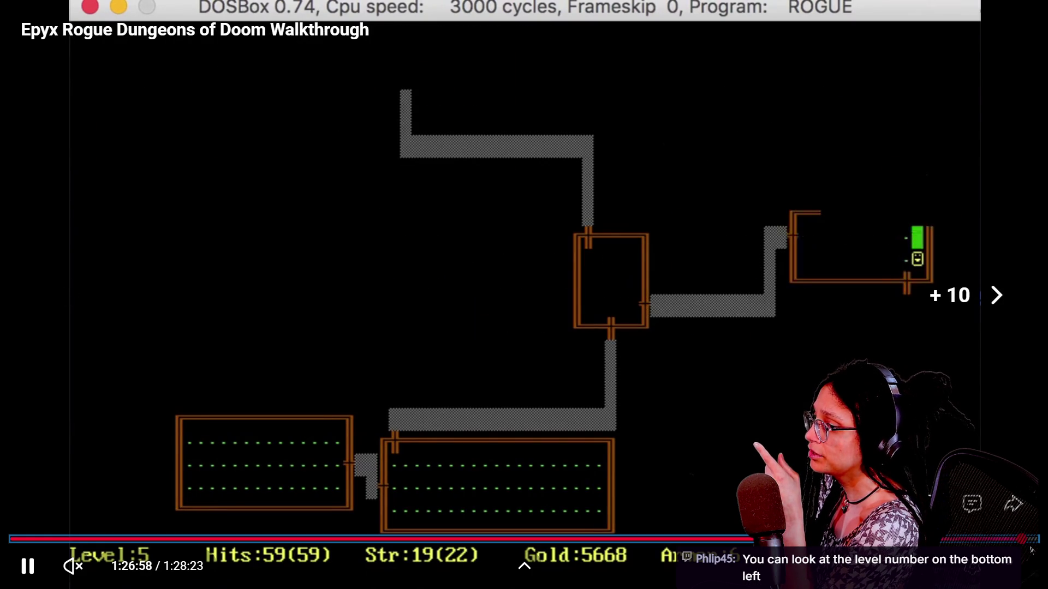
Step: Seek to the level 5 dungeon map and capture a region screenshot of it
{"action": "key", "text": "Left"}
{"action": "key", "text": "Left"}
{"action": "key", "text": "Left"}
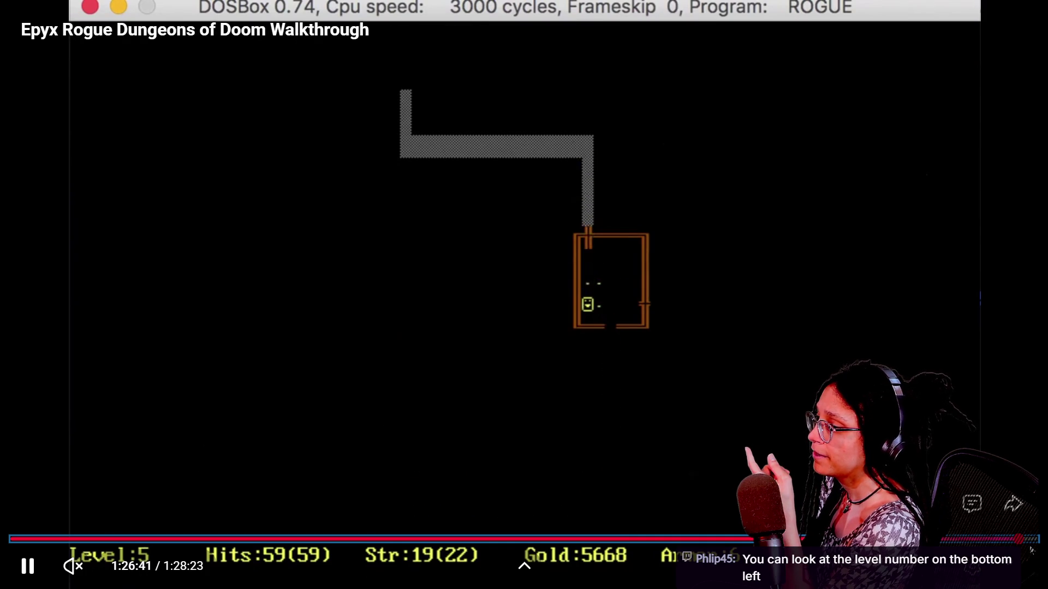
{"action": "key", "text": "Left"}
{"action": "key", "text": "Left"}
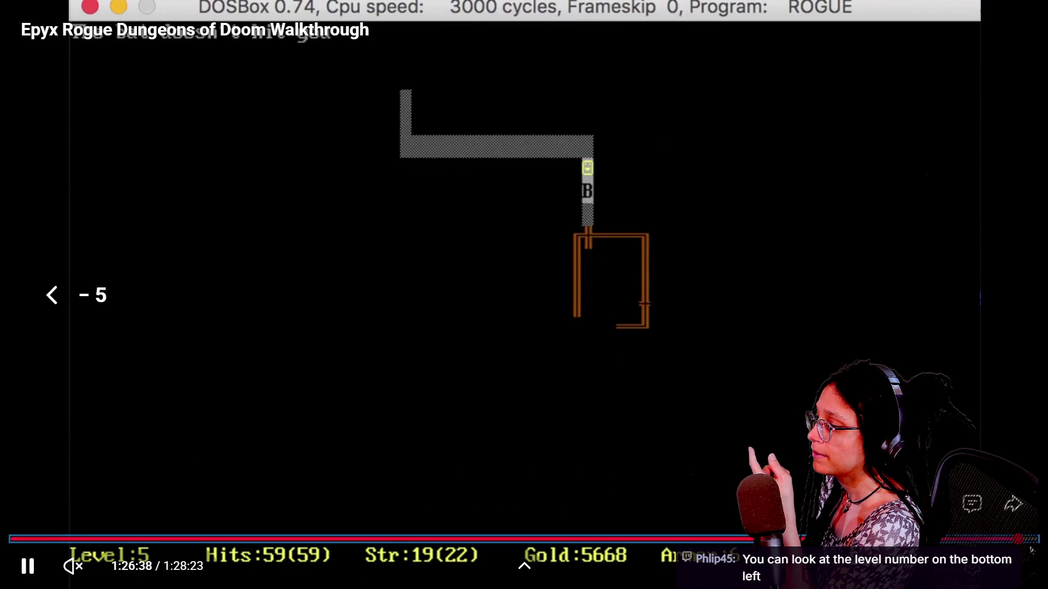
{"action": "key", "text": "Left"}
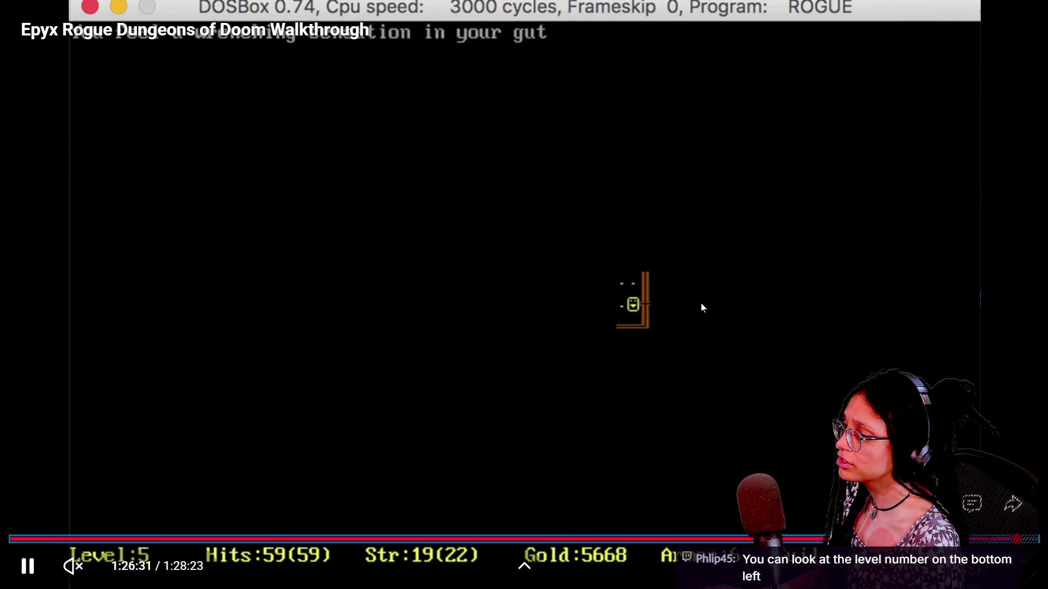
{"action": "left_click", "coordinate": [702, 305]}
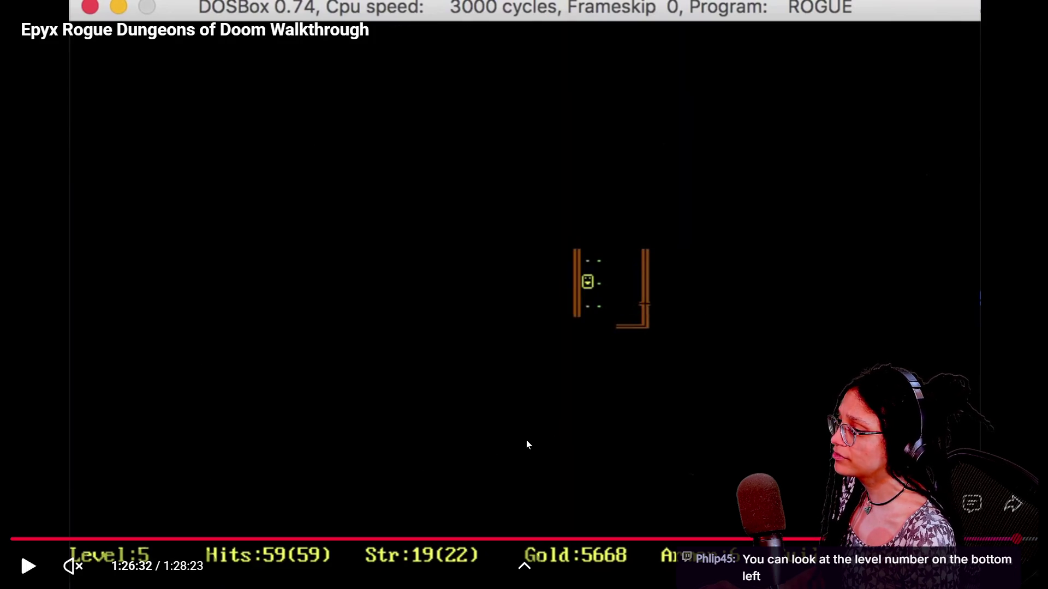
{"action": "key", "text": "Left"}
{"action": "key", "text": "space"}
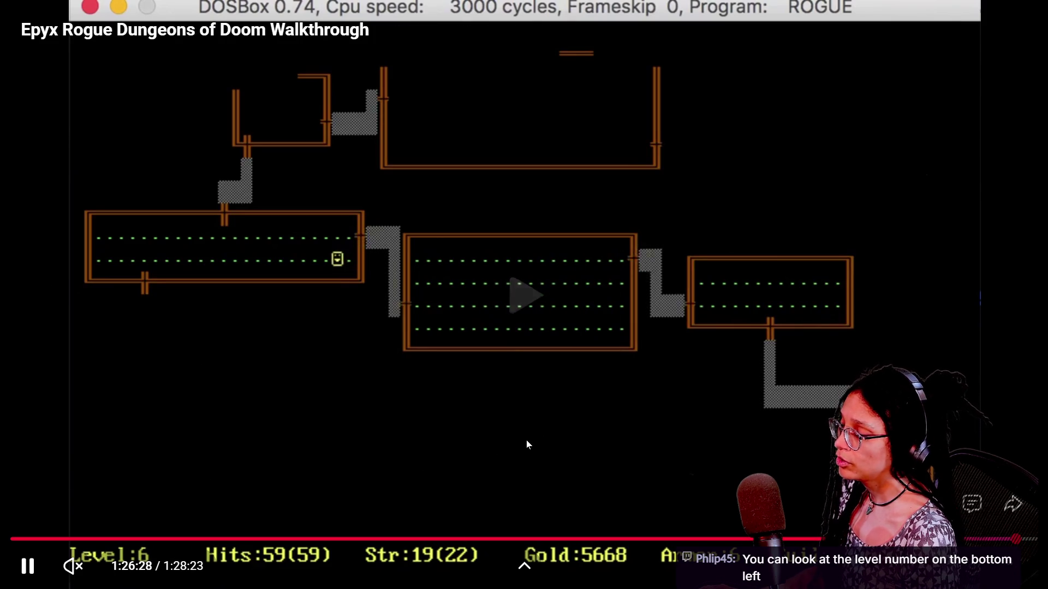
{"action": "key", "text": "Right"}
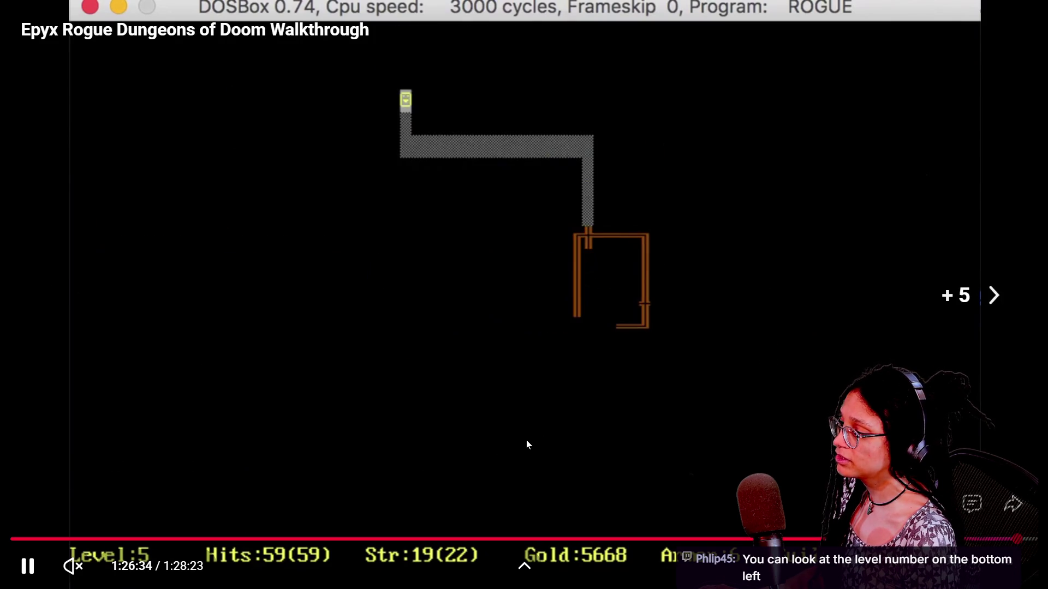
{"action": "key", "text": "space"}
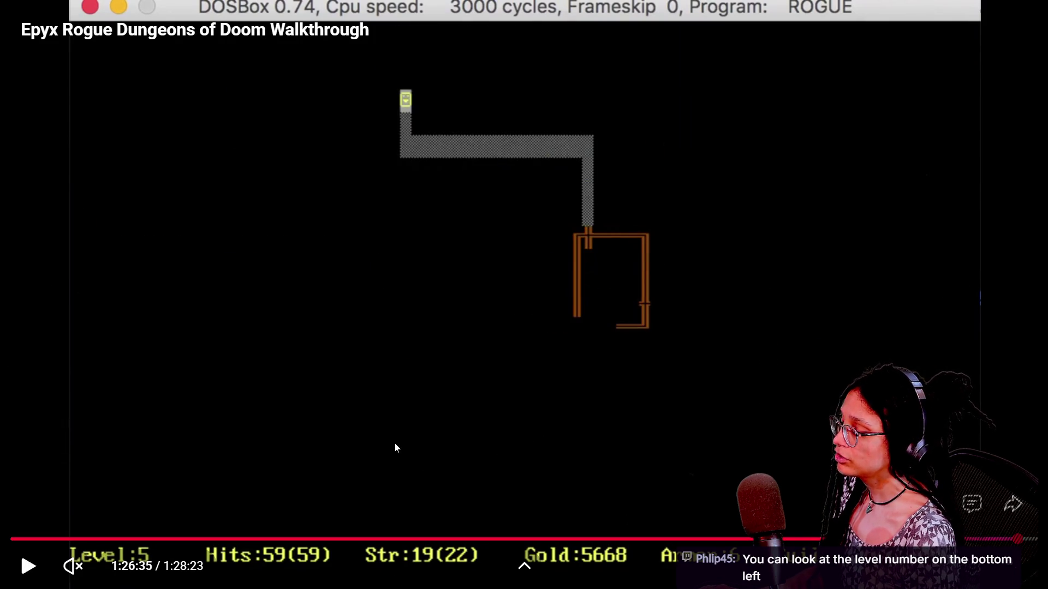
{"action": "key", "text": "Right"}
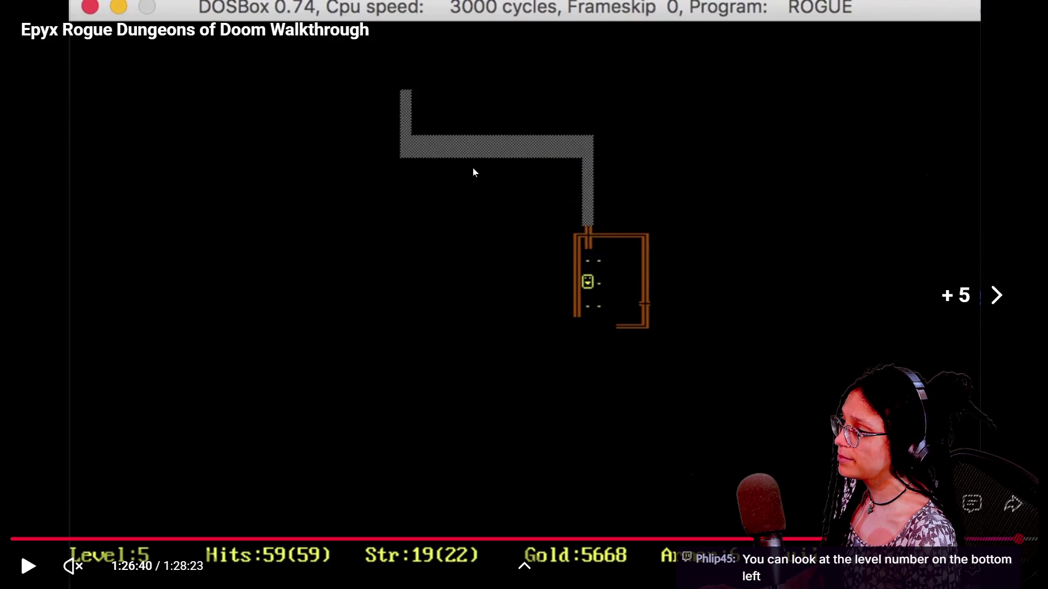
{"action": "key", "text": "Right"}
{"action": "key", "text": "Right"}
{"action": "key", "text": "Right"}
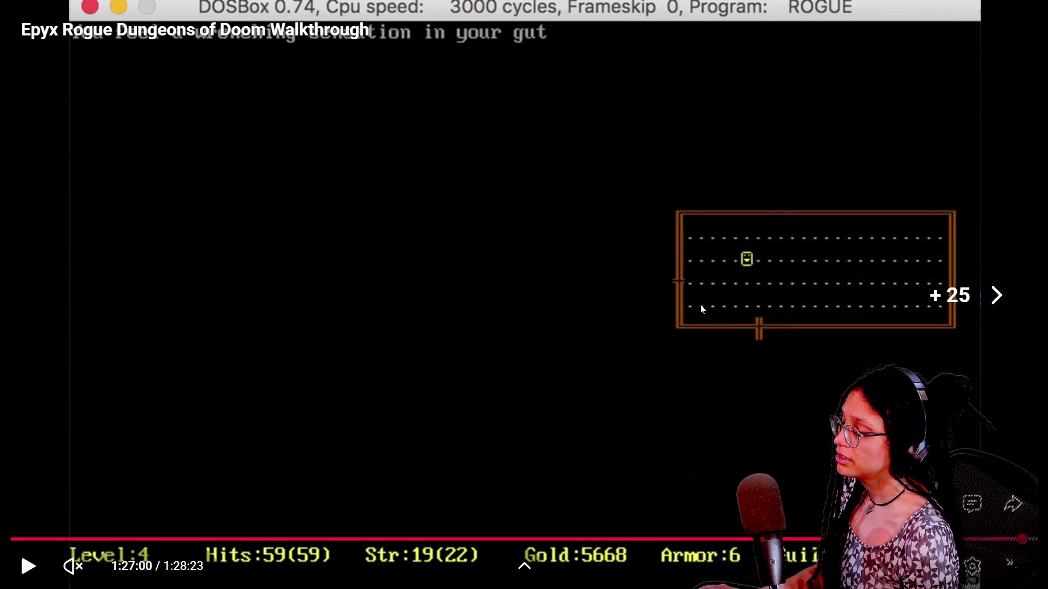
{"action": "key", "text": "Left"}
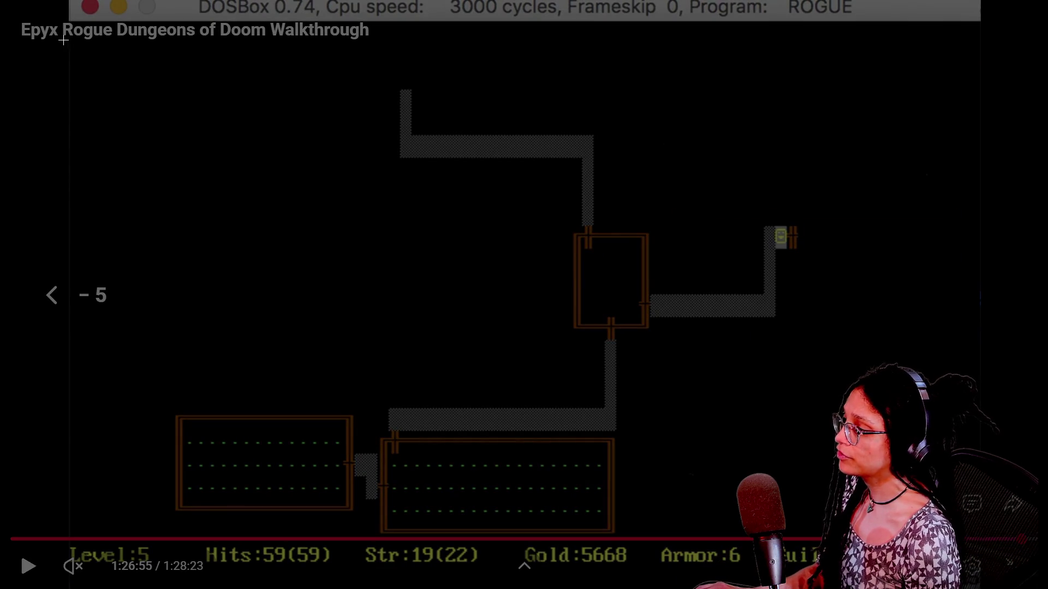
{"action": "mouse_move", "coordinate": [17, 28]}
{"action": "left_mouse_down"}
{"action": "mouse_move", "coordinate": [473, 159]}
{"action": "mouse_move", "coordinate": [958, 510]}
{"action": "mouse_move", "coordinate": [961, 556]}
{"action": "left_mouse_up"}
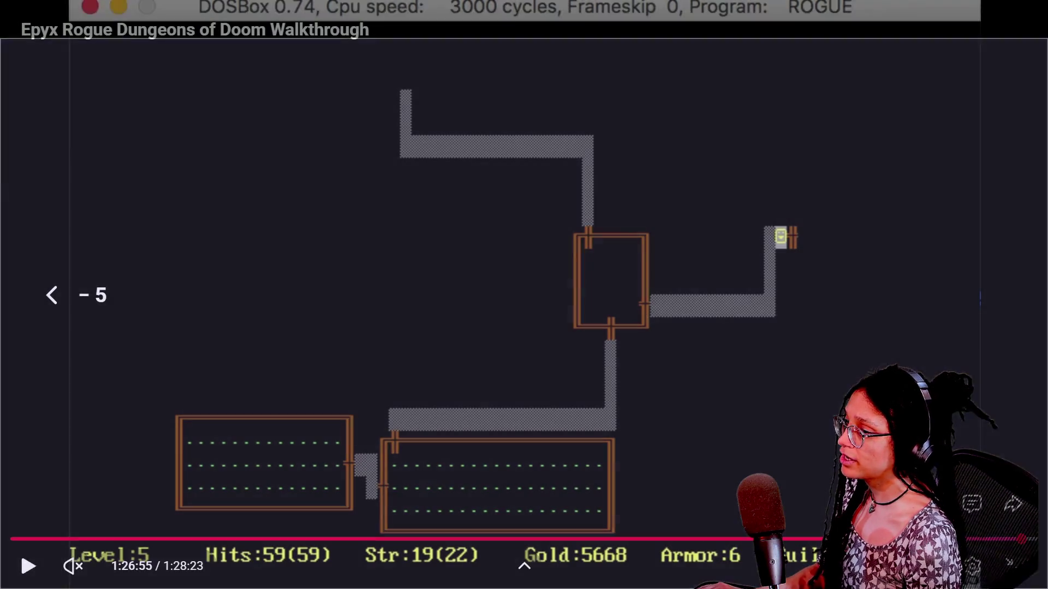
Step: Move the walkthrough back to the early level 5 map near 5:53 and bring up clipboard history
{"action": "left_click", "coordinate": [103, 539]}
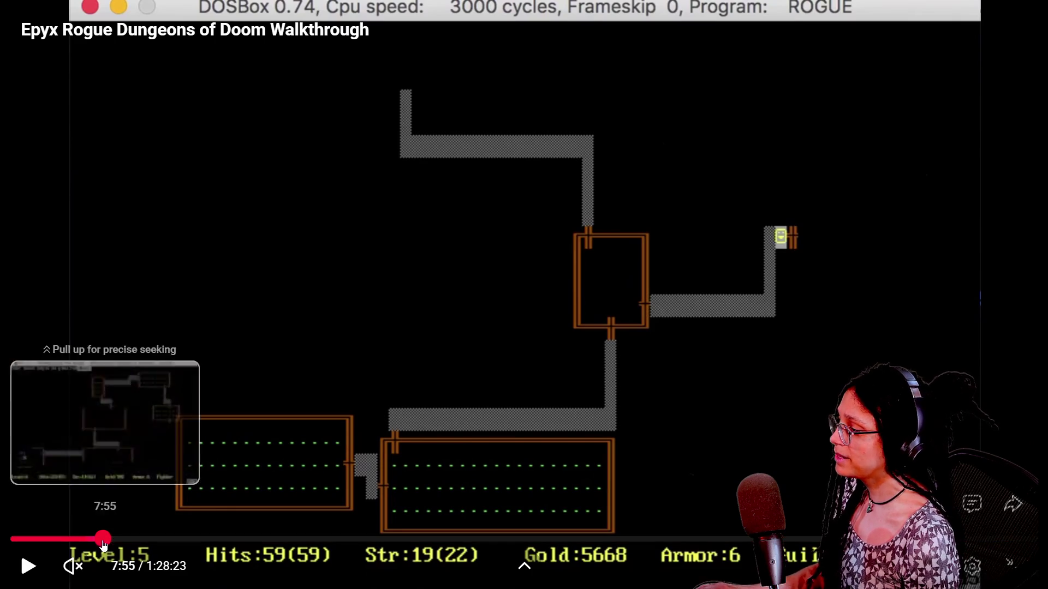
{"action": "key", "text": "Left"}
{"action": "key", "text": "Left"}
{"action": "key", "text": "Left"}
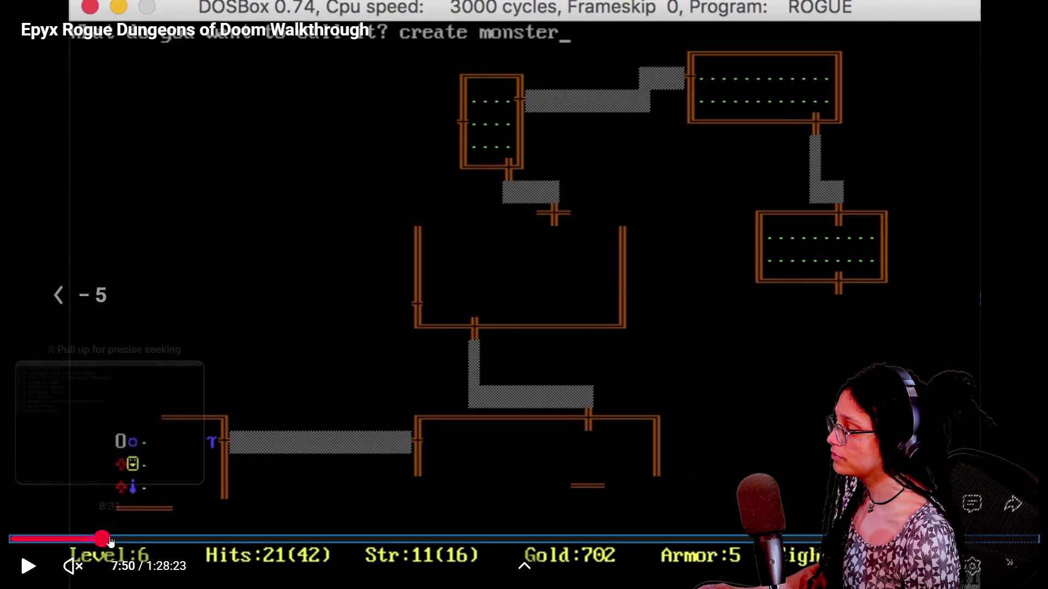
{"action": "key", "text": "Left"}
{"action": "key", "text": "Left"}
{"action": "key", "text": "Left"}
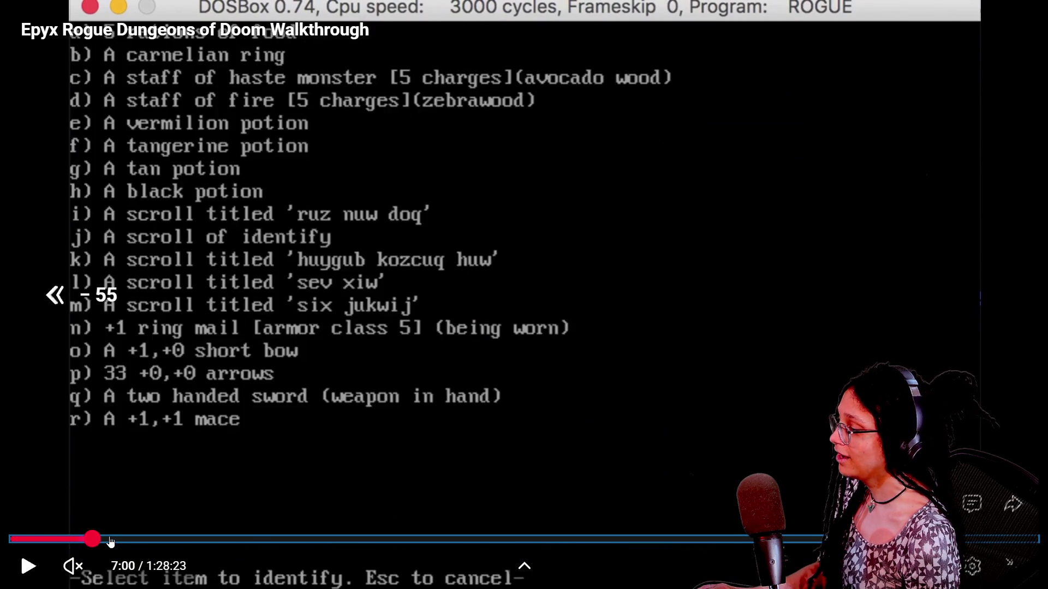
{"action": "left_click_drag", "start_coordinate": [89, 539], "coordinate": [74, 539]}
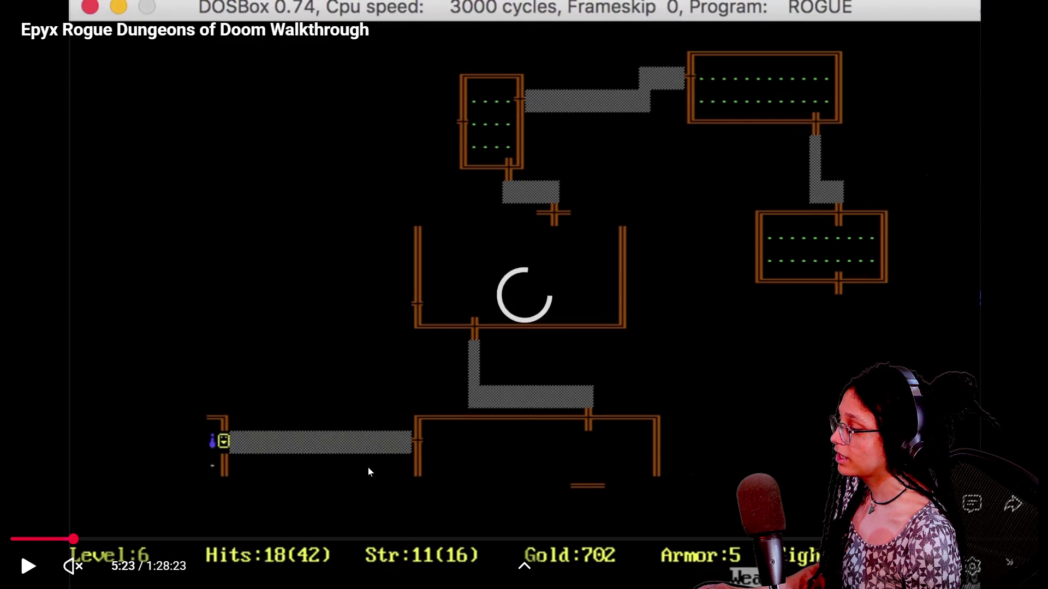
{"action": "key", "text": "Left"}
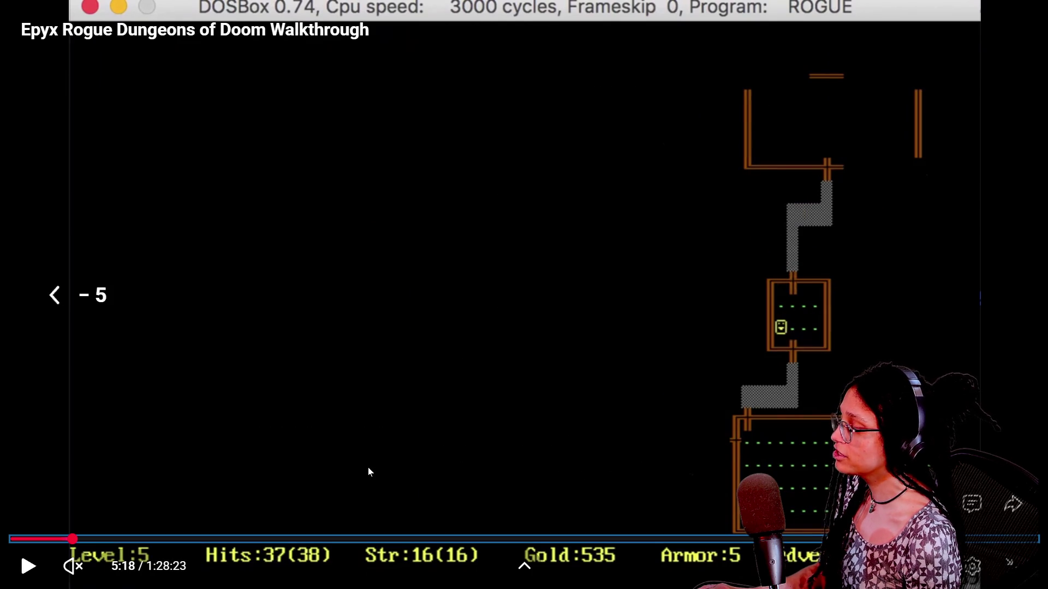
{"action": "key", "text": "Left"}
{"action": "key", "text": "Right"}
{"action": "key", "text": "Right"}
{"action": "key", "text": "Right"}
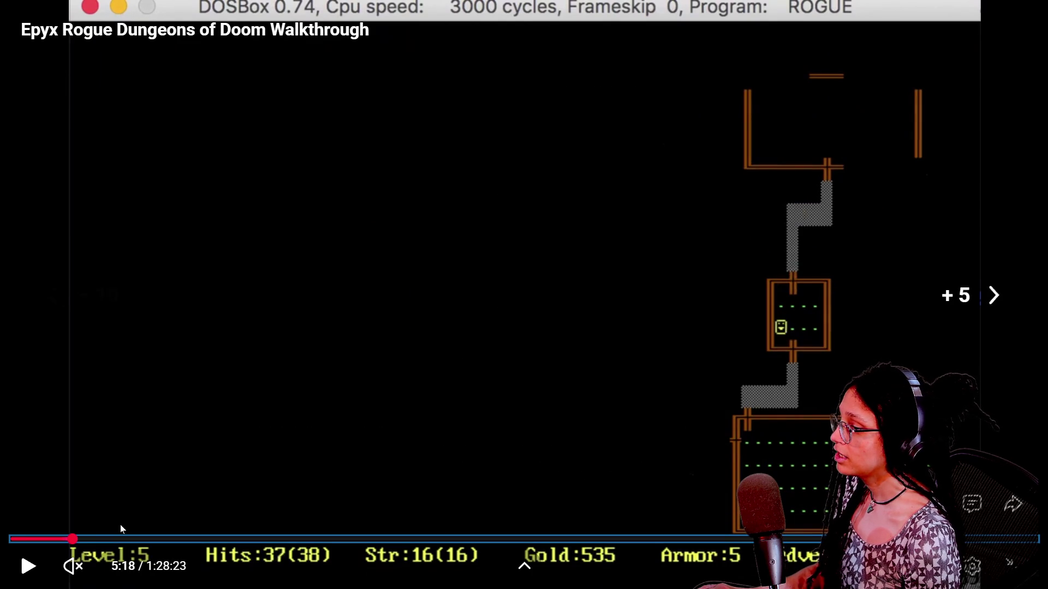
{"action": "key", "text": "Right"}
{"action": "key", "text": "Right"}
{"action": "key", "text": "Right"}
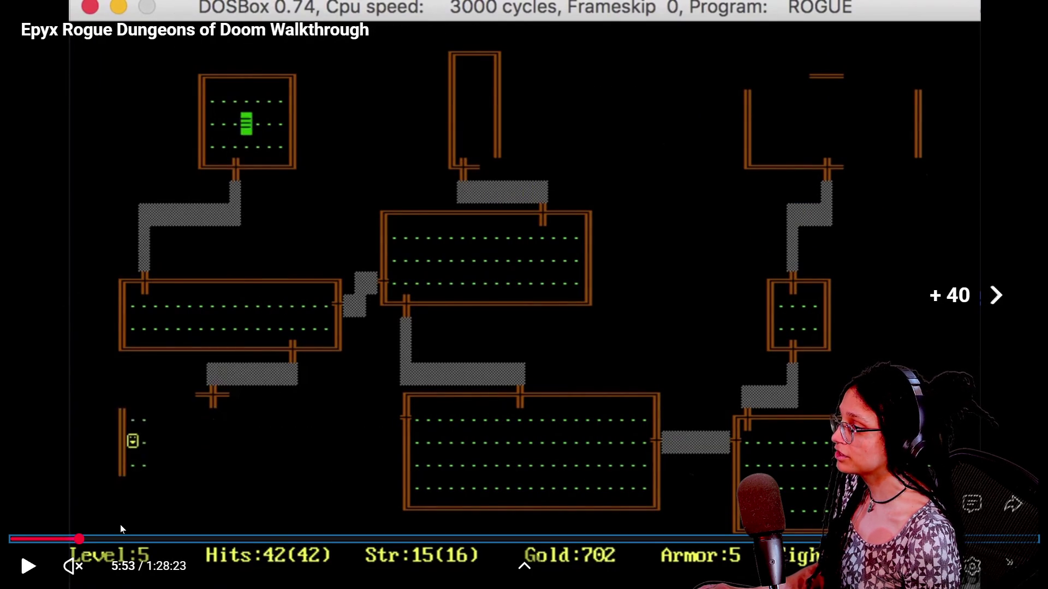
{"action": "key", "text": "Left"}
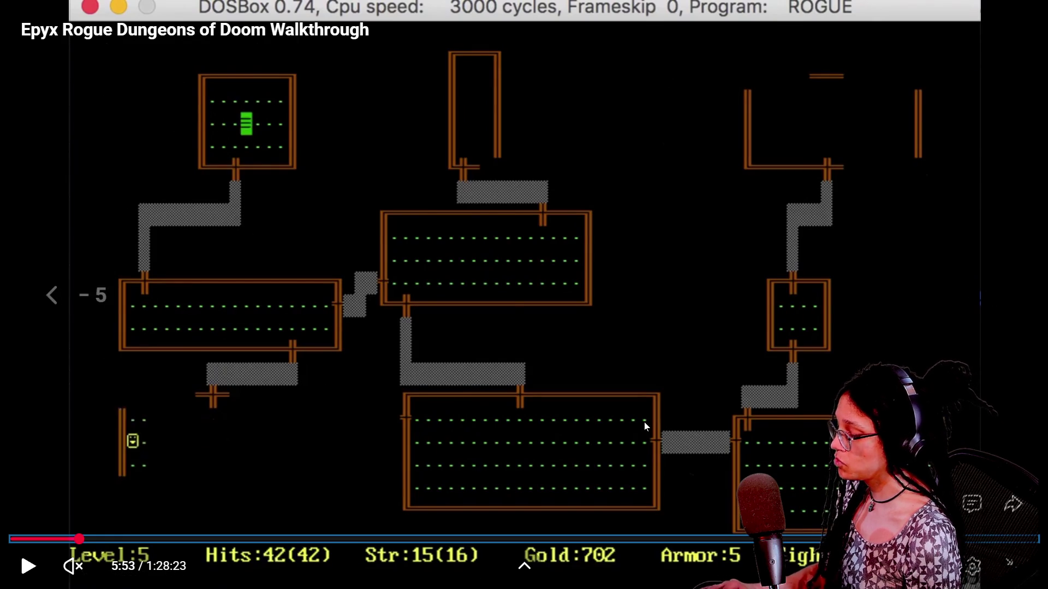
{"action": "key", "text": "super+v"}
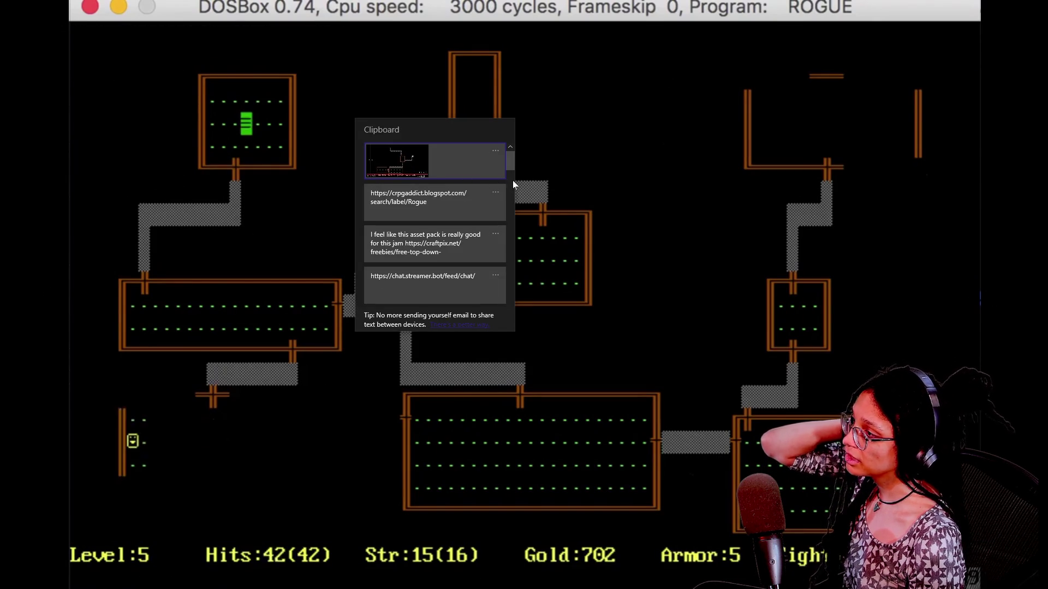
Step: Close clipboard history, restore fullscreen, and jump ahead to the level 21 corridor near 1:06:28
{"action": "key", "text": "Escape"}
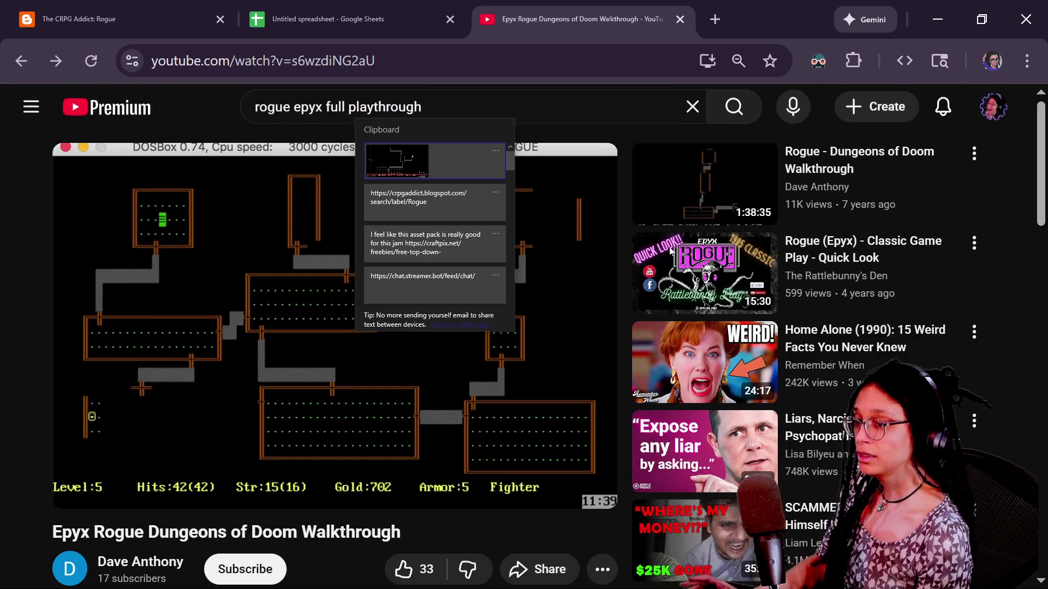
{"action": "left_click", "coordinate": [490, 386]}
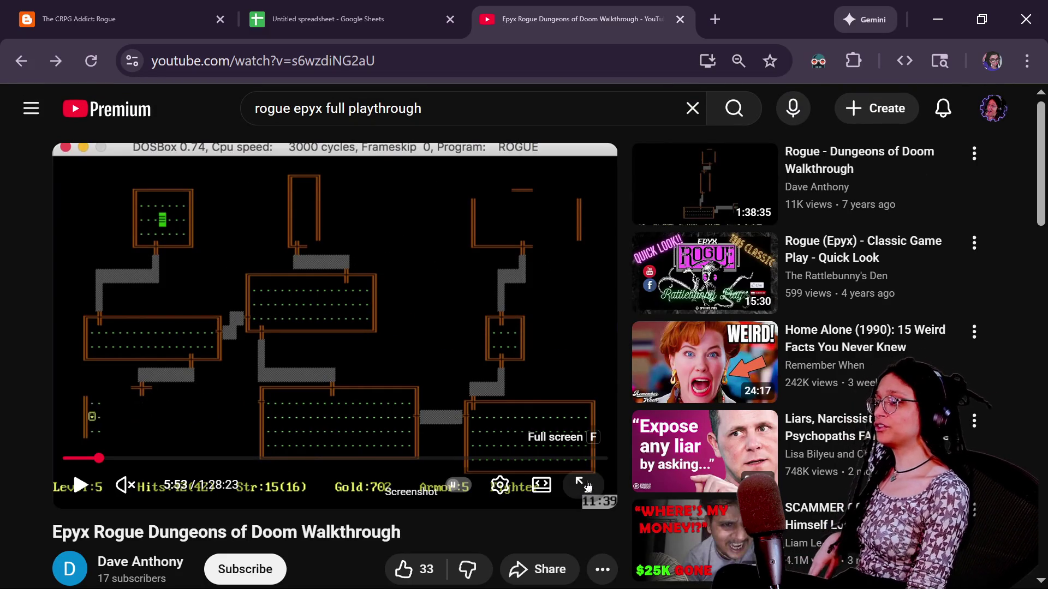
{"action": "left_click", "coordinate": [586, 488]}
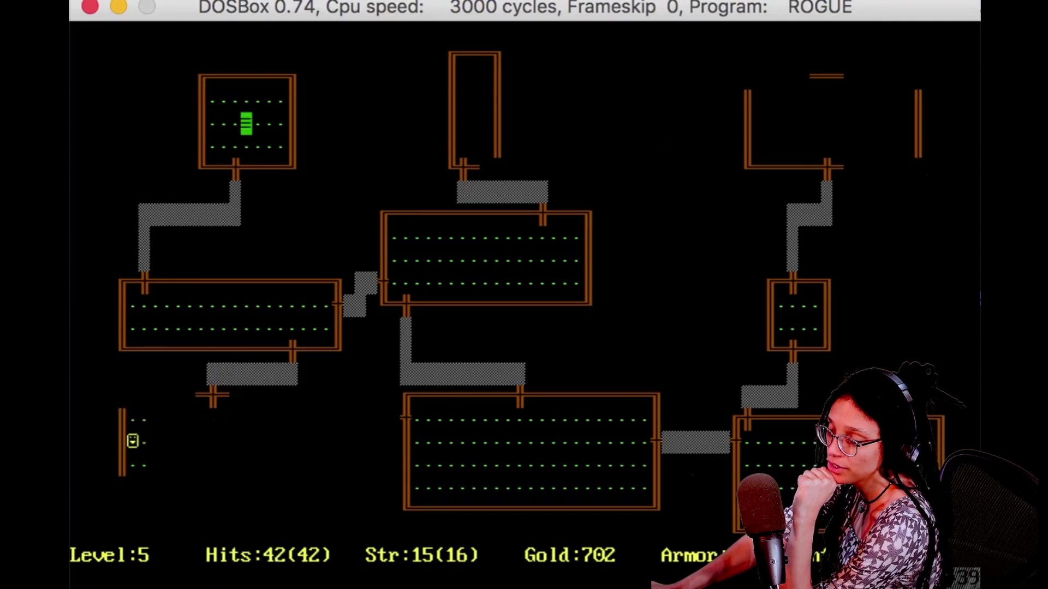
{"action": "left_click_drag", "start_coordinate": [655, 540], "coordinate": [791, 539]}
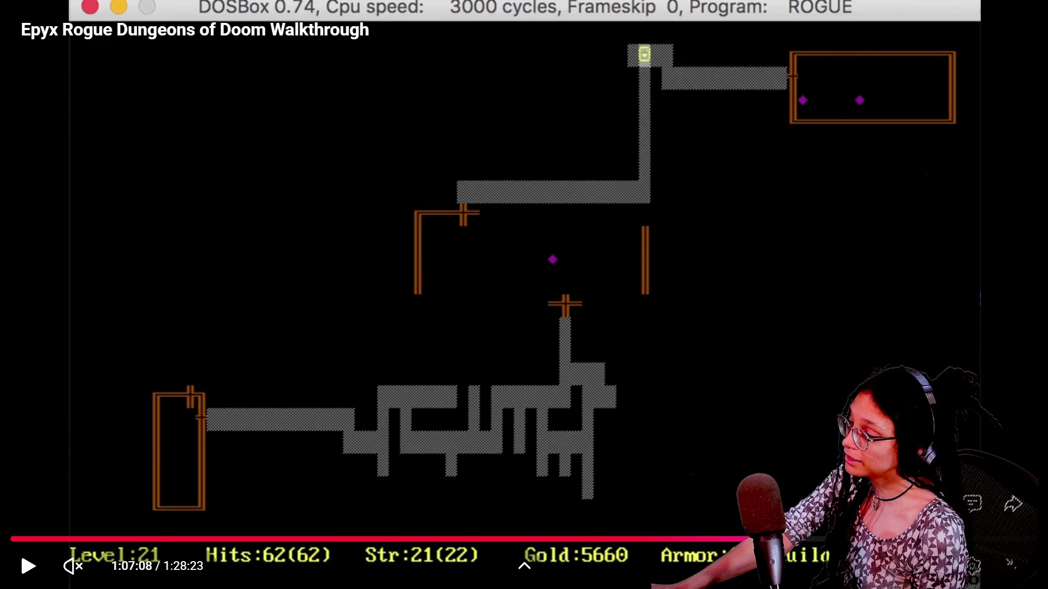
Step: Rewind the walkthrough to about 1:01:40 on dungeon level 26, showing 5309 gold
{"action": "key", "text": "Left"}
{"action": "key", "text": "Left"}
{"action": "key", "text": "Left"}
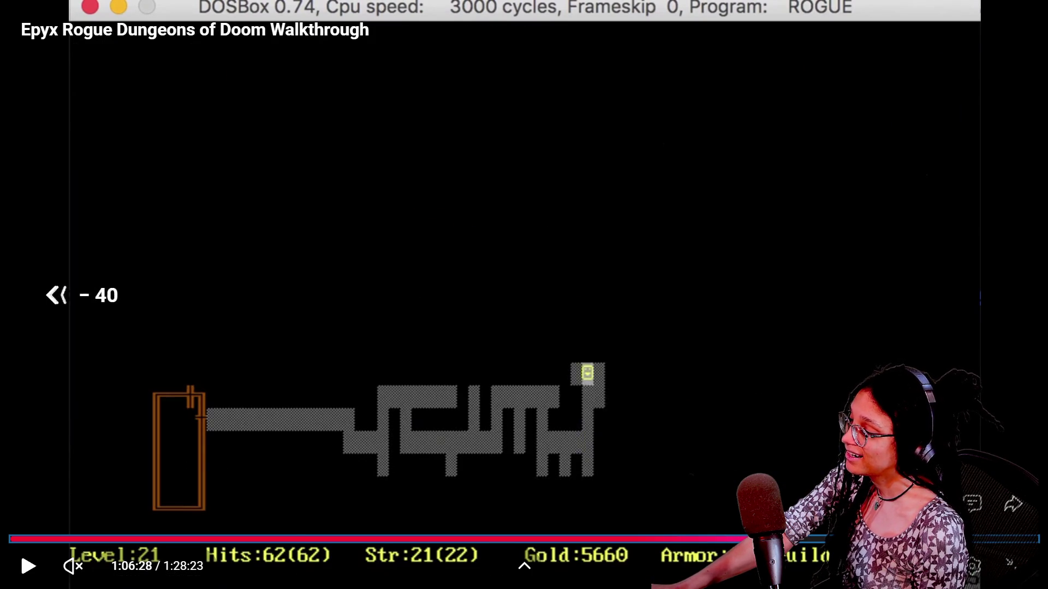
{"action": "key", "text": "Left"}
{"action": "key", "text": "Left"}
{"action": "key", "text": "Left"}
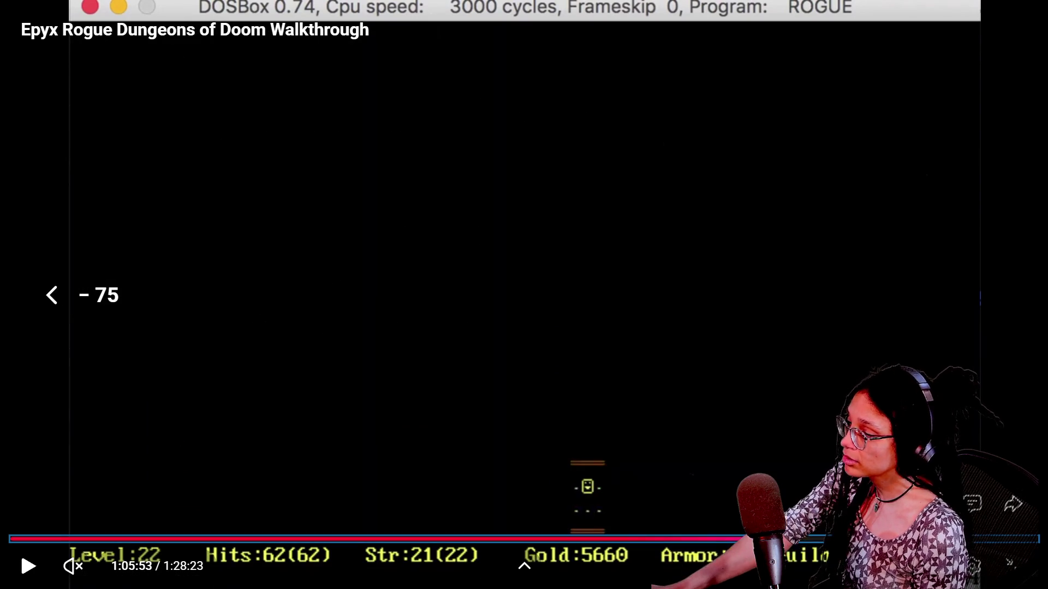
{"action": "left_click_drag", "start_coordinate": [740, 539], "coordinate": [740, 539]}
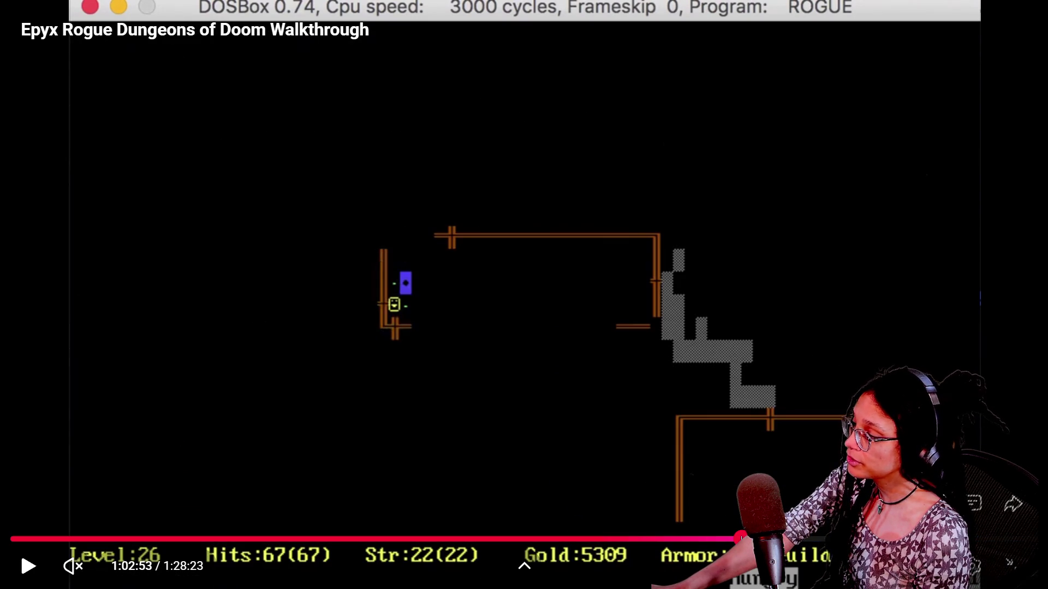
{"action": "key", "text": "Right"}
{"action": "key", "text": "Right"}
{"action": "key", "text": "Right"}
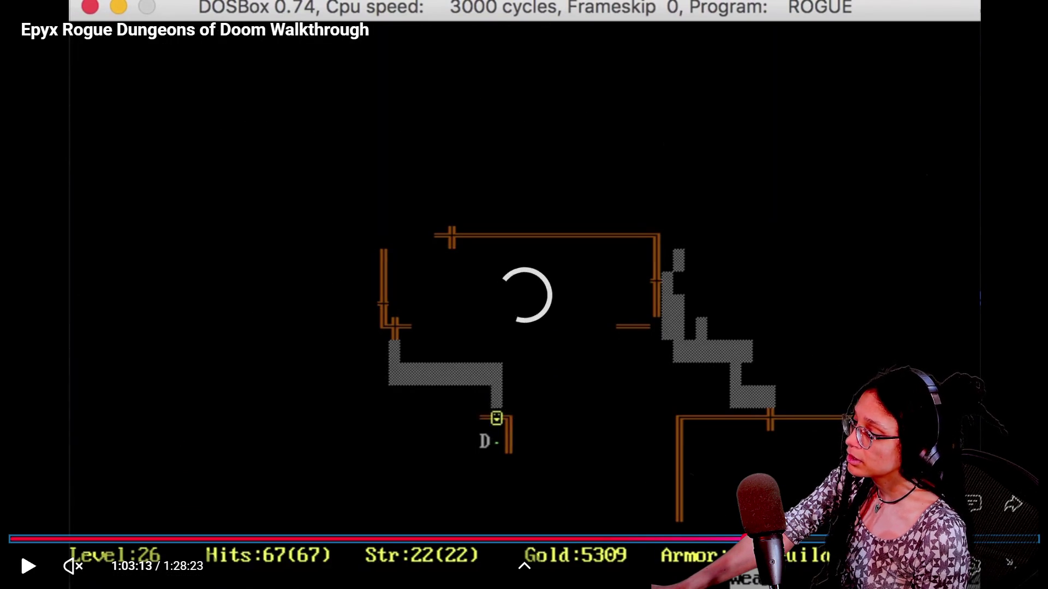
{"action": "left_click_drag", "start_coordinate": [741, 540], "coordinate": [751, 539]}
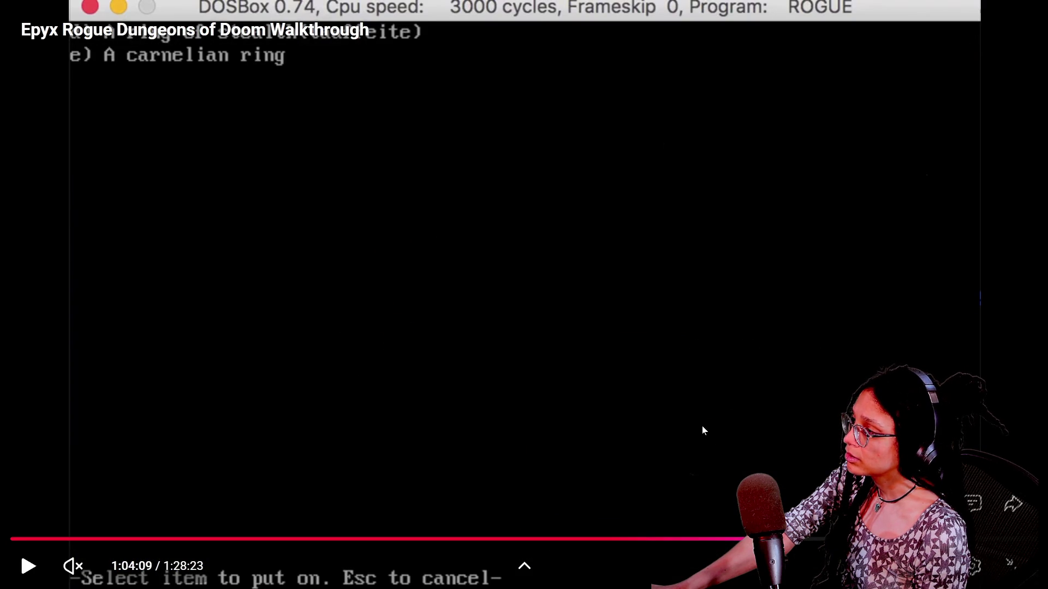
{"action": "key", "text": "Right"}
{"action": "key", "text": "Right"}
{"action": "key", "text": "Right"}
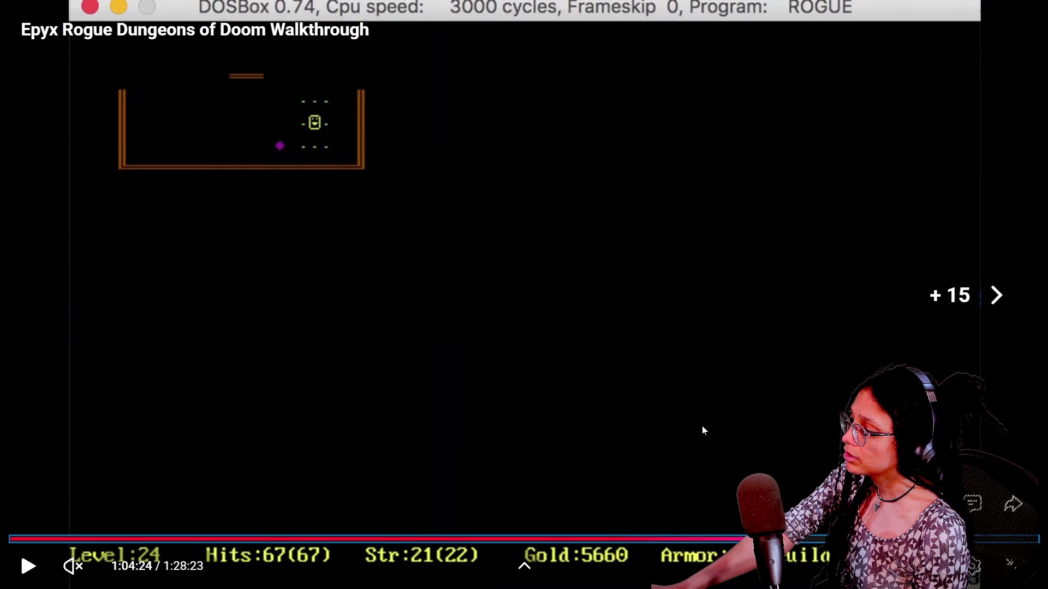
{"action": "key", "text": "Right"}
{"action": "key", "text": "Left"}
{"action": "key", "text": "Left"}
{"action": "key", "text": "Left"}
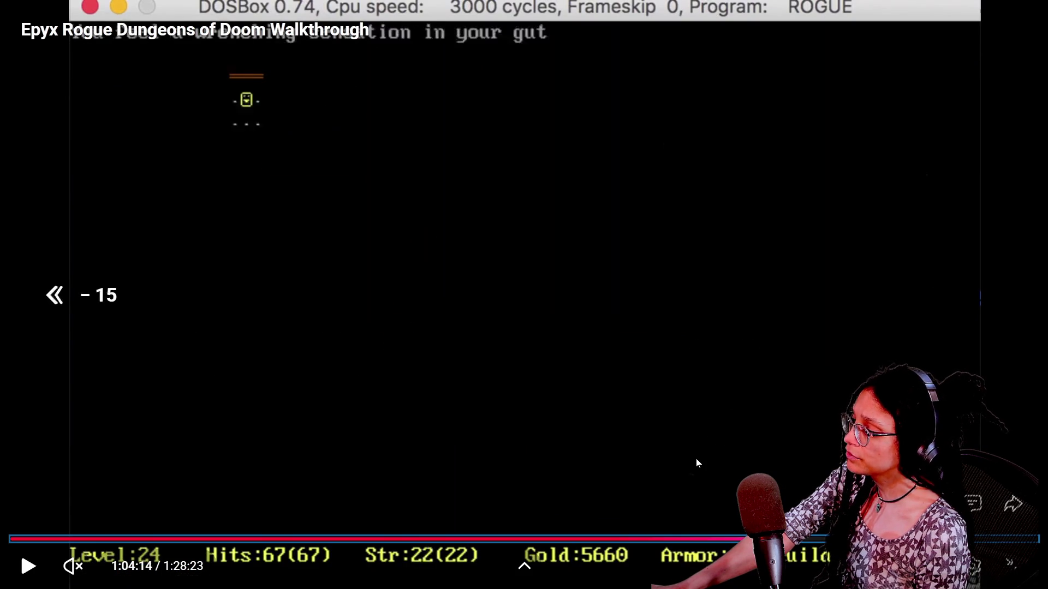
{"action": "key", "text": "Left"}
{"action": "key", "text": "Left"}
{"action": "key", "text": "Left"}
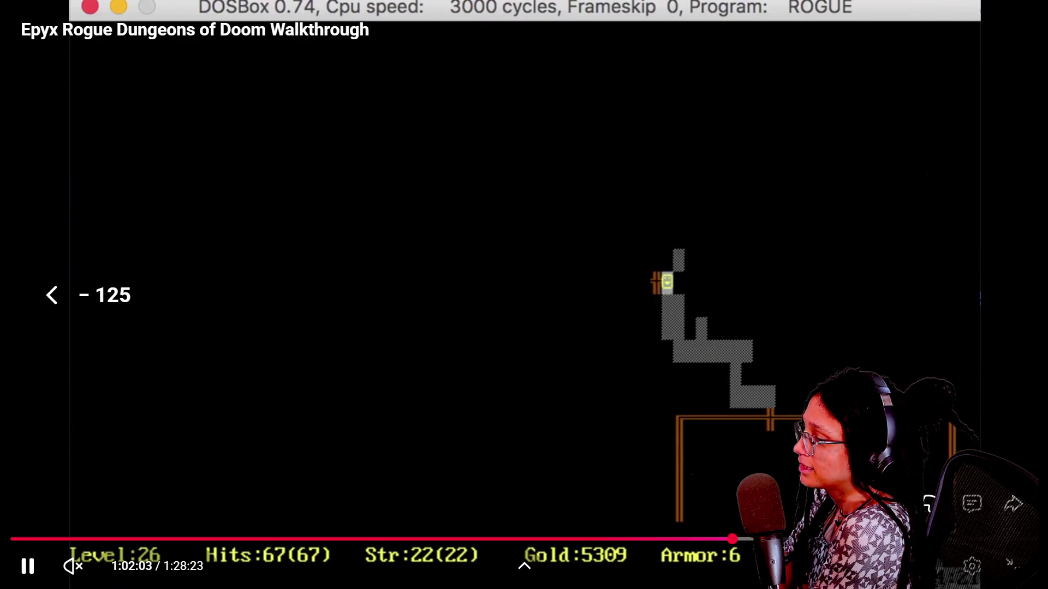
{"action": "key", "text": "Left"}
{"action": "key", "text": "Left"}
{"action": "key", "text": "Left"}
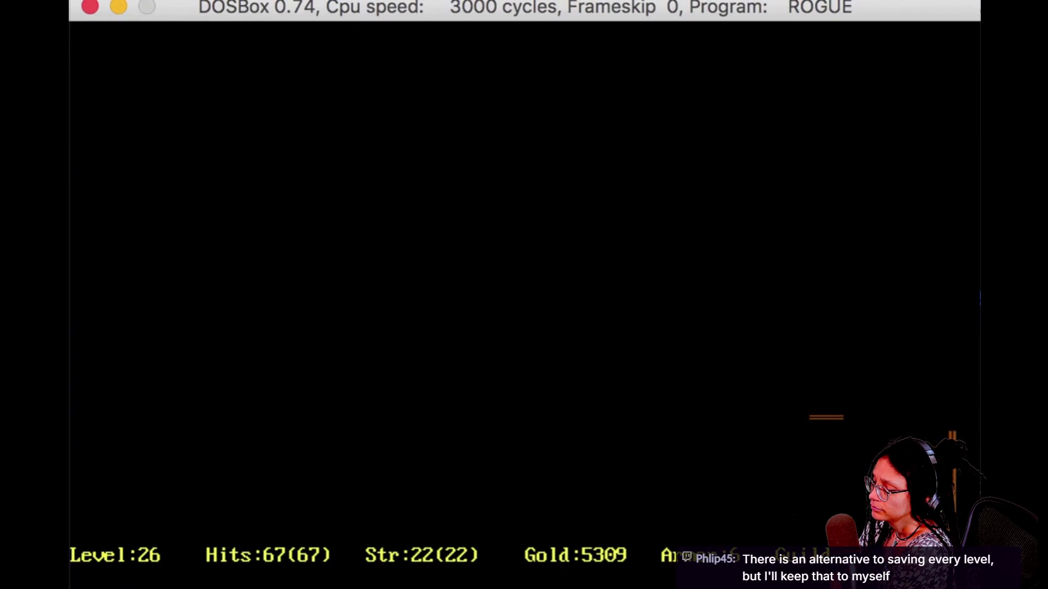
Step: Let the walkthrough play through the medusa fight on level 26
{"action": "key", "text": "P"}
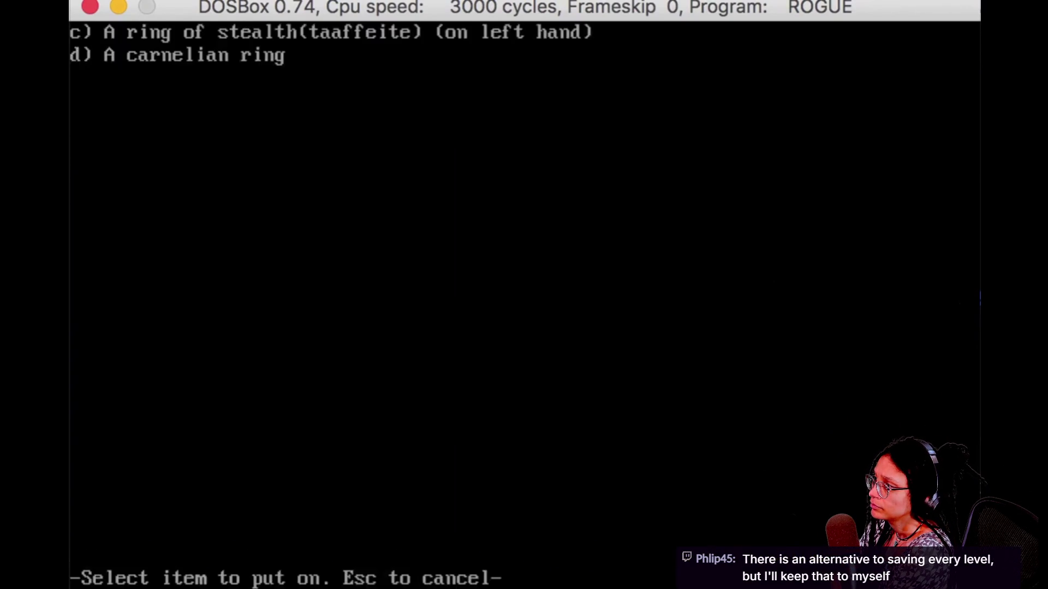
{"action": "key", "text": "d"}
{"action": "key", "text": "Up"}
{"action": "key", "text": "Up"}
{"action": "key", "text": "Up"}
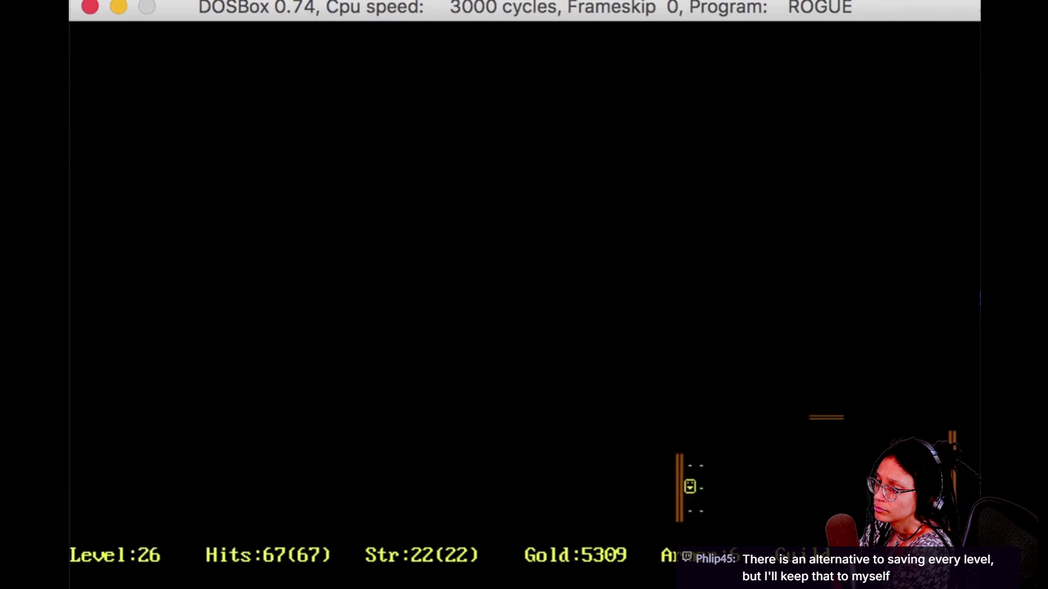
{"action": "key", "text": "shift+Right"}
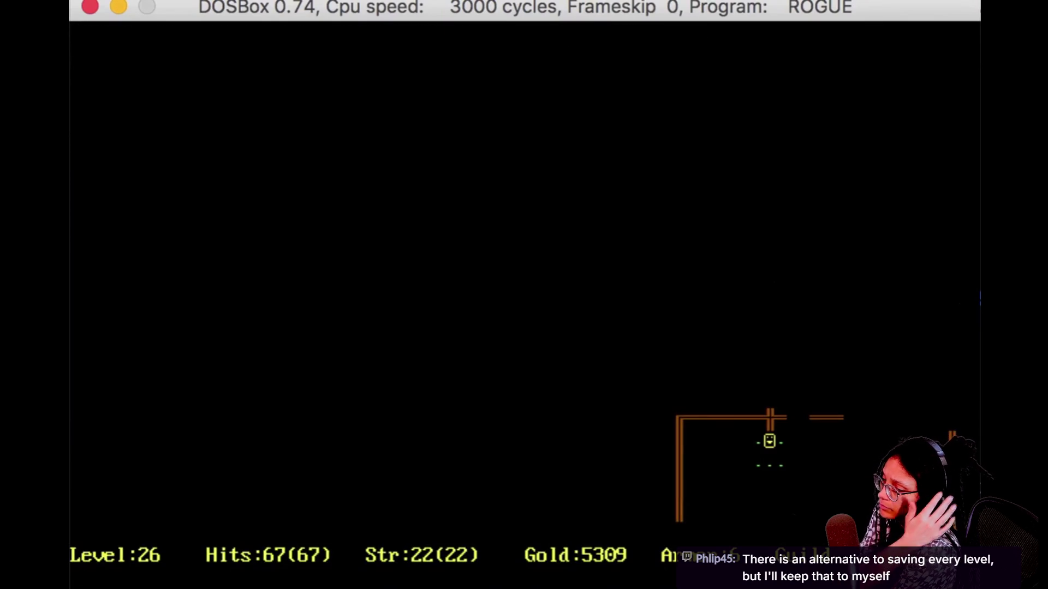
{"action": "key", "text": "Up"}
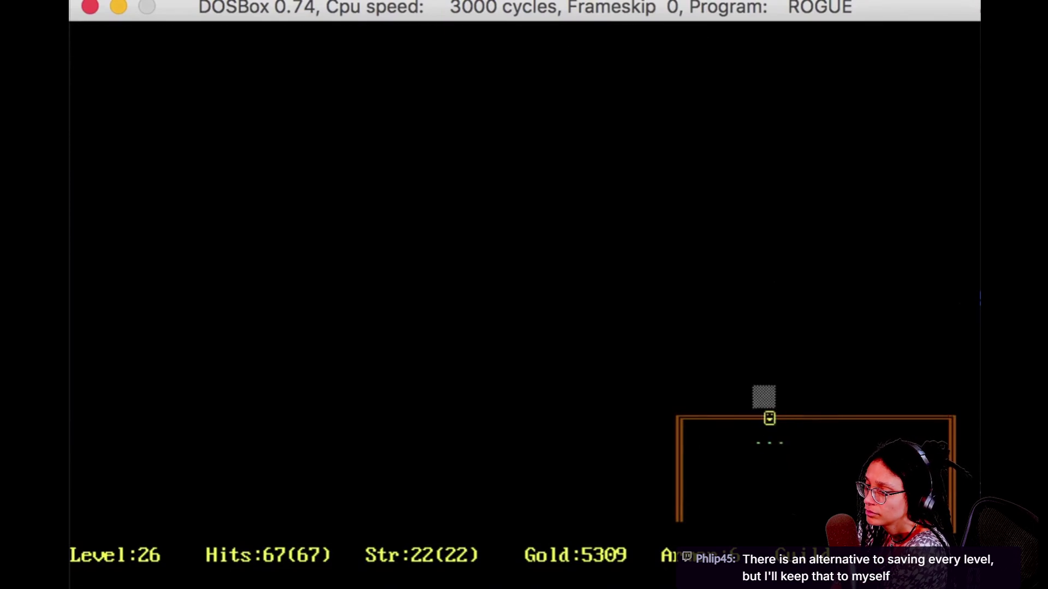
{"action": "key", "text": "shift+Up"}
{"action": "key", "text": "shift+Left"}
{"action": "key", "text": "shift+Up"}
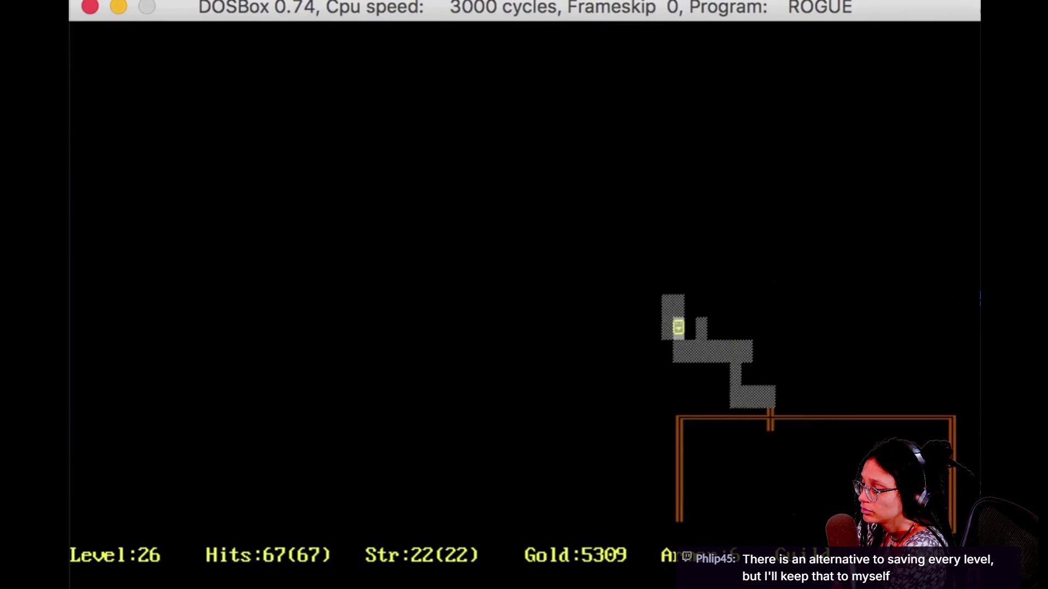
{"action": "key", "text": "Down"}
{"action": "key", "text": "Right"}
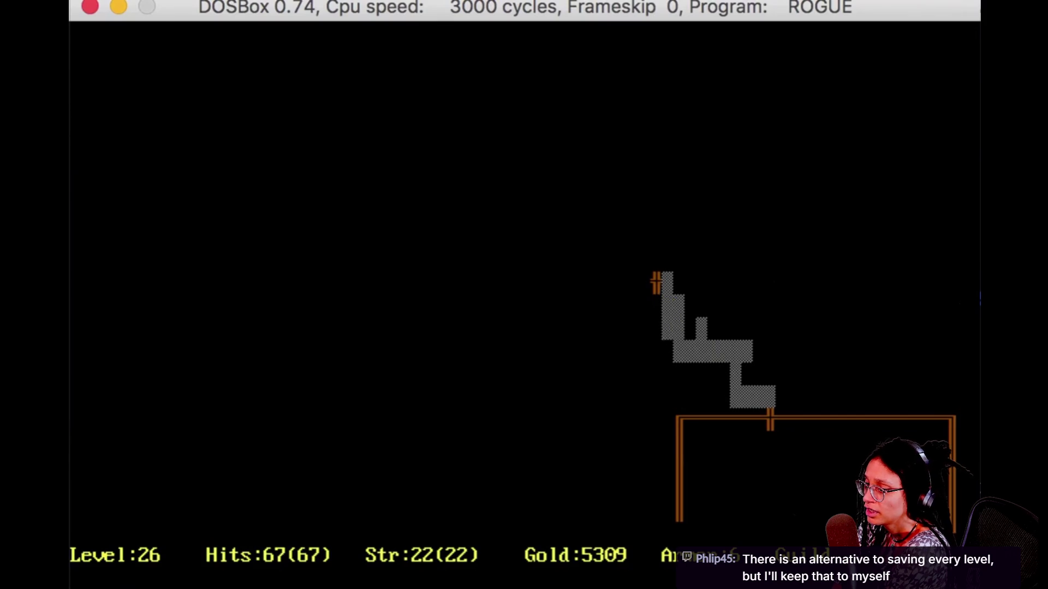
{"action": "key", "text": "shift+Up"}
{"action": "key", "text": "Left"}
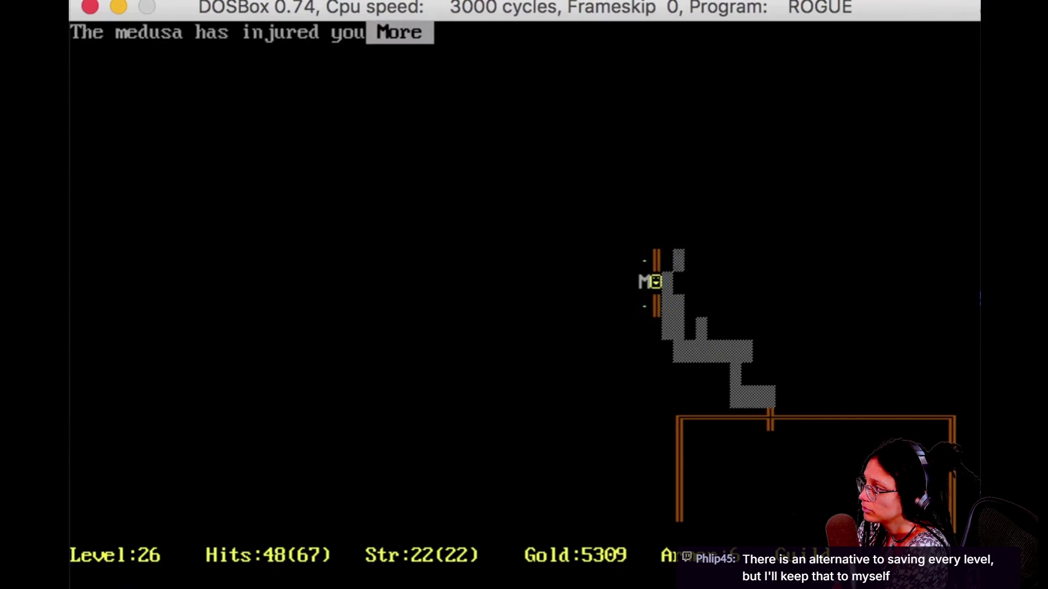
{"action": "key", "text": "space"}
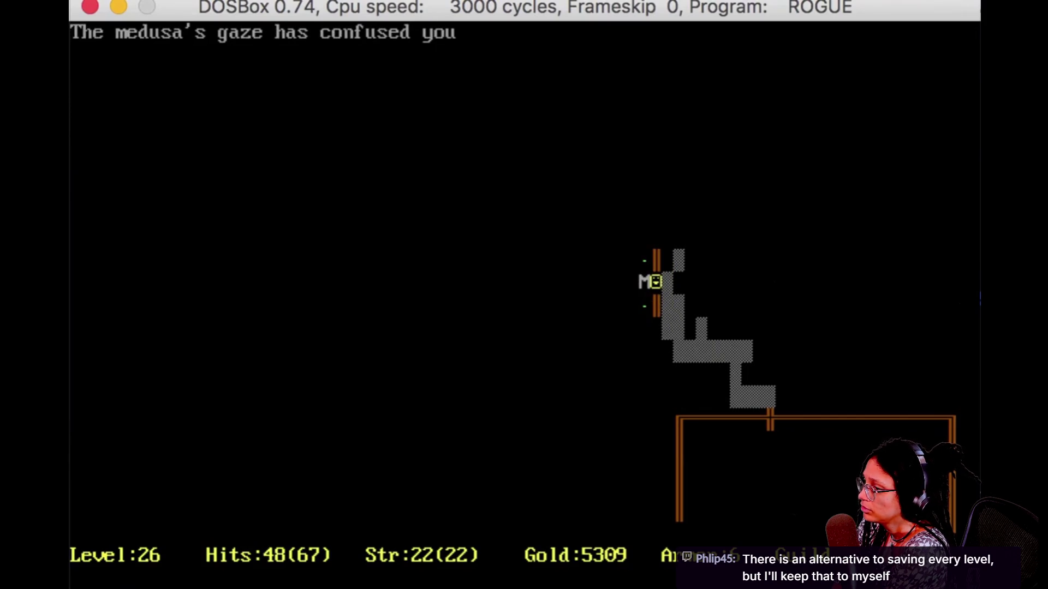
{"action": "key", "text": "Left"}
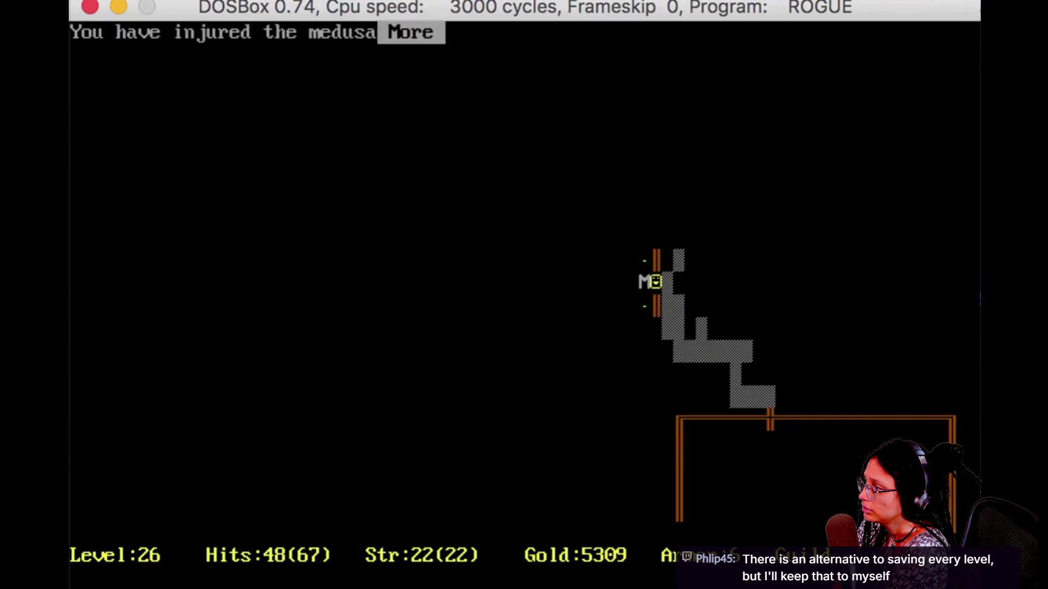
{"action": "key", "text": "space"}
{"action": "key", "text": "Left"}
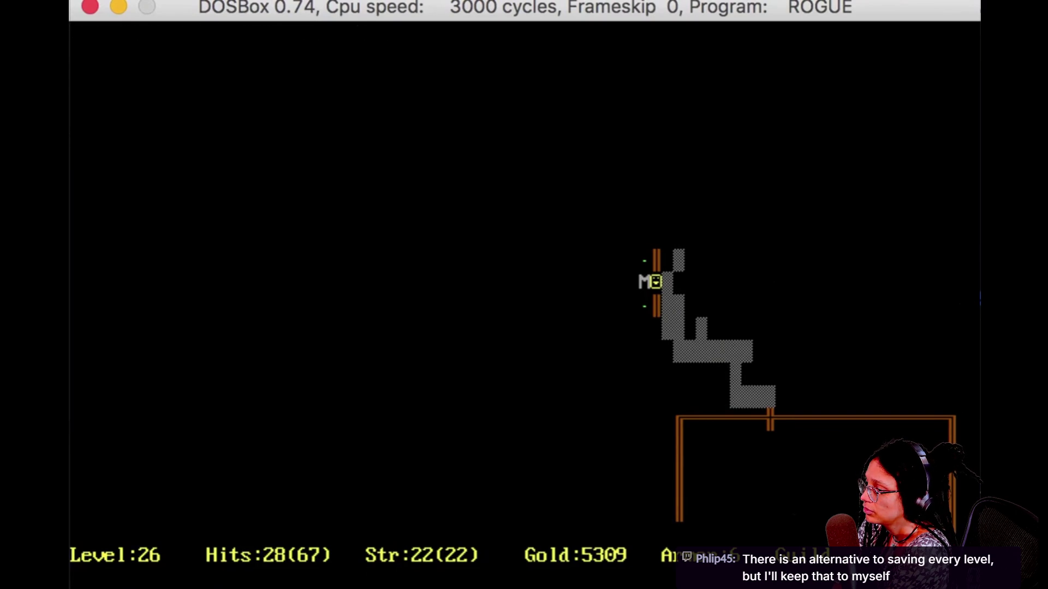
{"action": "key", "text": "Left"}
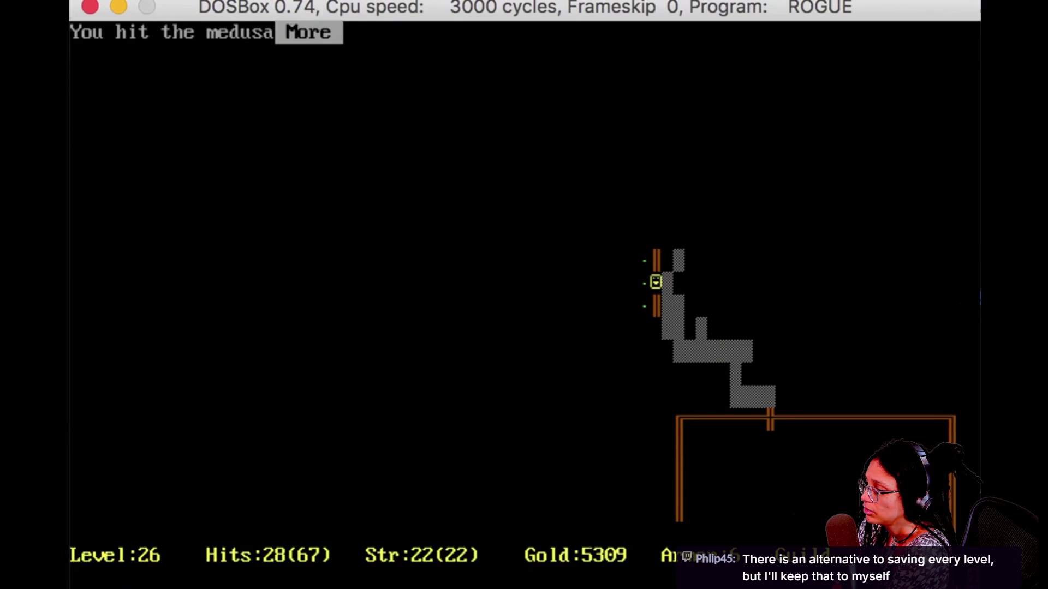
{"action": "key", "text": "space"}
{"action": "key", "text": "space"}
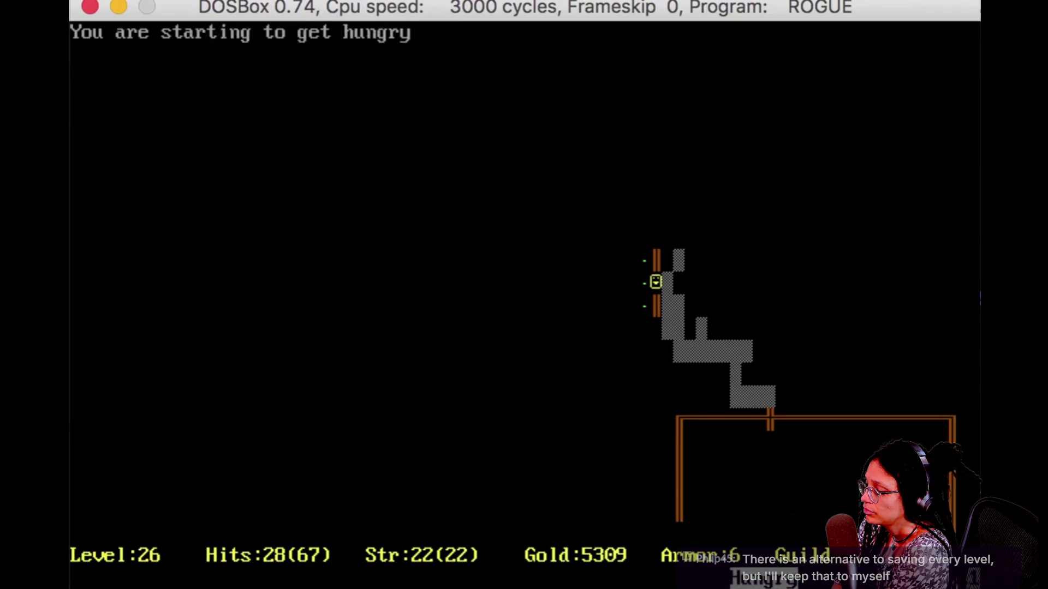
{"action": "key", "text": "Left"}
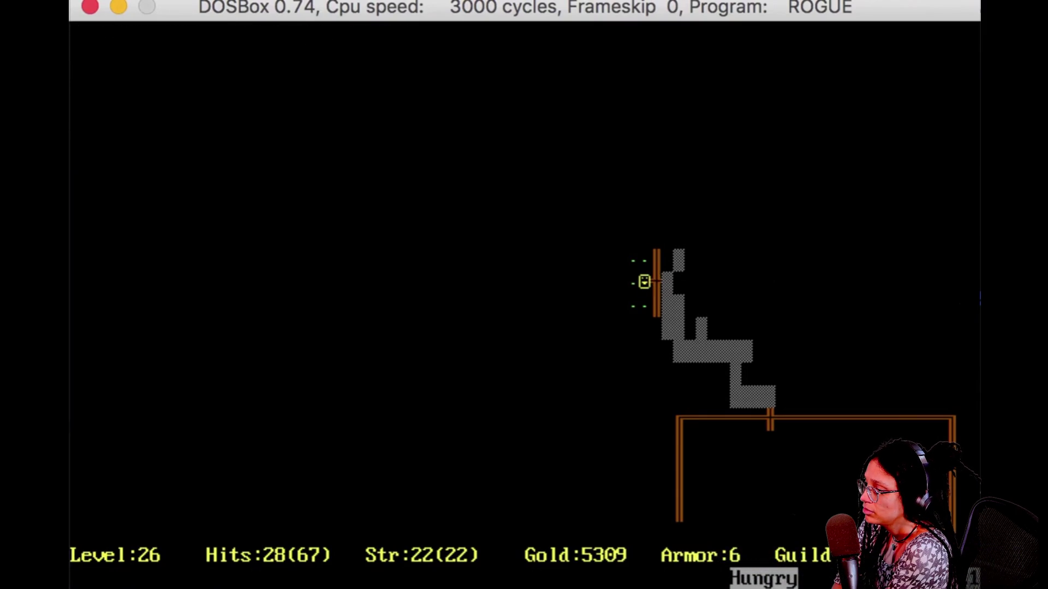
{"action": "key", "text": "s"}
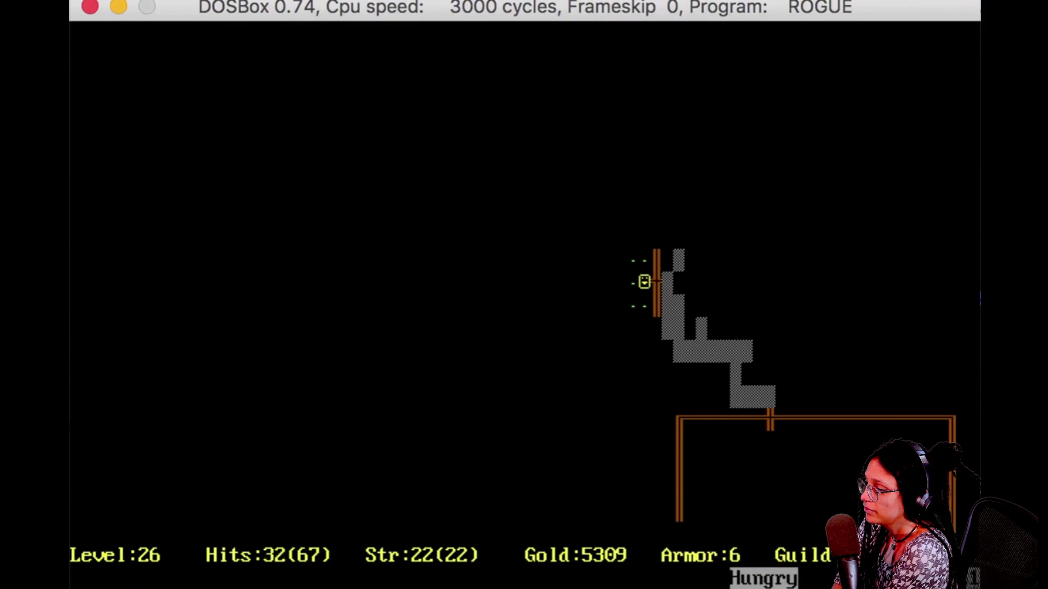
{"action": "key", "text": "s"}
{"action": "key", "text": "s"}
{"action": "key", "text": "s"}
{"action": "key", "text": "s"}
{"action": "key", "text": "s"}
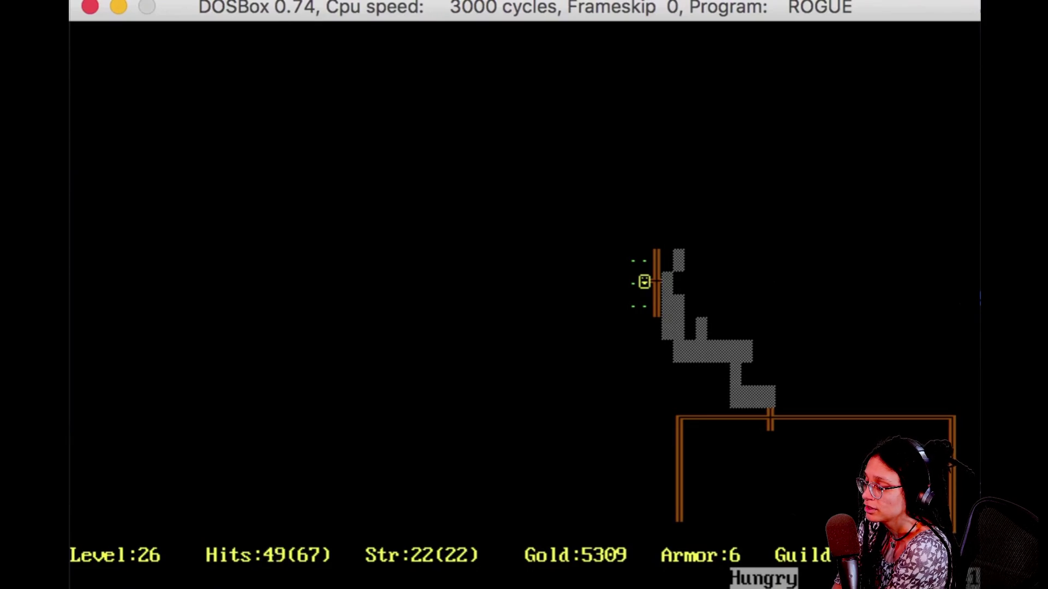
Step: Fine-tune playback to about 1:02:45, where the rogue enters another room
{"action": "key", "text": "Right"}
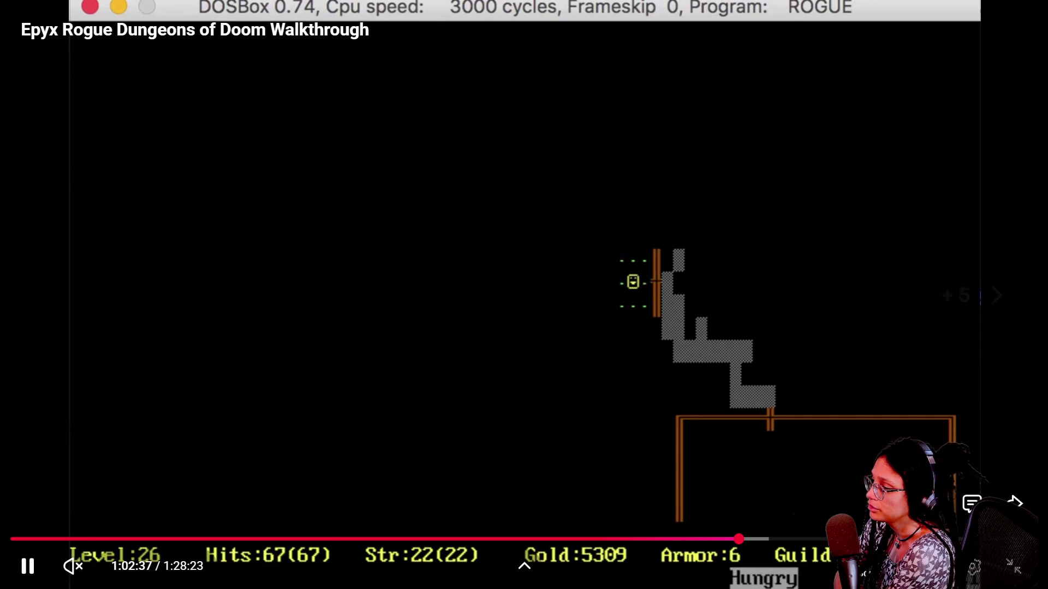
{"action": "key", "text": "Right"}
{"action": "key", "text": "Right"}
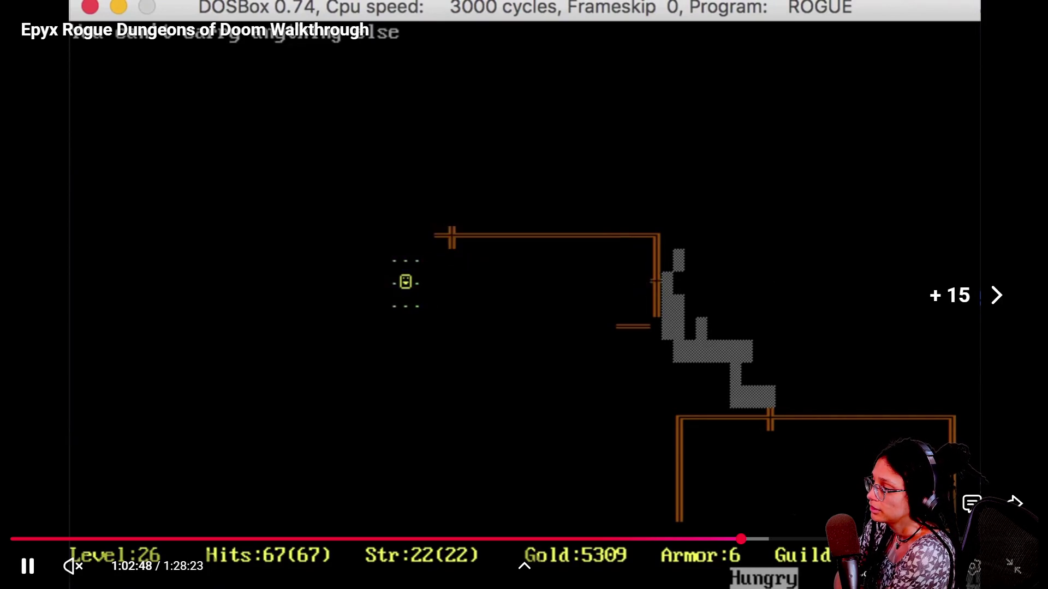
{"action": "key", "text": "Left"}
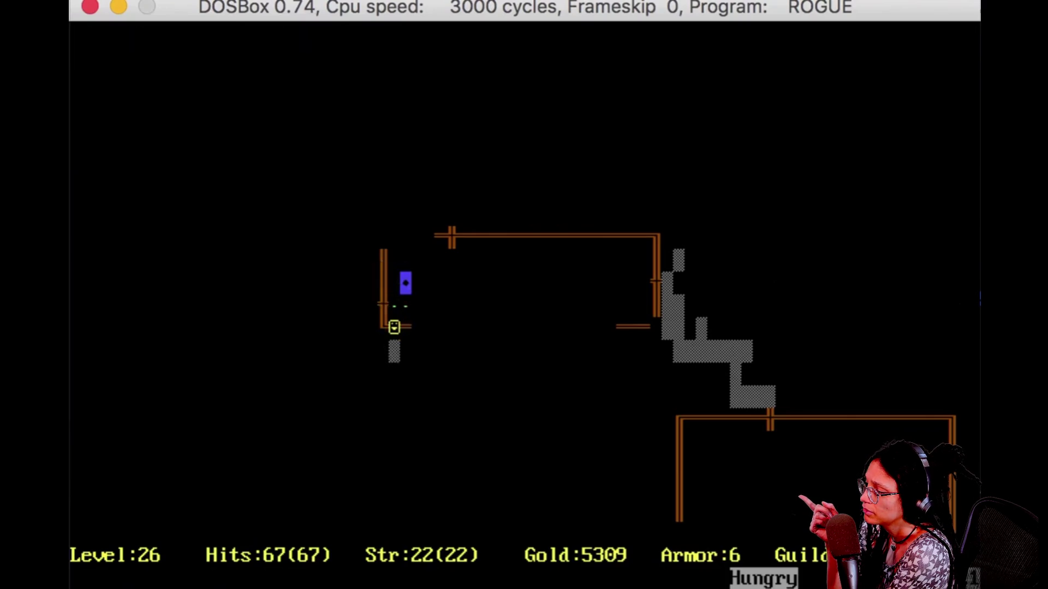
Step: Skip forward and back through the level 26 footage
{"action": "key", "text": "P"}
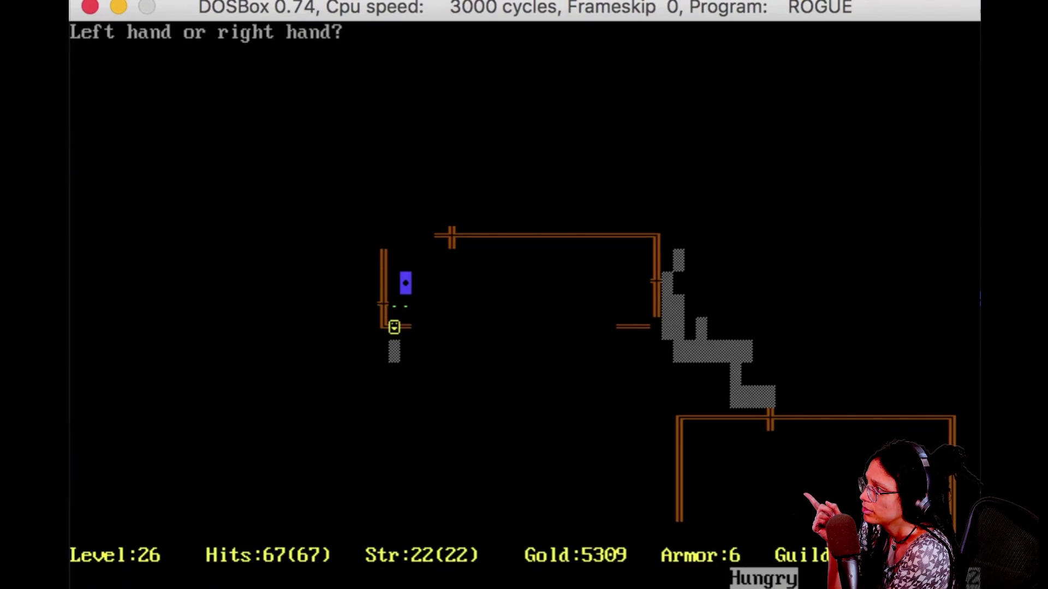
{"action": "key", "text": "l"}
{"action": "key", "text": "Right"}
{"action": "key", "text": "Left"}
{"action": "key", "text": "Right"}
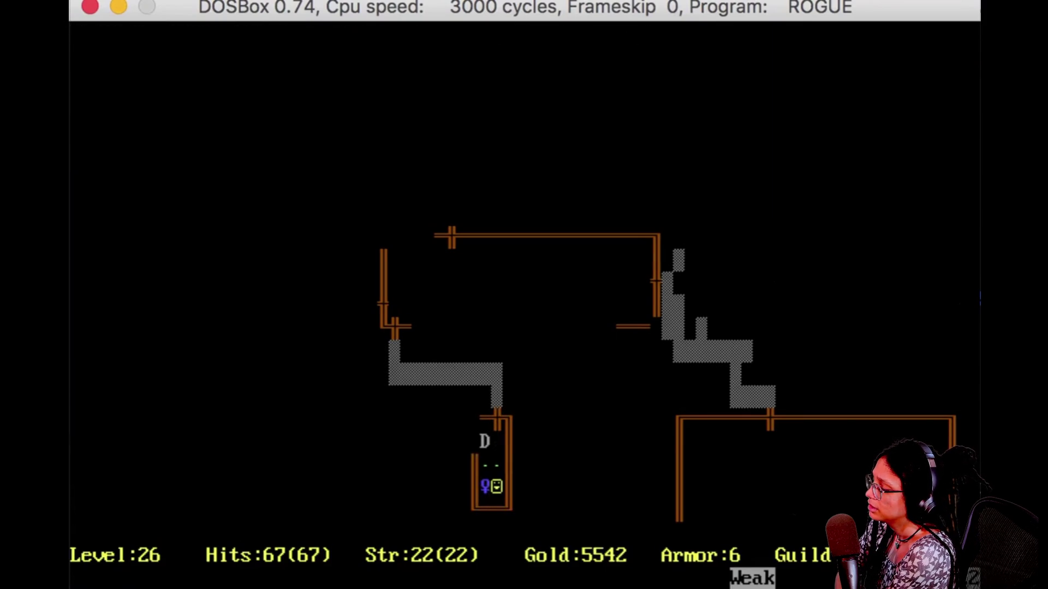
{"action": "key", "text": "e"}
{"action": "key", "text": "a"}
{"action": "key", "text": "h"}
{"action": "key", "text": "k"}
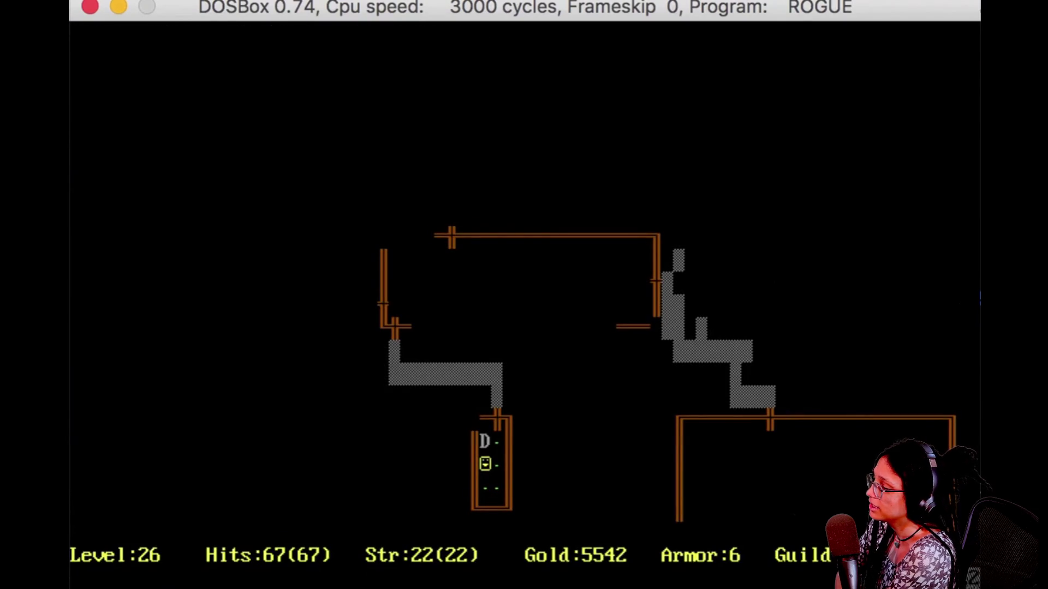
{"action": "key", "text": "Left"}
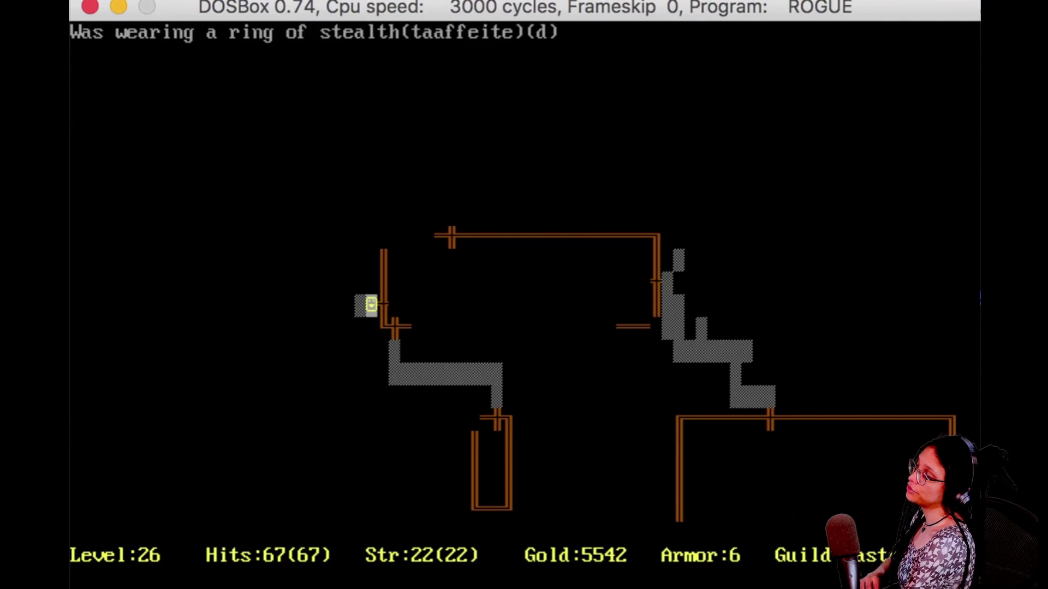
Step: Let the walkthrough play to about 1:03:59, where the rogue returns to level 25 with 5660 gold
{"action": "key", "text": "shift+h"}
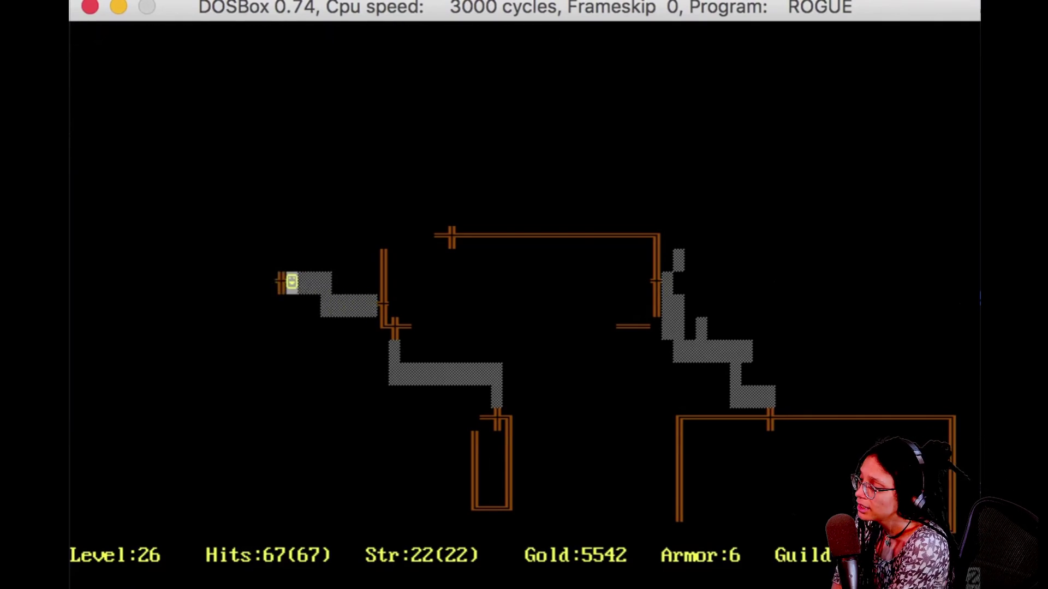
{"action": "key", "text": "shift+p"}
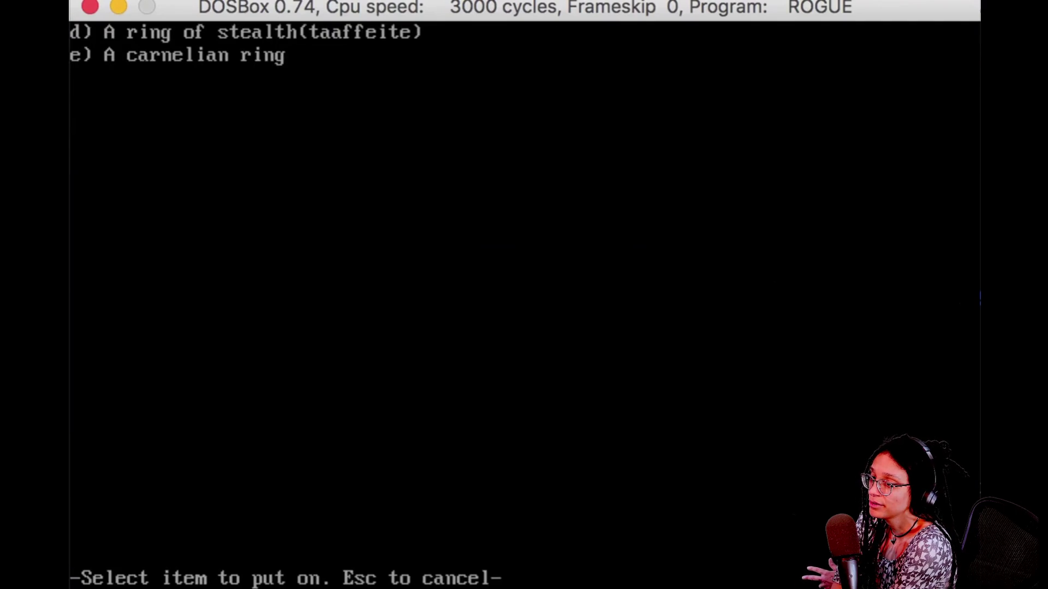
{"action": "key", "text": "d"}
{"action": "key", "text": "l"}
{"action": "key", "text": "h"}
{"action": "key", "text": "h"}
{"action": "key", "text": "j"}
{"action": "key", "text": "j"}
{"action": "key", "text": "h"}
{"action": "key", "text": "y"}
{"action": "key", "text": "shift+h"}
{"action": "key", "text": "shift+k"}
{"action": "key", "text": "l"}
{"action": "key", "text": "l"}
{"action": "key", "text": "l"}
{"action": "key", "text": "l"}
{"action": "key", "text": "l"}
{"action": "key", "text": "l"}
{"action": "key", "text": "l"}
{"action": "key", "text": "j"}
{"action": "key", "text": "h"}
{"action": "key", "text": "h"}
{"action": "key", "text": "h"}
{"action": "key", "text": "k"}
{"action": "key", "text": "l"}
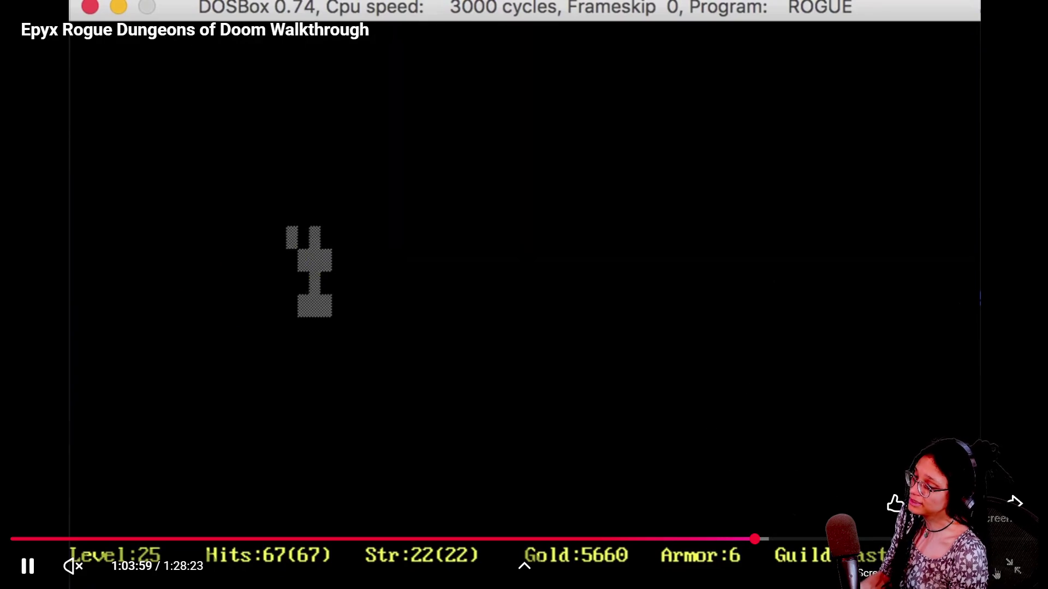
Step: Pause the walkthrough and return to Godot's managers script, placing the cursor after PATH on line 5
{"action": "left_click", "coordinate": [1000, 575]}
{"action": "left_click", "coordinate": [418, 274]}
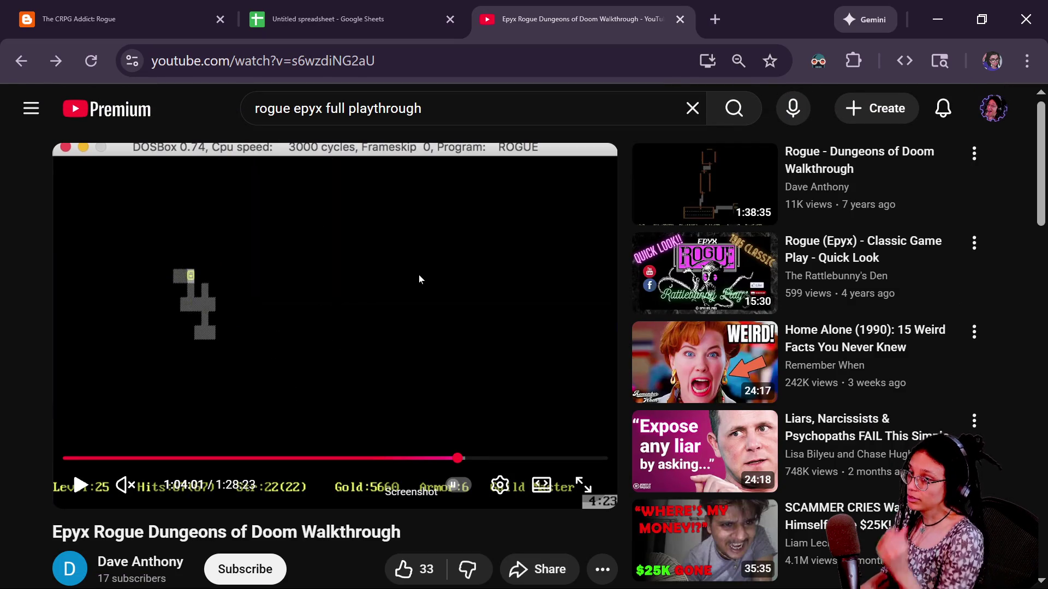
{"action": "key", "text": "alt+Tab"}
{"action": "key", "text": "ctrl+Home"}
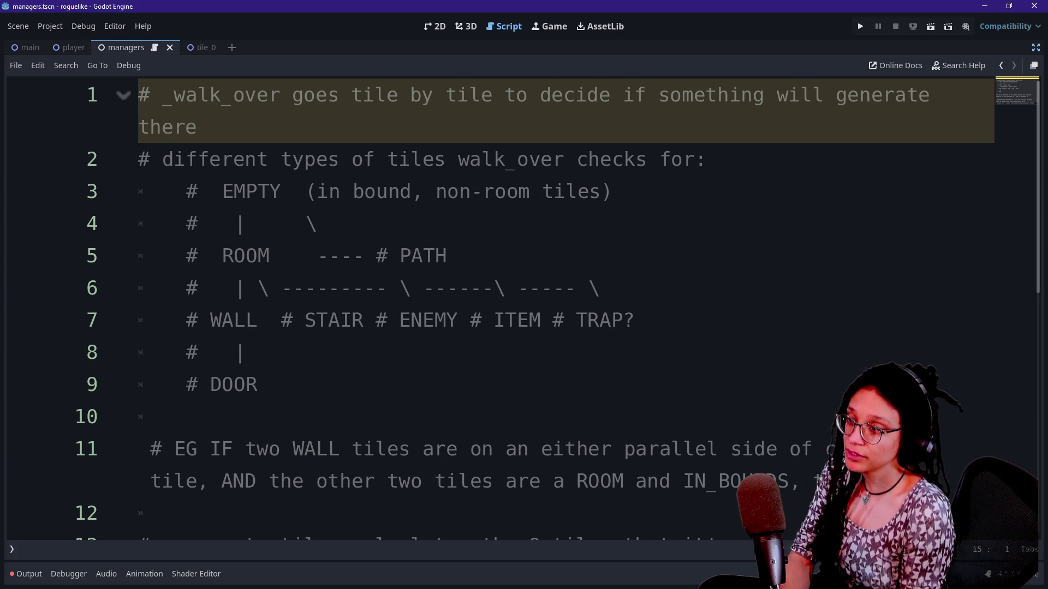
{"action": "left_click", "coordinate": [447, 256]}
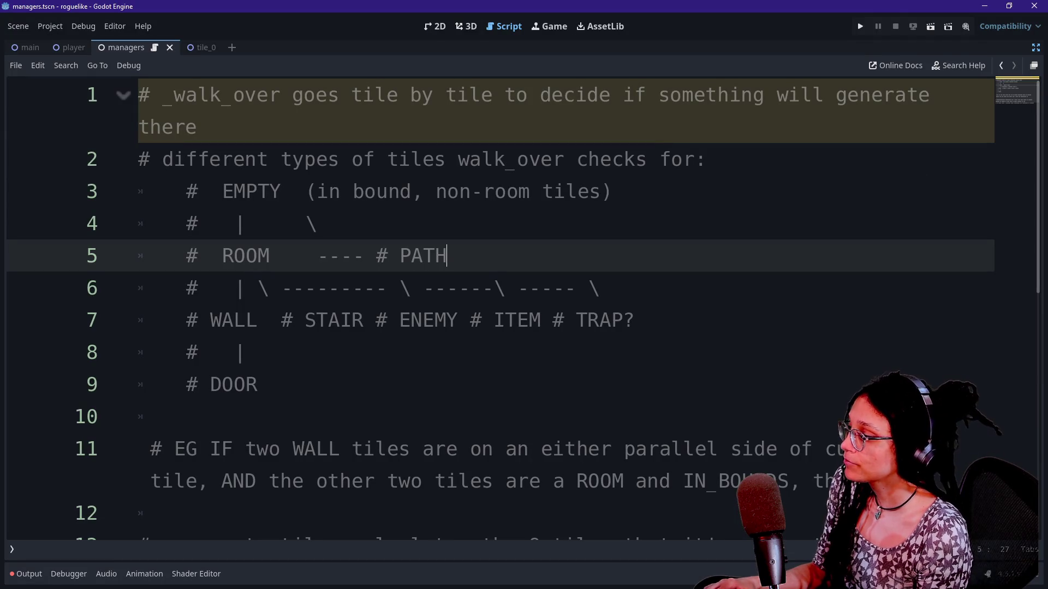
Step: Add two blank lines above the first comment in manage_levels and exit distraction-free mode
{"action": "key", "text": "ctrl+Home"}
{"action": "key", "text": "Return"}
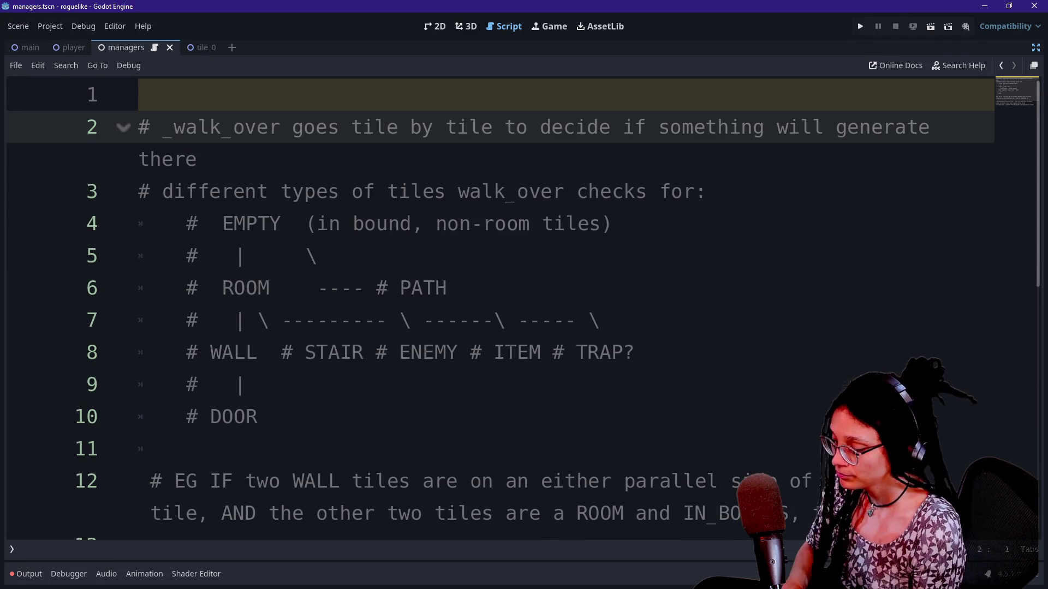
{"action": "key", "text": "Up"}
{"action": "key", "text": "Return"}
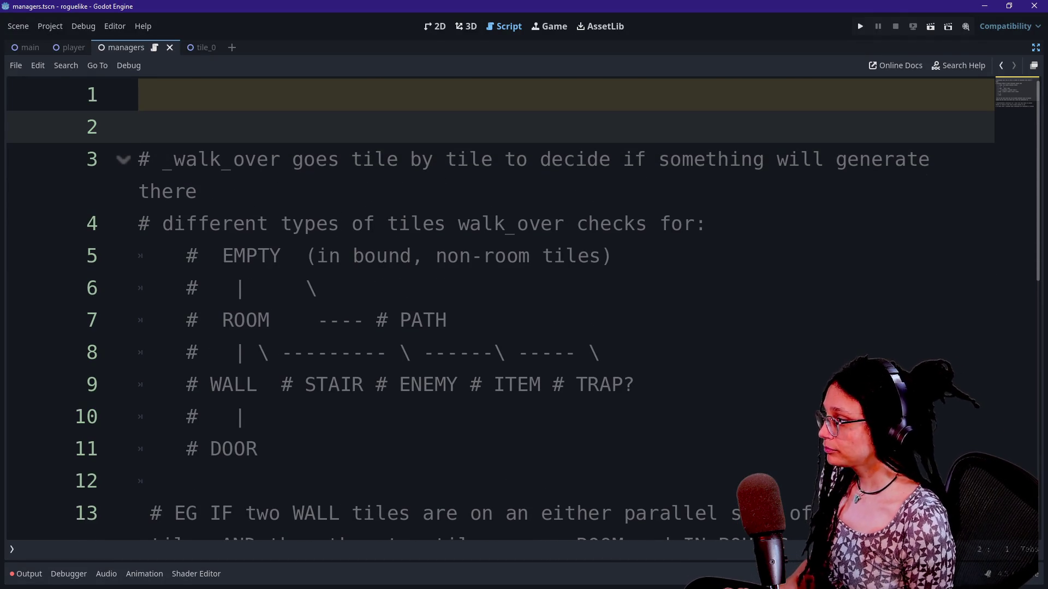
{"action": "key", "text": "ctrl+z"}
{"action": "key", "text": "ctrl+z"}
{"action": "scroll", "coordinate": [491, 306], "scroll_direction": "down", "scroll_amount": 3}
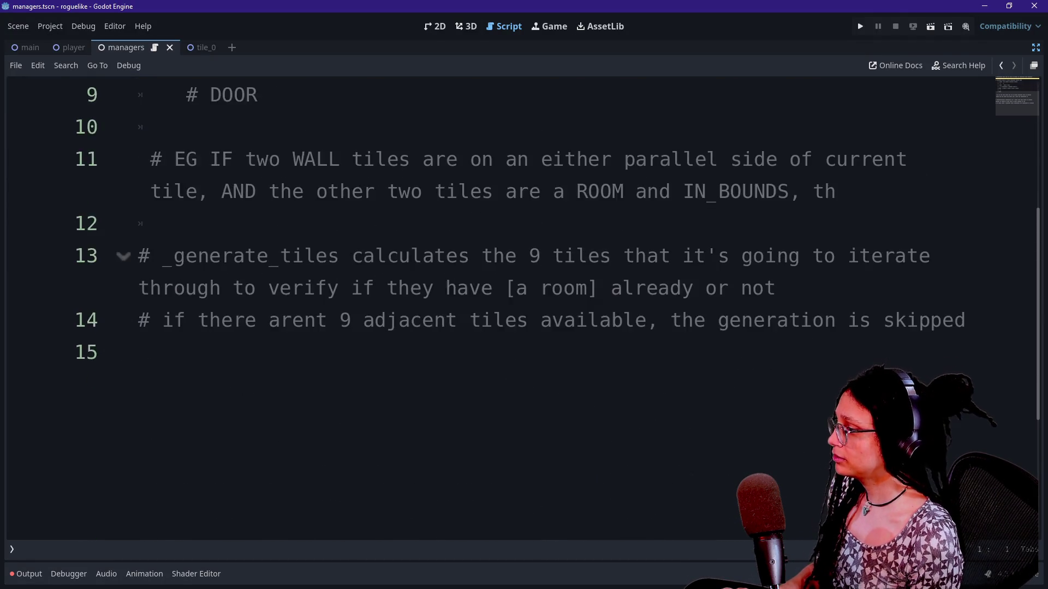
{"action": "scroll", "coordinate": [491, 305], "scroll_direction": "up", "scroll_amount": 3}
{"action": "key", "text": "Return"}
{"action": "key", "text": "Return"}
{"action": "key", "text": "Up"}
{"action": "key", "text": "Up"}
{"action": "type", "text": "D"}
{"action": "key", "text": "BackSpace"}
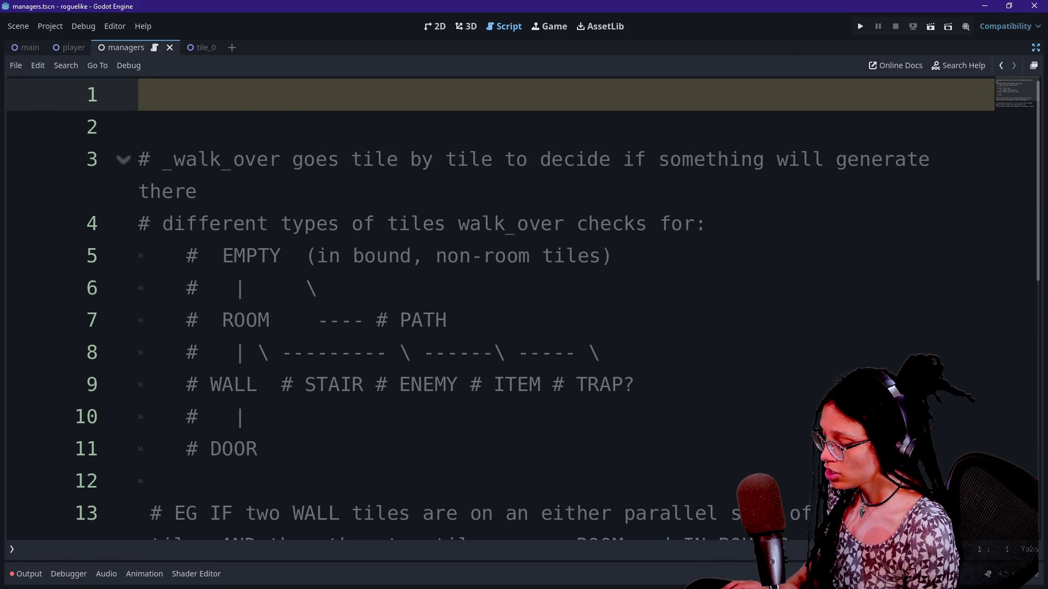
{"action": "key", "text": "ctrl+shift+F11"}
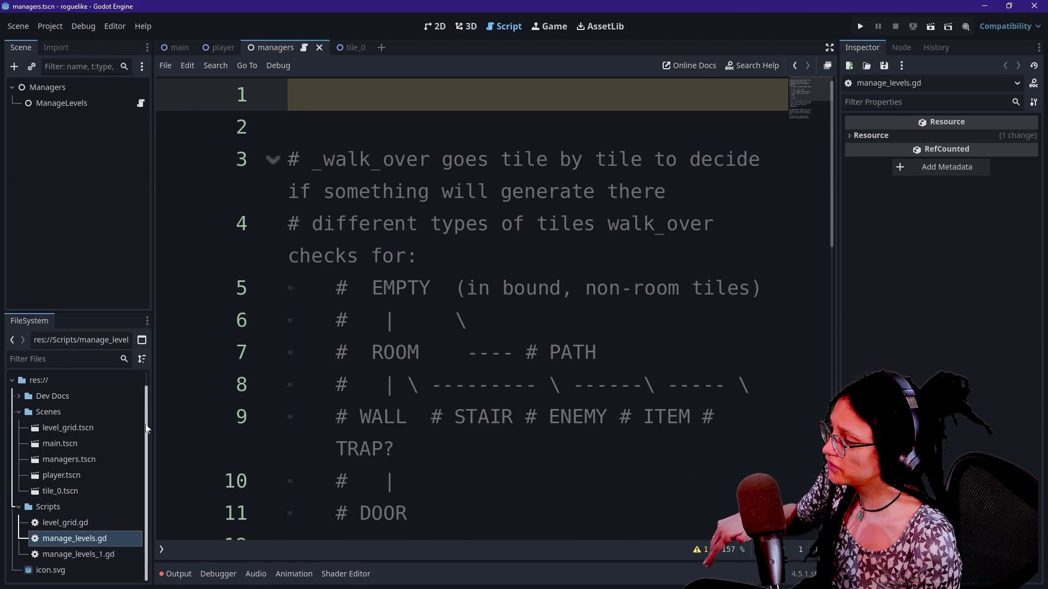
{"action": "double_click", "coordinate": [110, 556]}
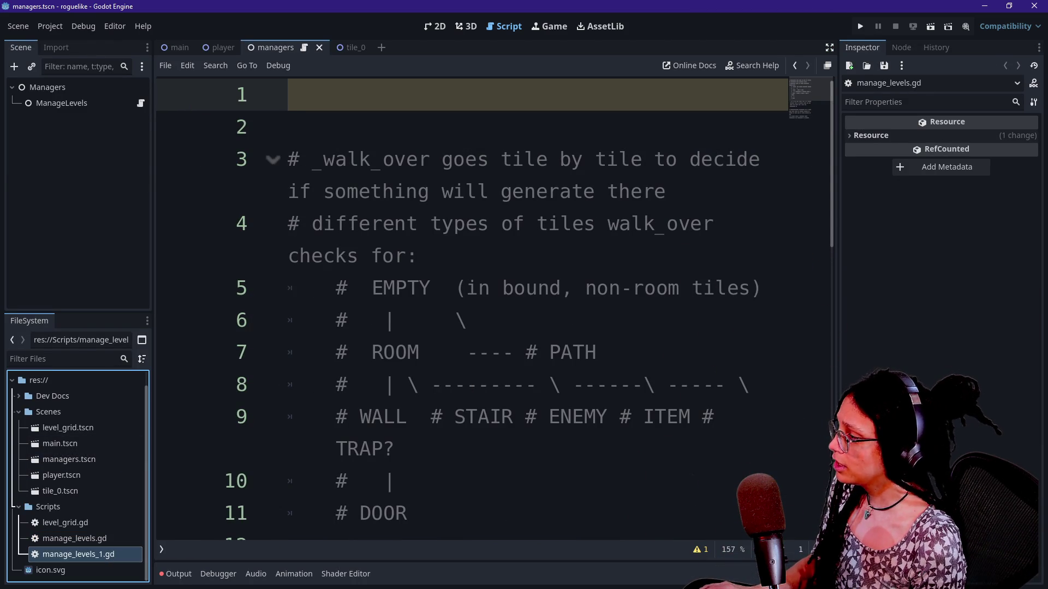
{"action": "left_click", "coordinate": [289, 126]}
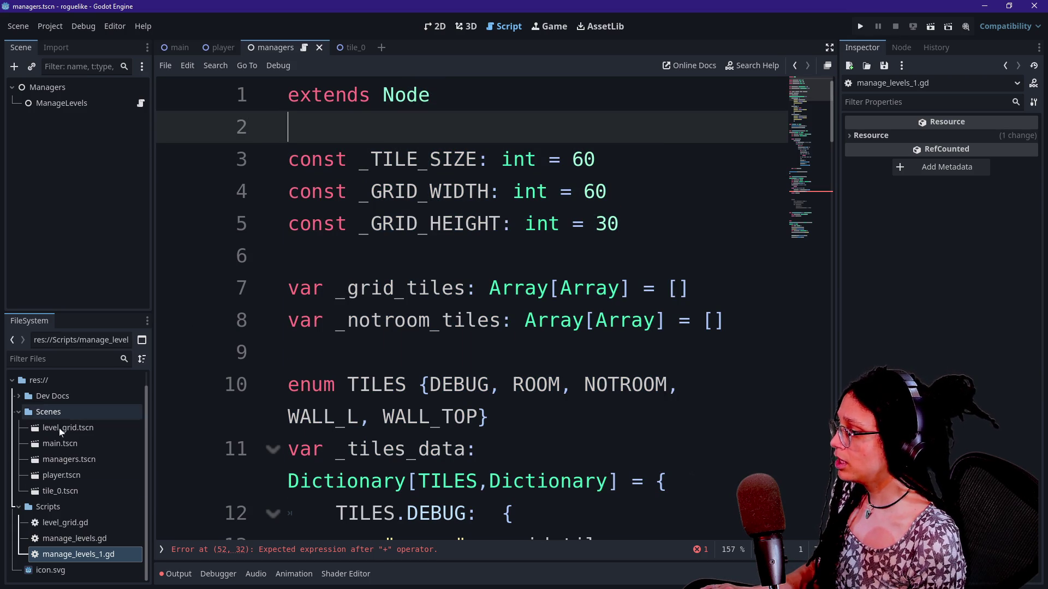
{"action": "double_click", "coordinate": [75, 539]}
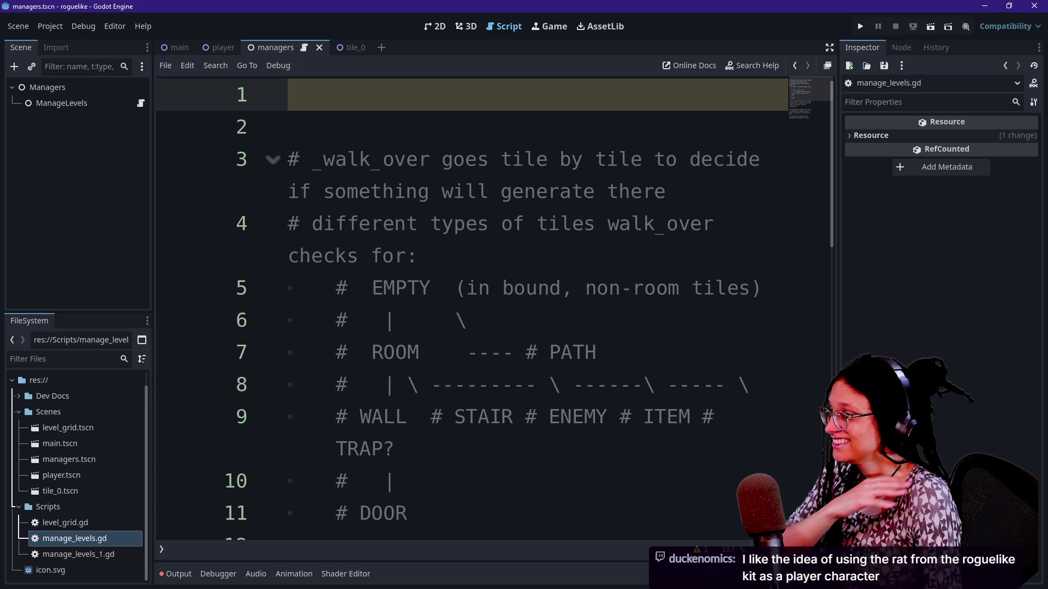
{"action": "type", "text": "f"}
Step: Write 'extends Node' on line 1 and begin 'func _walk_over_tiles(' on line 3
{"action": "key", "text": "BackSpace"}
{"action": "type", "text": "extends Node"}
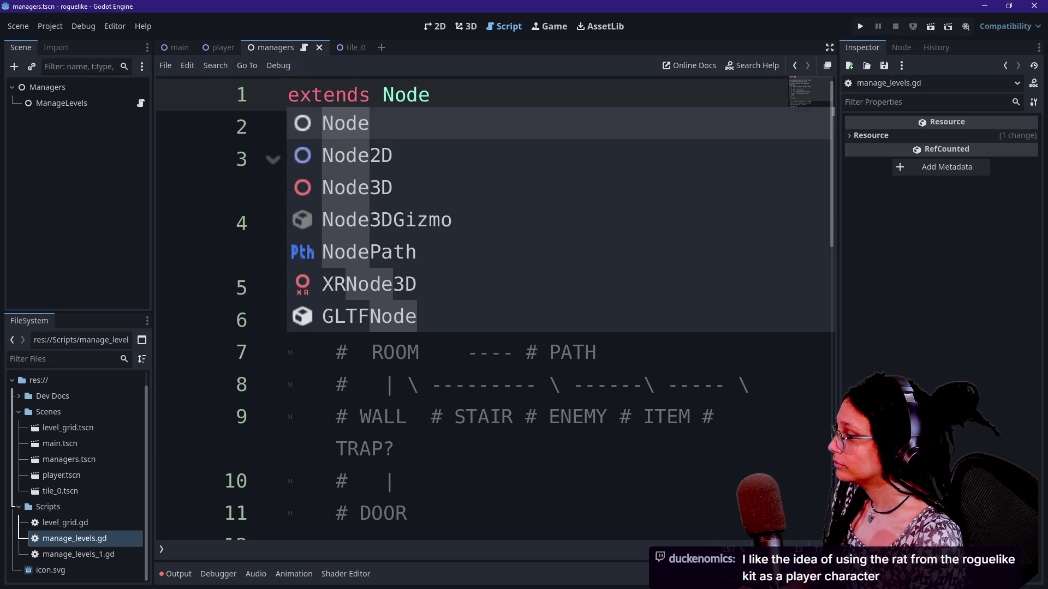
{"action": "key", "text": "Return"}
{"action": "key", "text": "Return"}
{"action": "key", "text": "Return"}
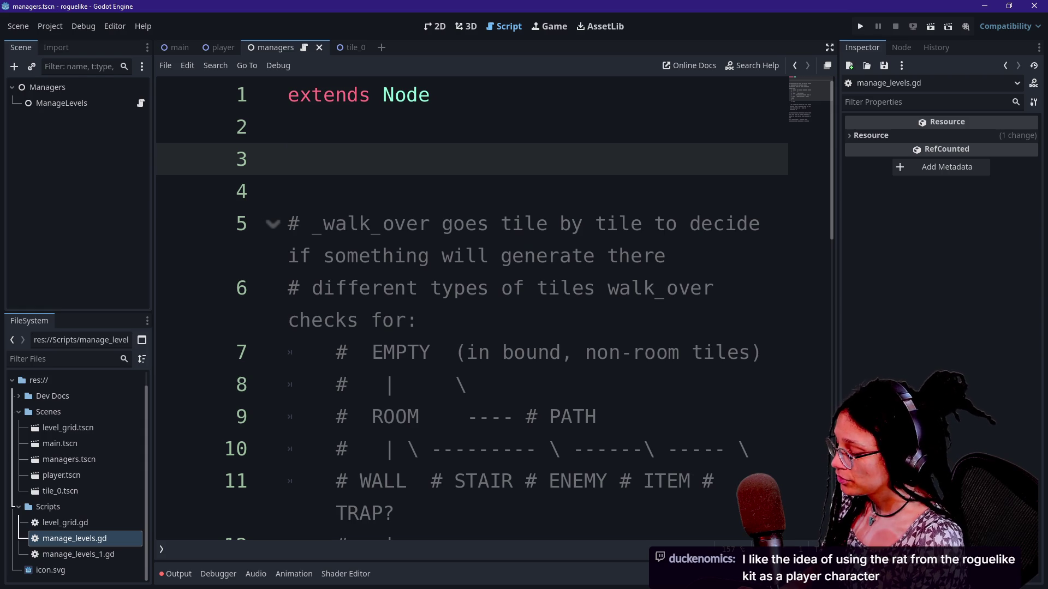
{"action": "type", "text": "func _walk"}
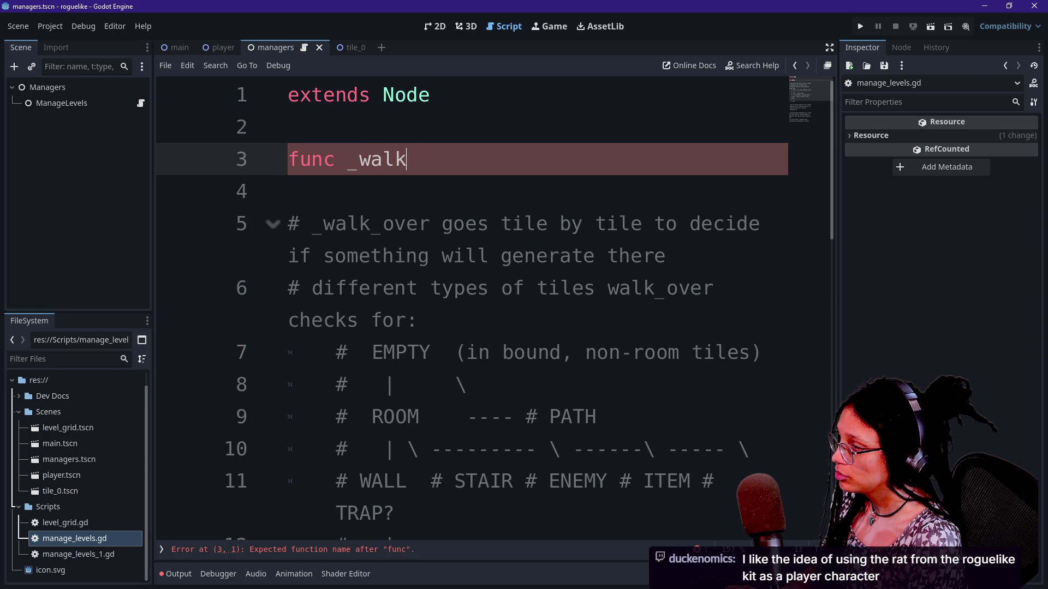
{"action": "type", "text": "_over_ti"}
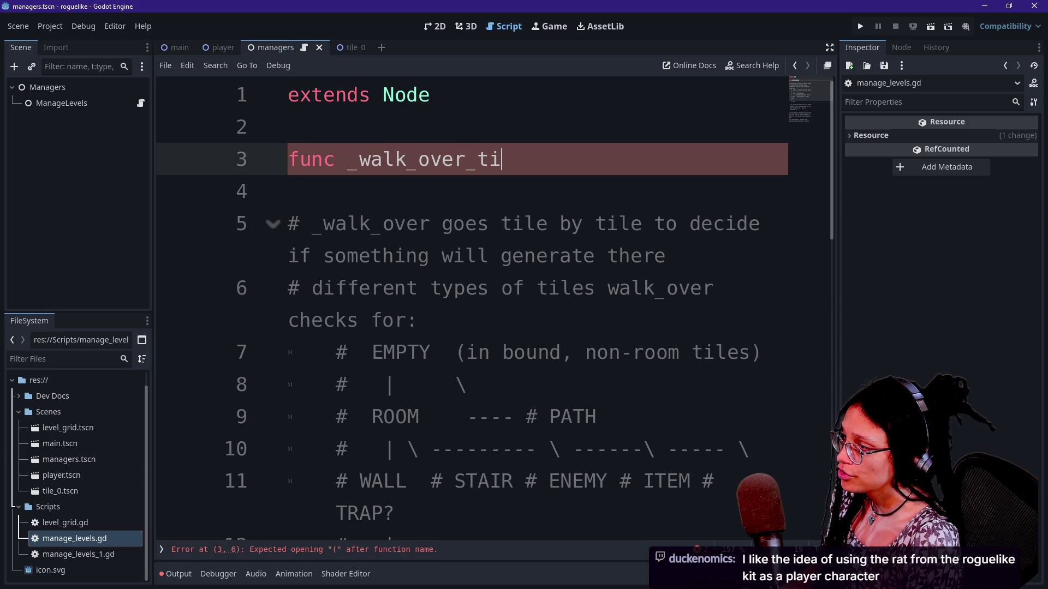
{"action": "type", "text": "les("}
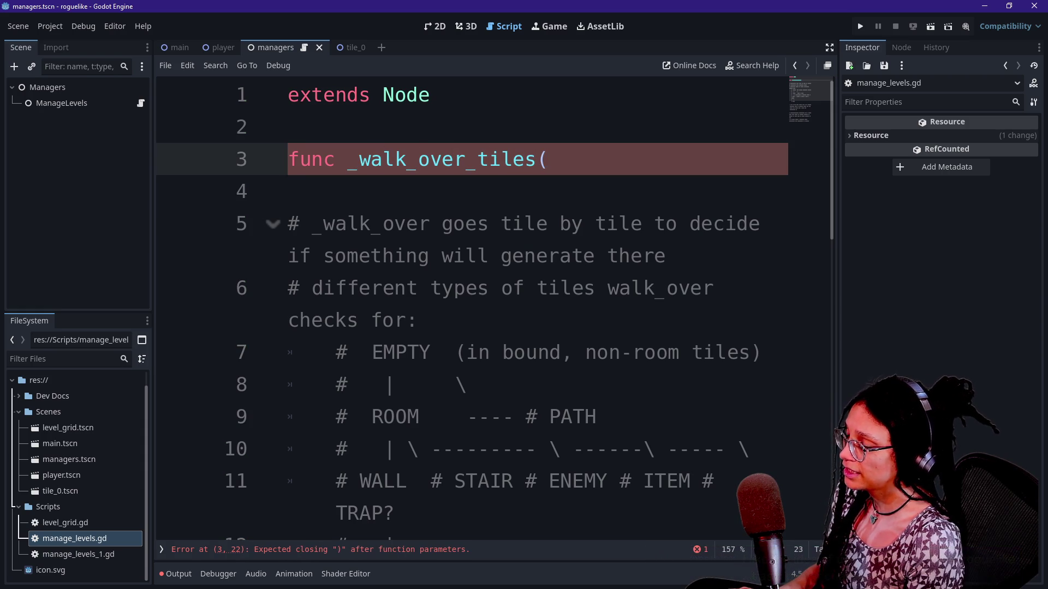
Step: Switch to distraction-free editing and check the browser asset search and procgen notes
{"action": "key", "text": "ctrl+shift+F11"}
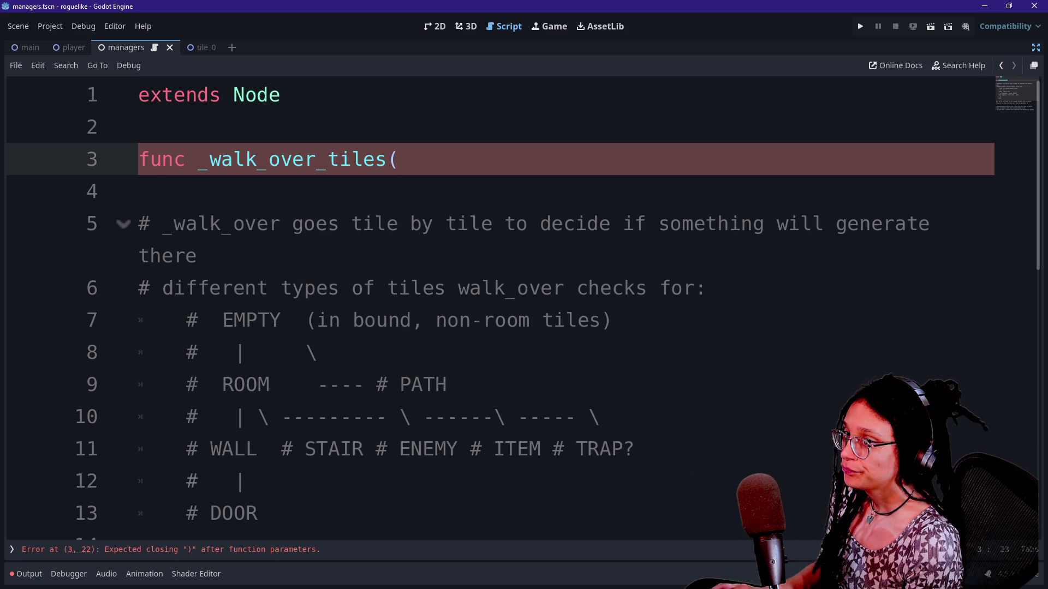
{"action": "key", "text": "alt+Tab"}
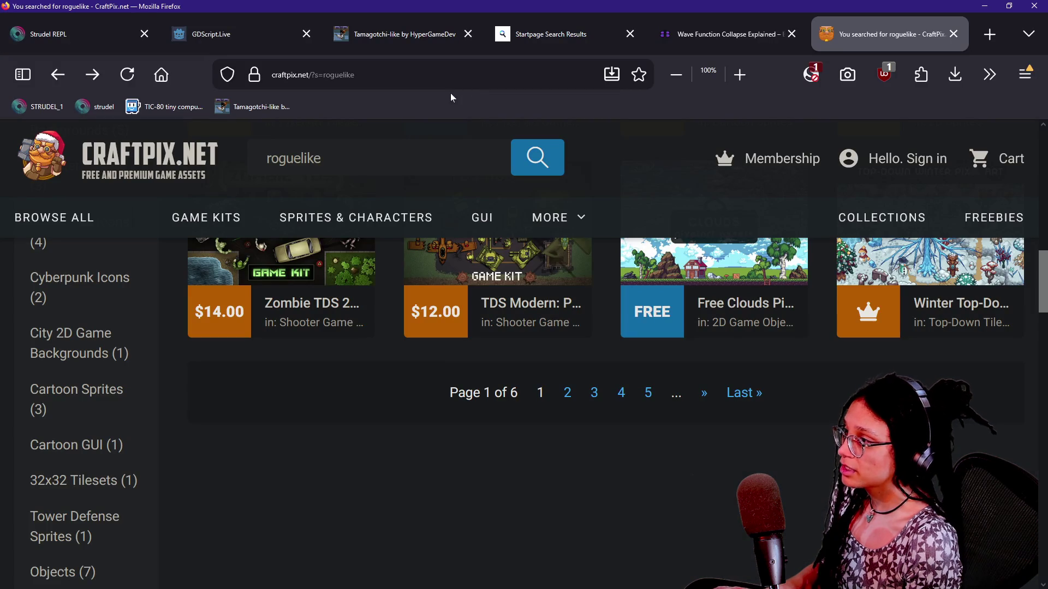
{"action": "key", "text": "alt+Tab"}
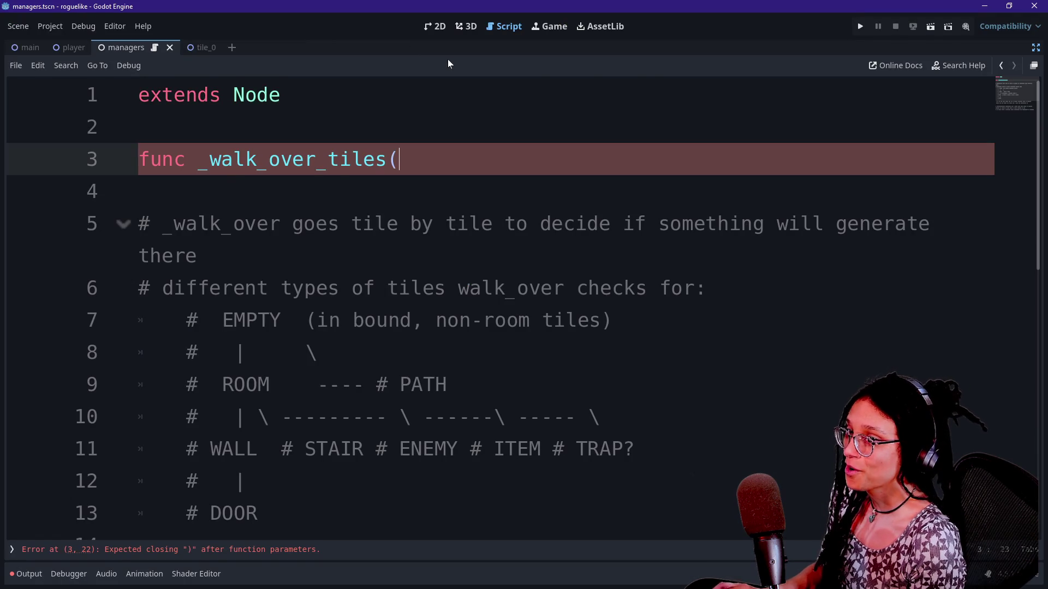
{"action": "key", "text": "alt+Tab"}
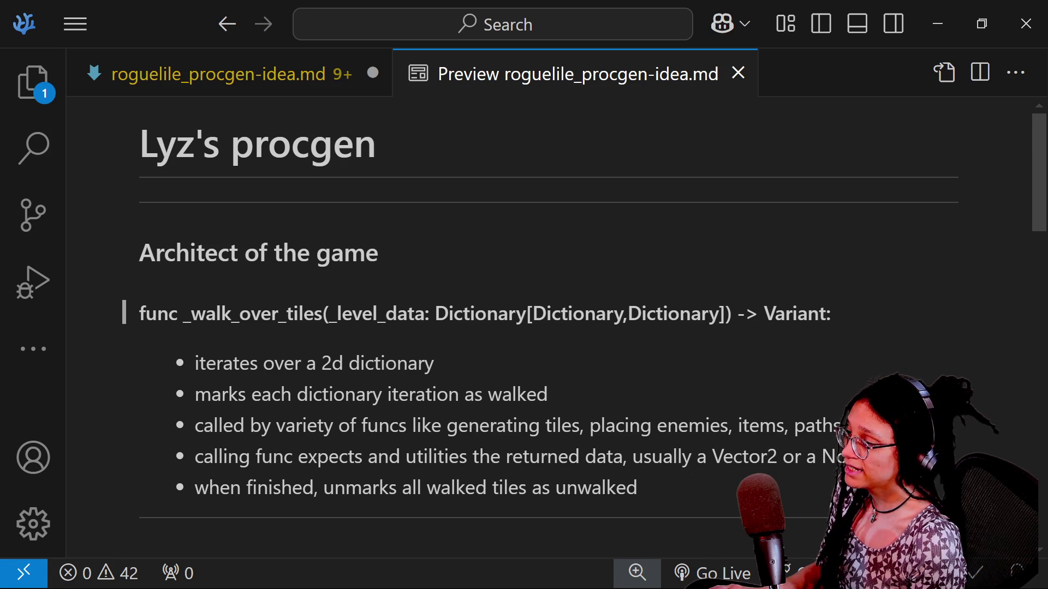
{"action": "key", "text": "alt+Tab"}
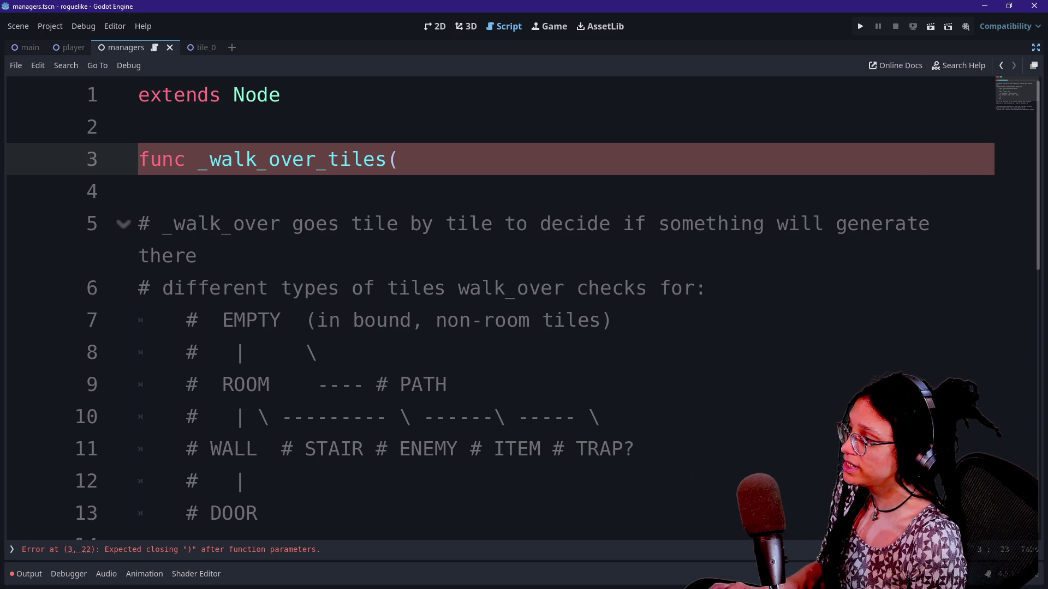
Step: Insert a new line 3 reading 'var _level_data: Dictionary[Dictionary' above the function
{"action": "key", "text": "ctrl+shift+Return"}
{"action": "key", "text": "ctrl+shift+Return"}
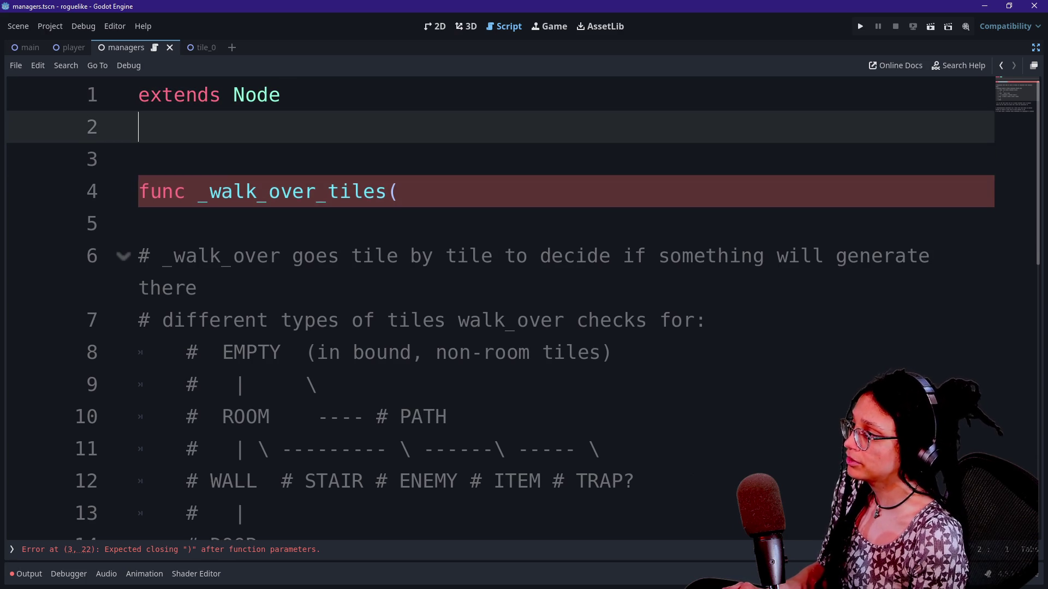
{"action": "type", "text": "_f"}
{"action": "key", "text": "BackSpace"}
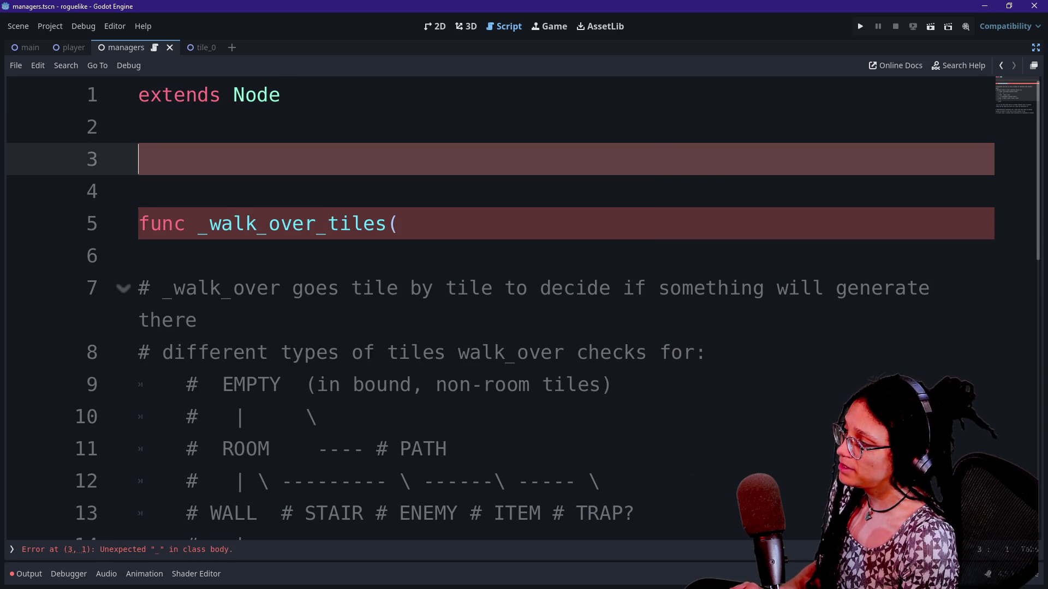
{"action": "type", "text": "var dictionary"}
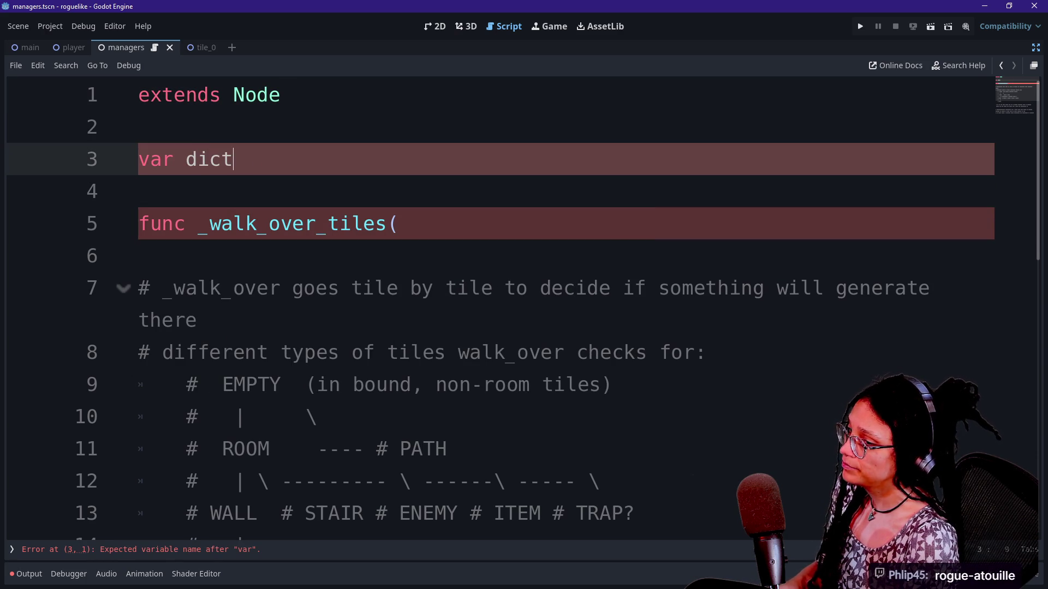
{"action": "key", "text": "BackSpace"}
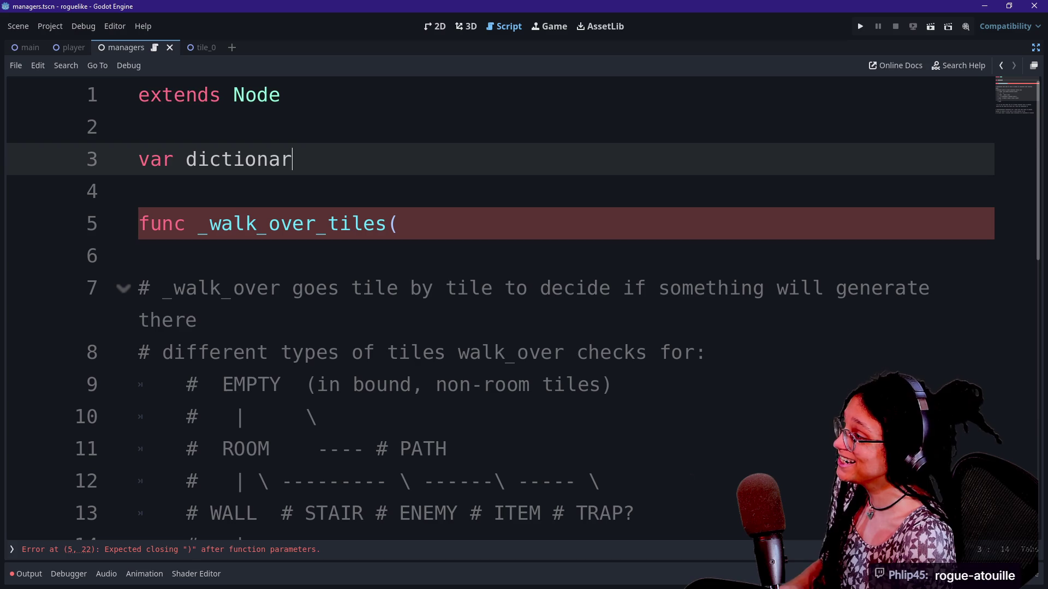
{"action": "key", "text": "BackSpace"}
{"action": "key", "text": "BackSpace"}
{"action": "key", "text": "BackSpace"}
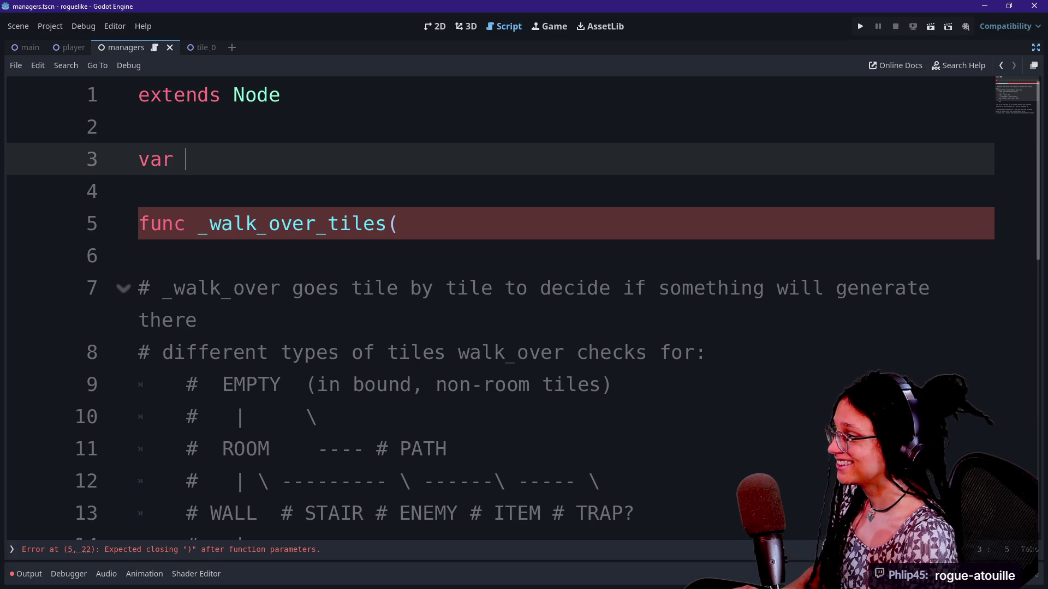
{"action": "type", "text": "_level_dat"}
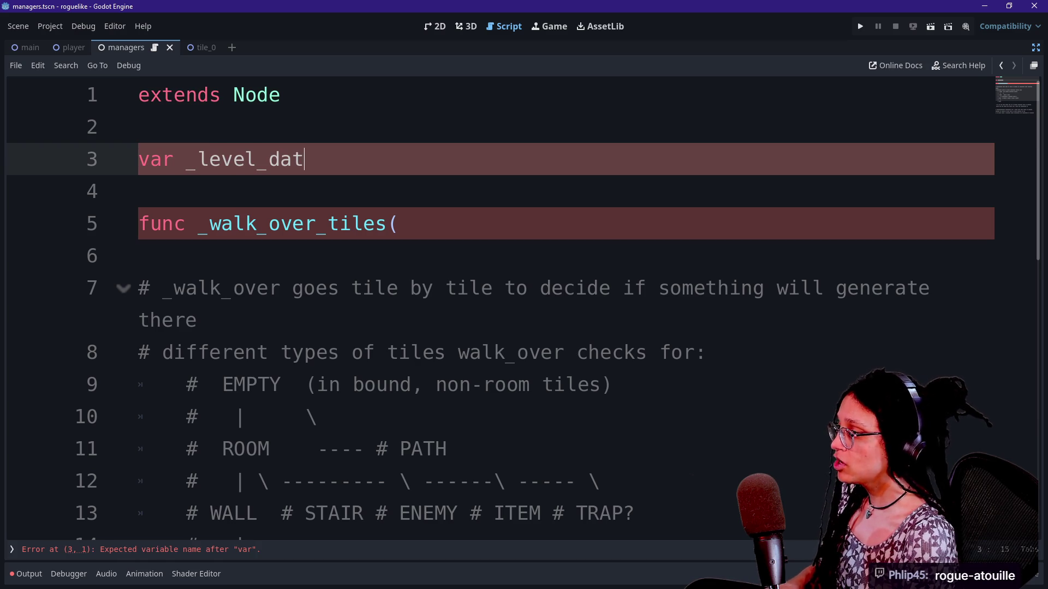
{"action": "type", "text": "a("}
{"action": "key", "text": "BackSpace"}
{"action": "type", "text": ": Dictio"}
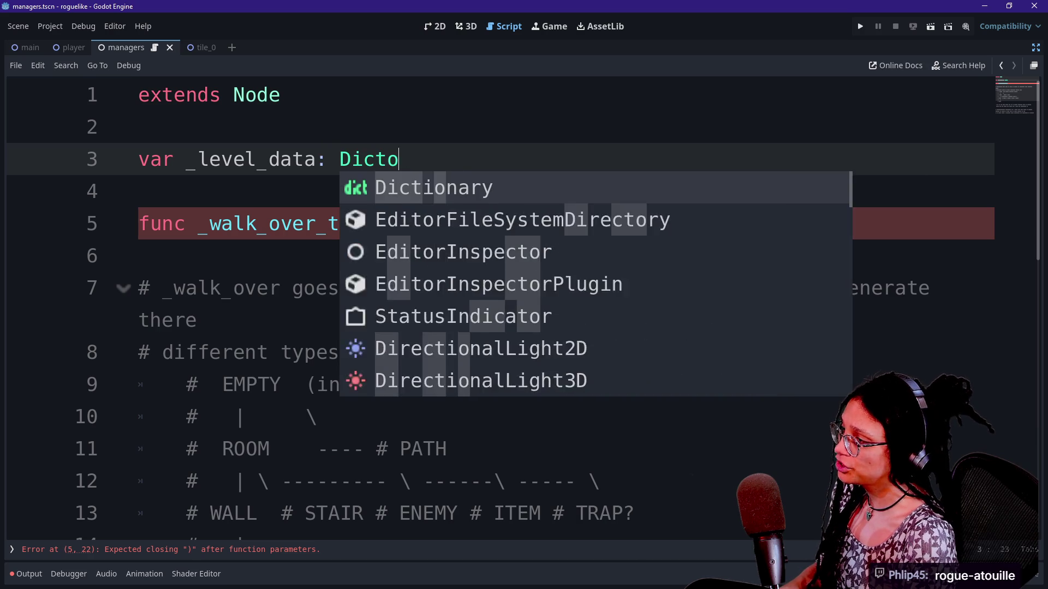
{"action": "type", "text": "na"}
{"action": "key", "text": "Return"}
{"action": "type", "text": "[Dictionary"}
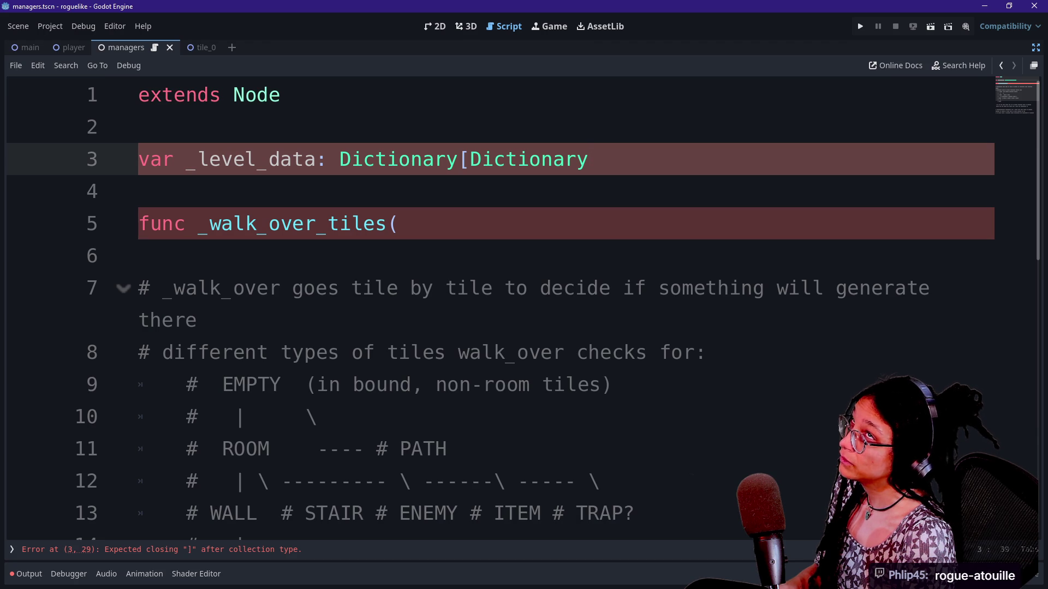
Step: Select the outer and inner Dictionary types on line 3, then place the caret at the declaration's end
{"action": "mouse_move", "coordinate": [339, 159]}
{"action": "left_mouse_down"}
{"action": "mouse_move", "coordinate": [482, 158]}
{"action": "mouse_move", "coordinate": [458, 158]}
{"action": "left_mouse_up"}
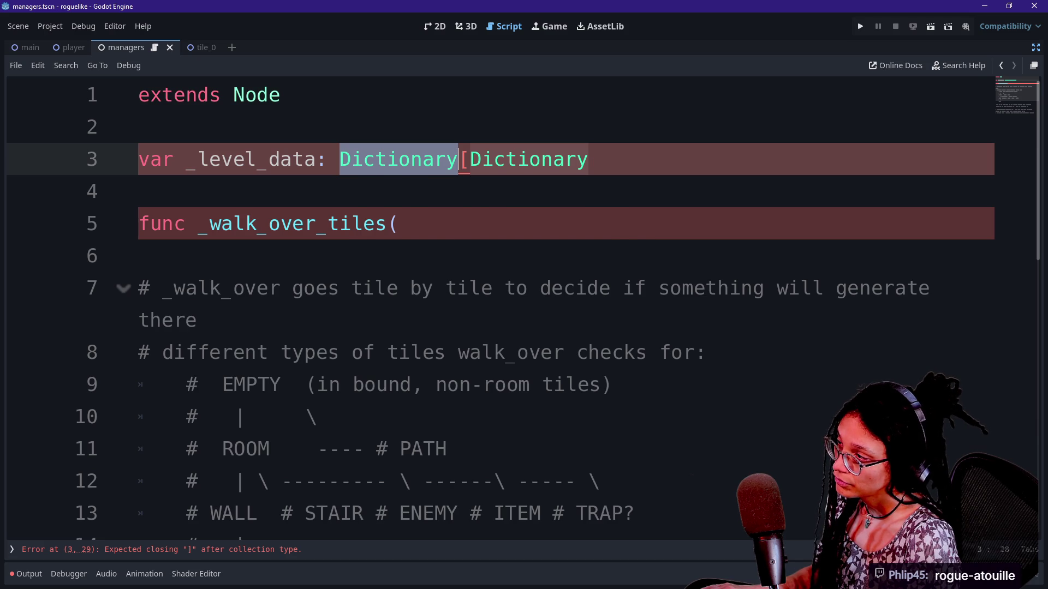
{"action": "left_click", "coordinate": [328, 158], "text": "shift"}
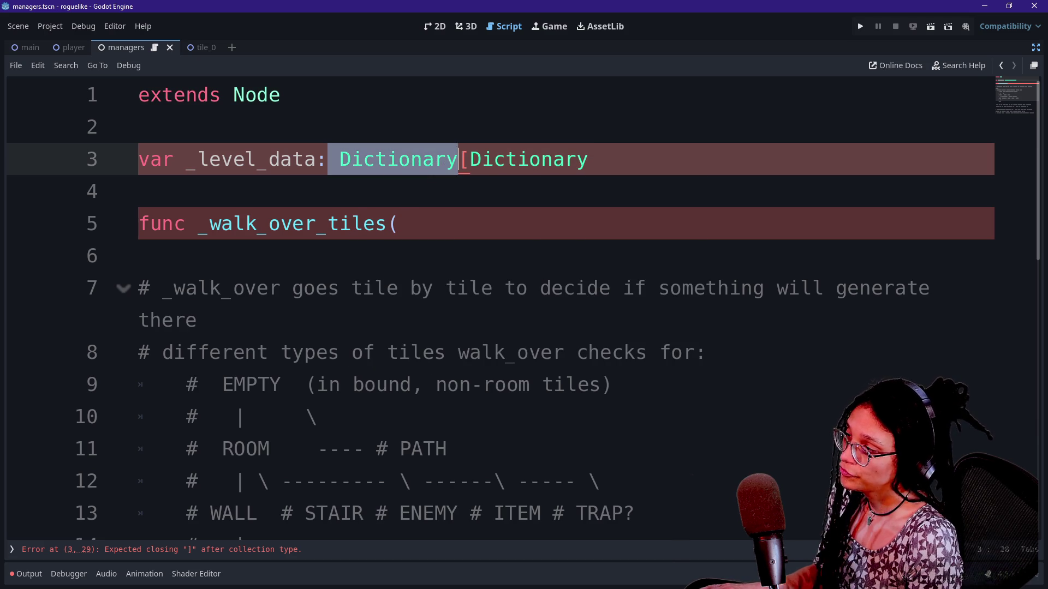
{"action": "left_click_drag", "start_coordinate": [457, 159], "coordinate": [340, 159]}
{"action": "key", "text": "Left"}
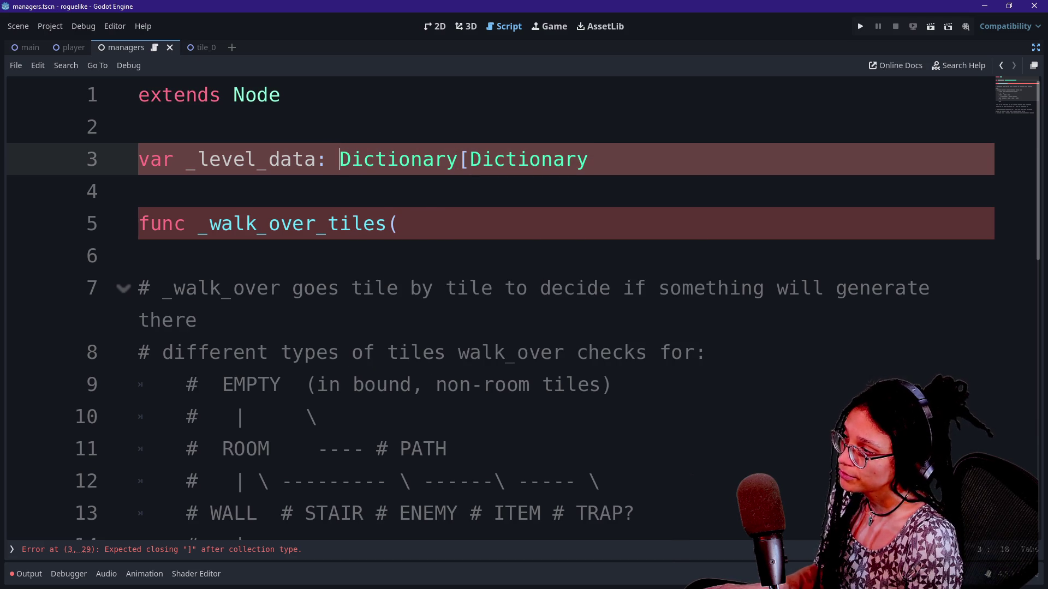
{"action": "mouse_move", "coordinate": [474, 161]}
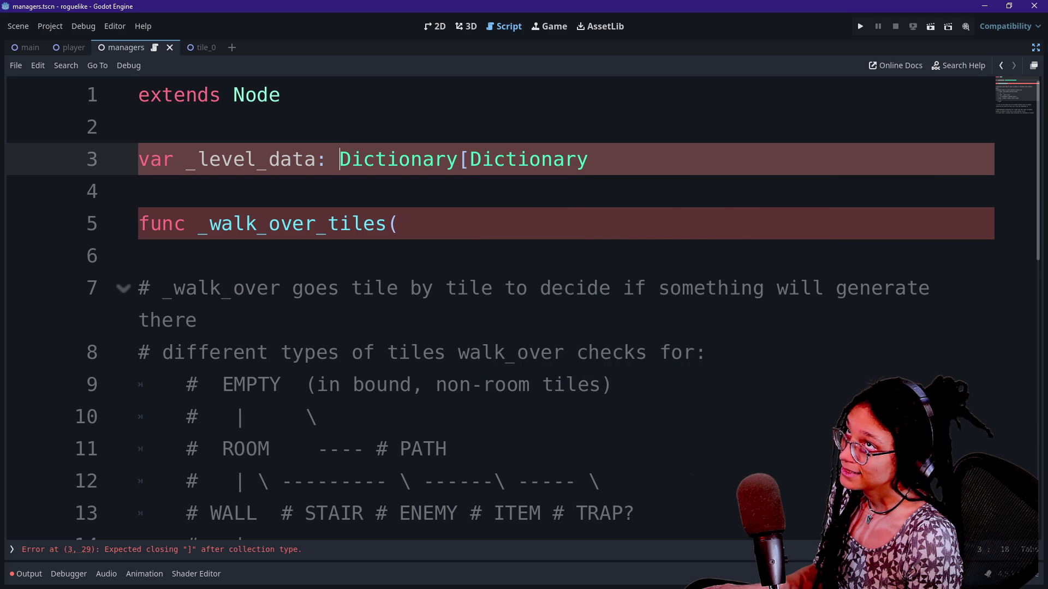
{"action": "left_click_drag", "start_coordinate": [471, 159], "coordinate": [589, 158]}
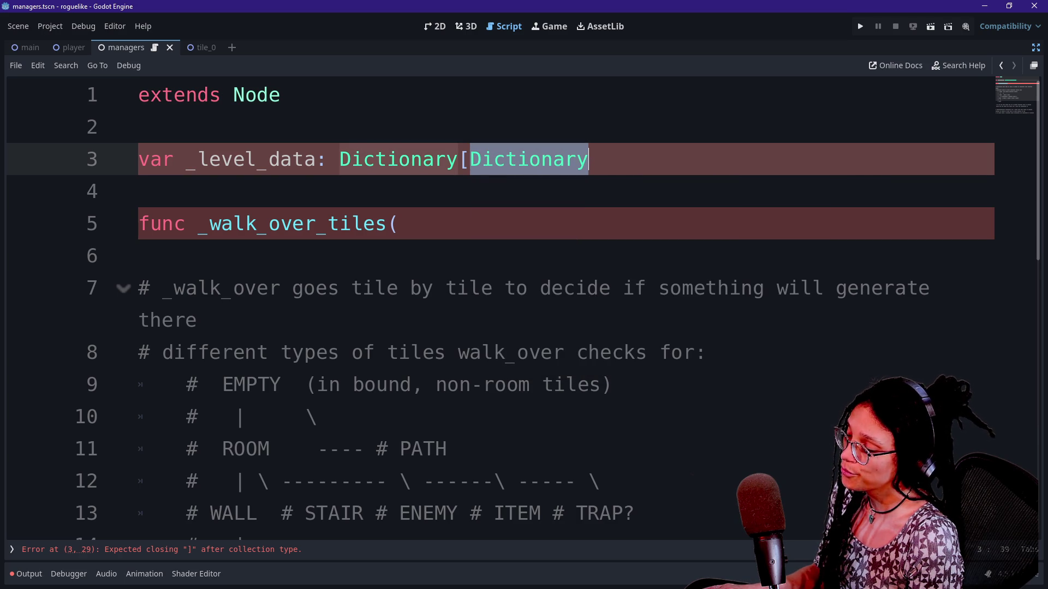
{"action": "left_click", "coordinate": [588, 159]}
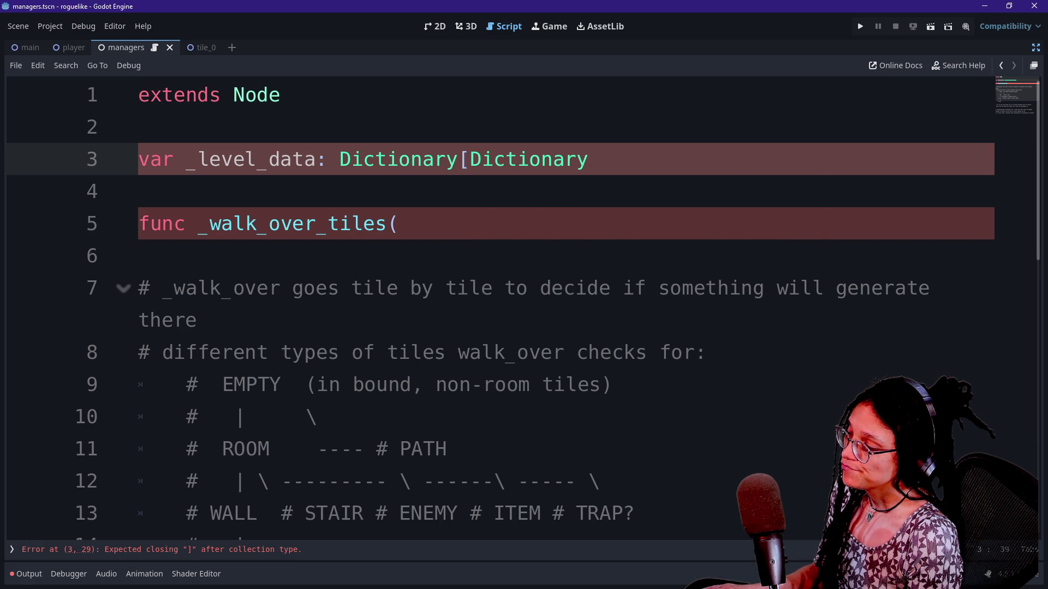
{"action": "left_click", "coordinate": [470, 159]}
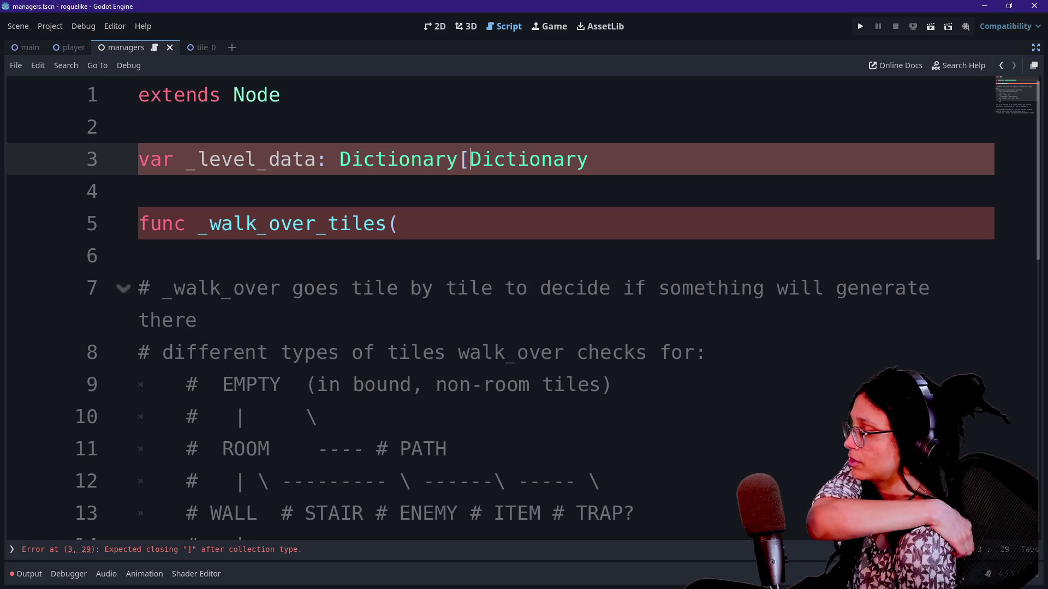
{"action": "left_click", "coordinate": [588, 159]}
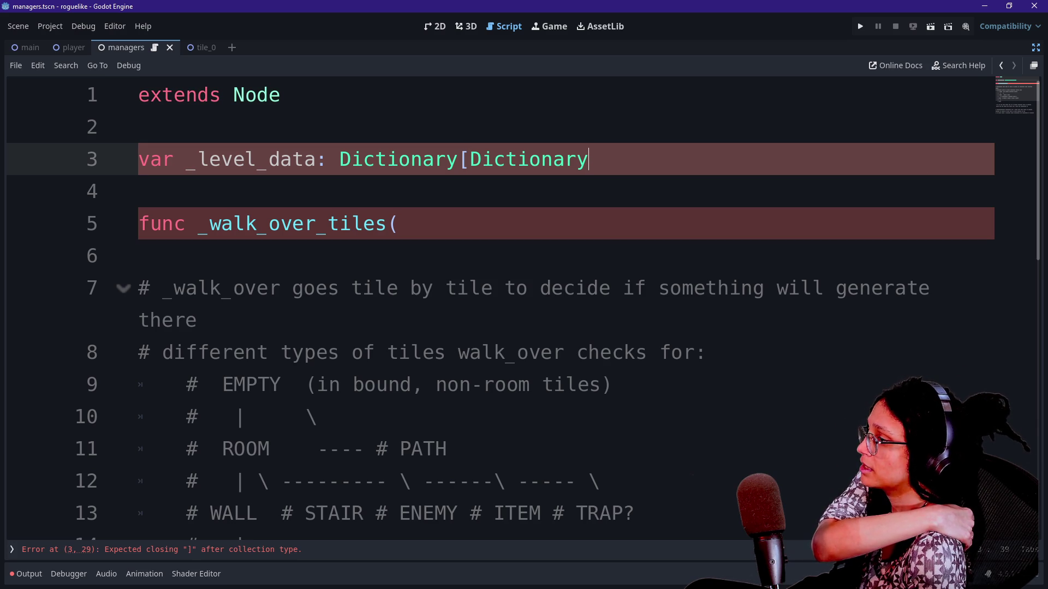
Step: Try String as the _level_data key type, then revert it to 'Dictionary,'
{"action": "type", "text": ","}
{"action": "key", "text": "BackSpace"}
{"action": "key", "text": "BackSpace"}
{"action": "key", "text": "BackSpace"}
{"action": "key", "text": "BackSpace"}
{"action": "key", "text": "BackSpace"}
{"action": "key", "text": "BackSpace"}
{"action": "type", "text": "String,"}
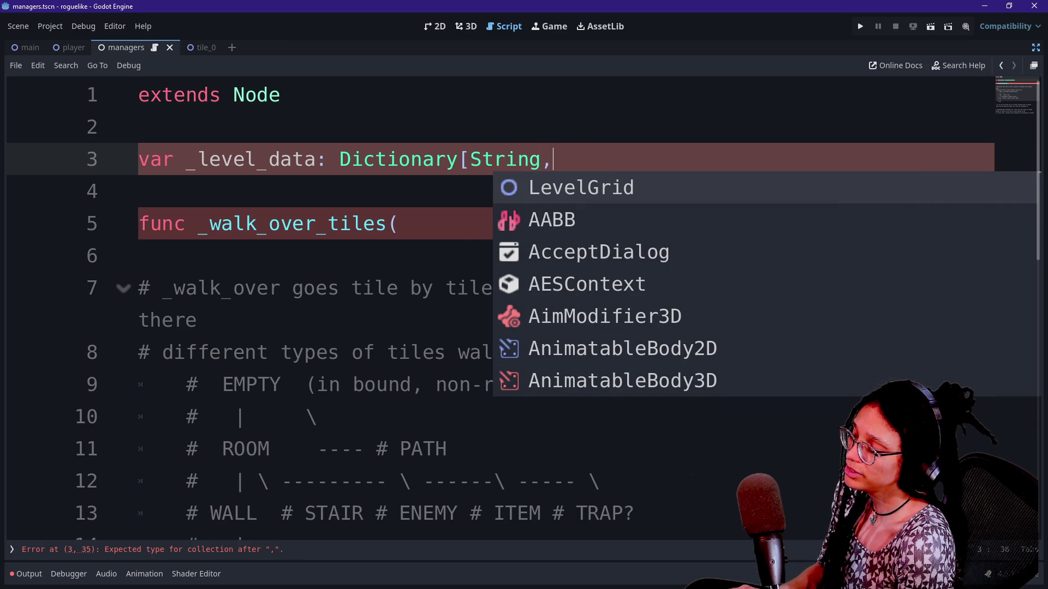
{"action": "key", "text": "BackSpace"}
{"action": "key", "text": "BackSpace"}
{"action": "key", "text": "BackSpace"}
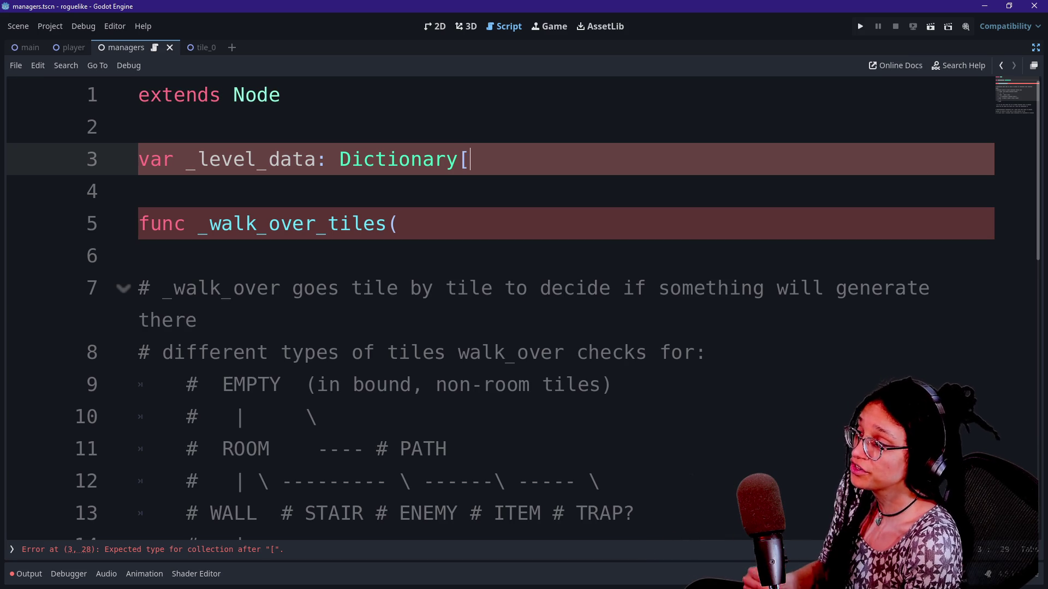
{"action": "type", "text": "Dictionary"}
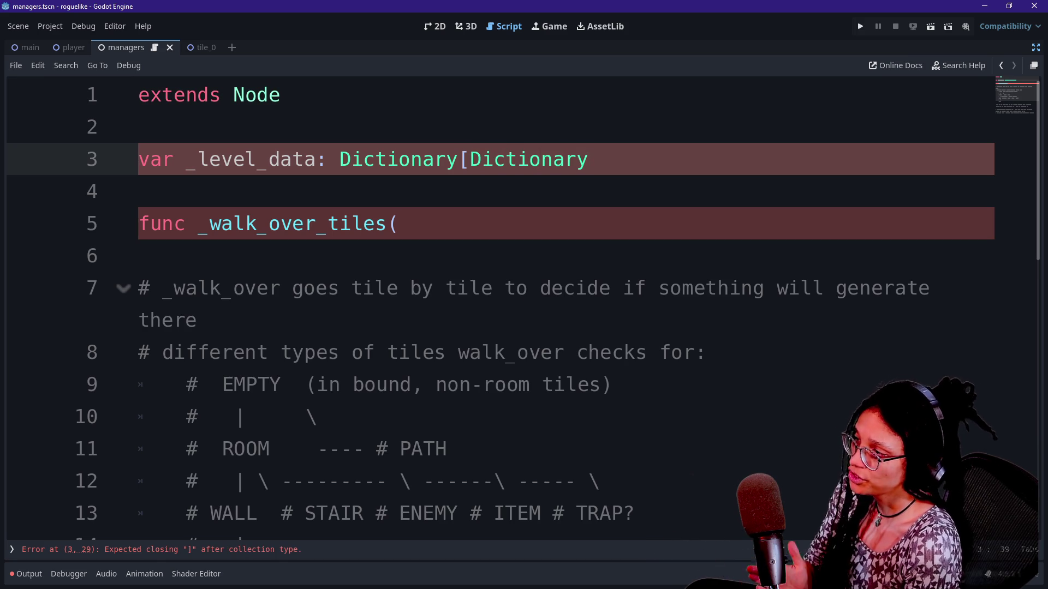
{"action": "type", "text": ","}
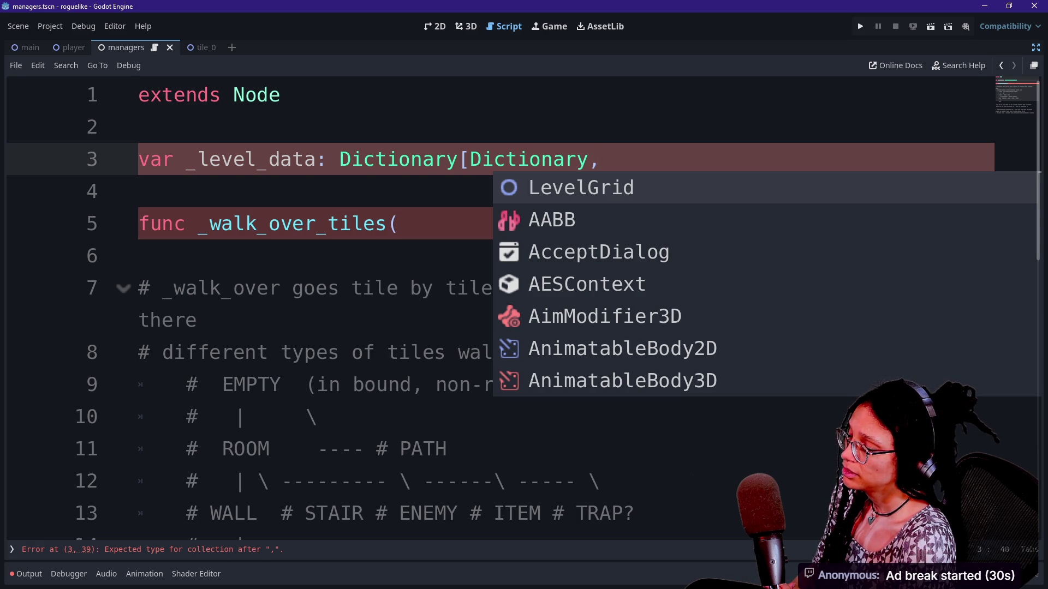
{"action": "key", "text": "alt+Tab"}
Step: Search the procgen notes for 'array' and step through every match
{"action": "double_click", "coordinate": [235, 146]}
{"action": "left_click", "coordinate": [502, 273]}
{"action": "key", "text": "ctrl+f"}
{"action": "type", "text": "array"}
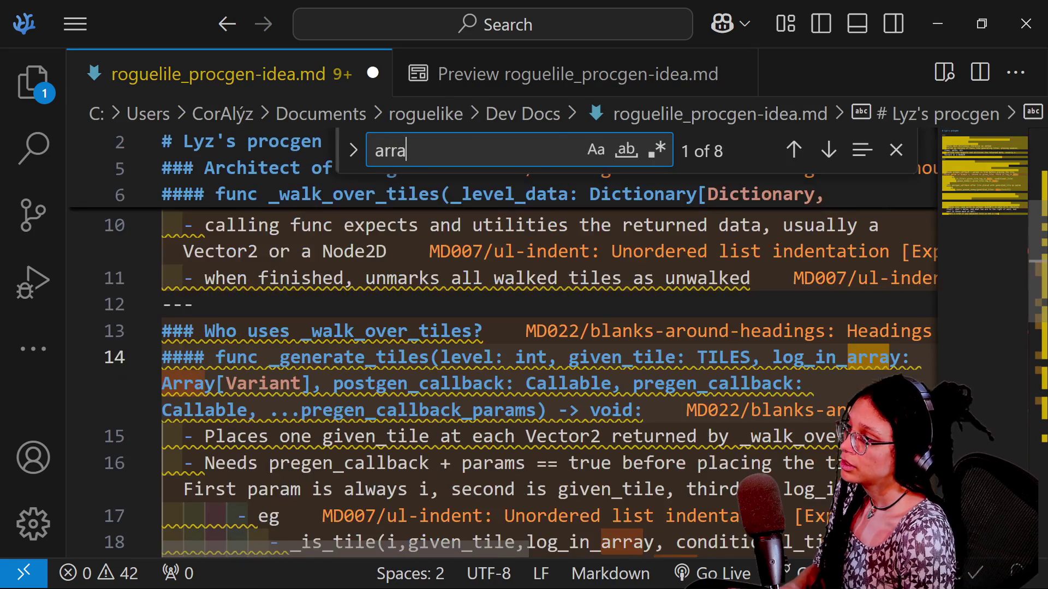
{"action": "key", "text": "Return"}
{"action": "key", "text": "Return"}
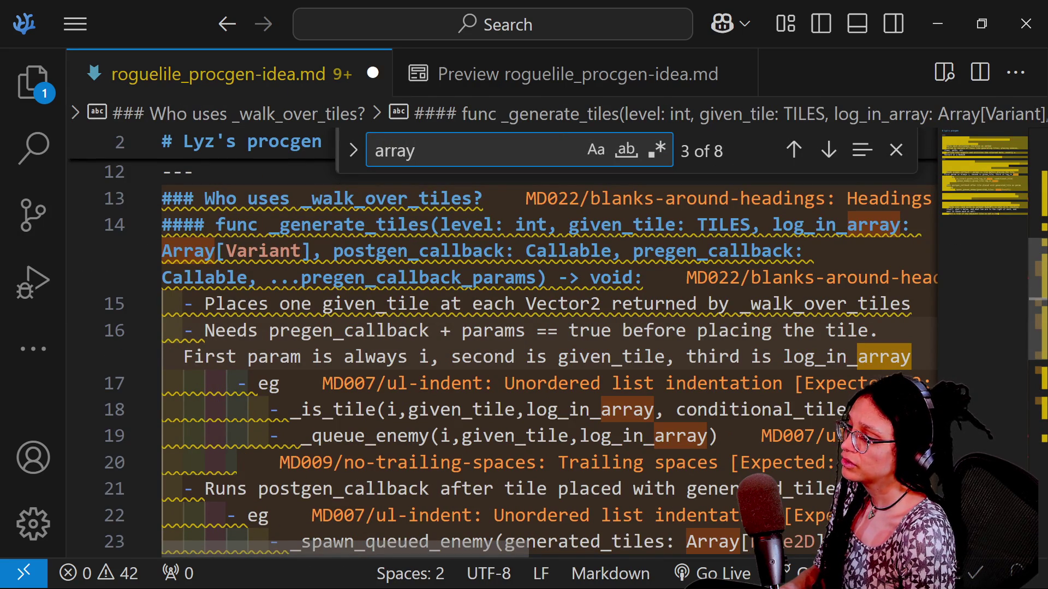
{"action": "key", "text": "Return"}
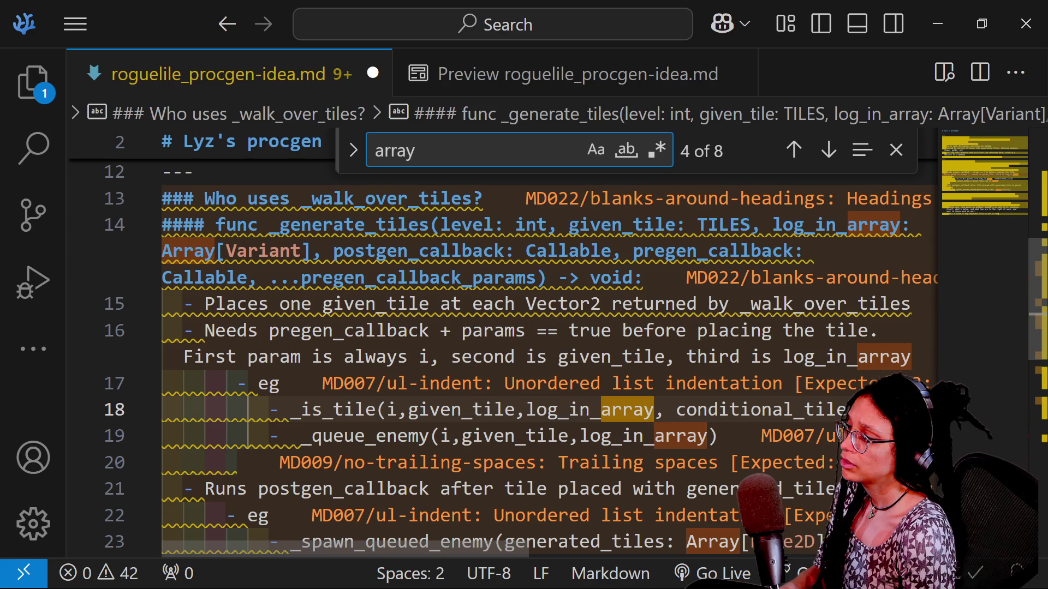
{"action": "key", "text": "Return"}
{"action": "key", "text": "Return"}
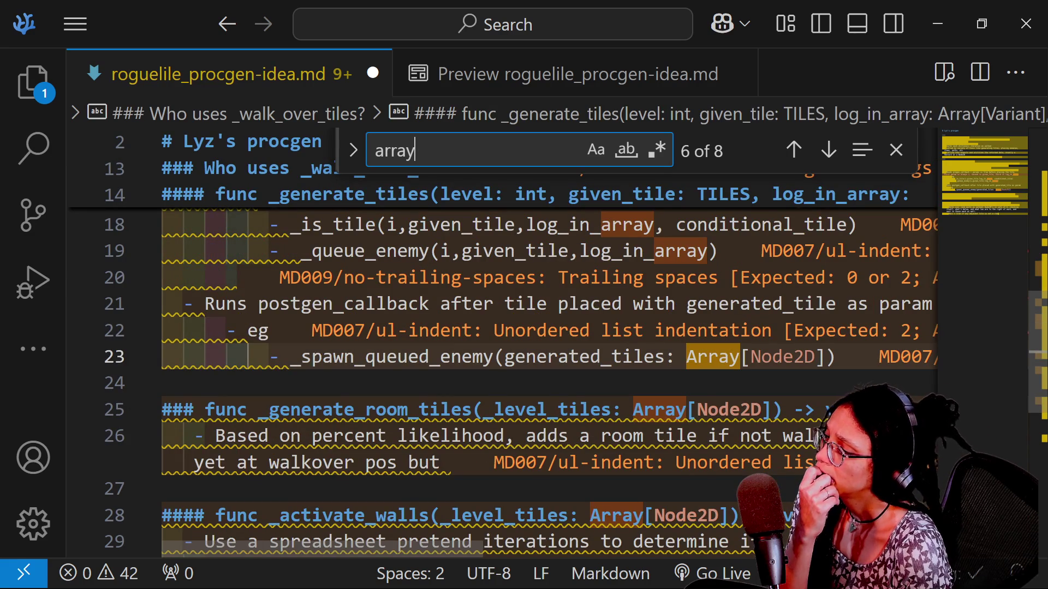
{"action": "key", "text": "Return"}
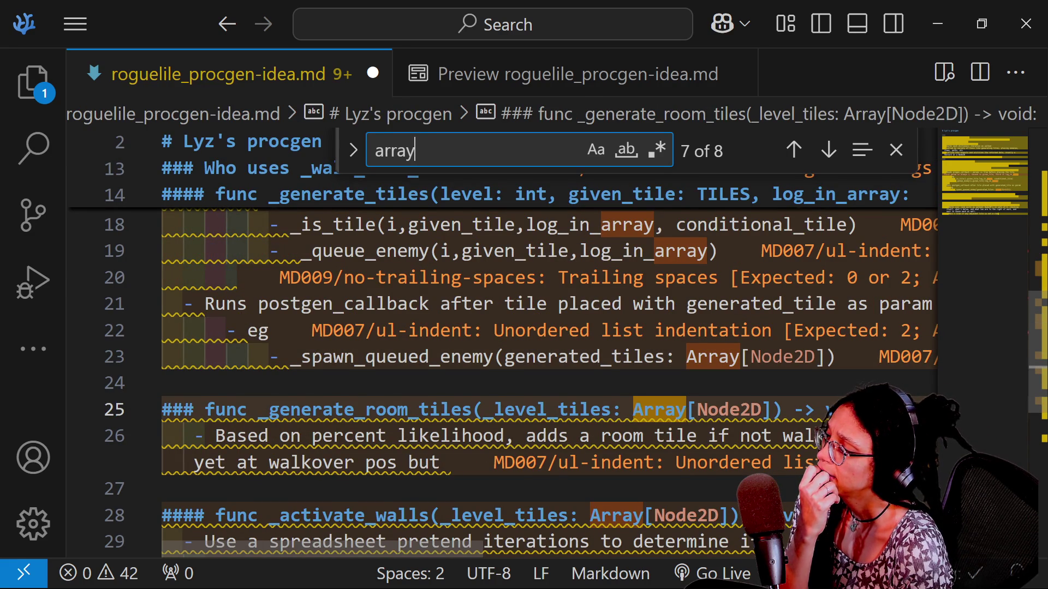
{"action": "scroll", "coordinate": [546, 382], "scroll_direction": "down", "scroll_amount": 1}
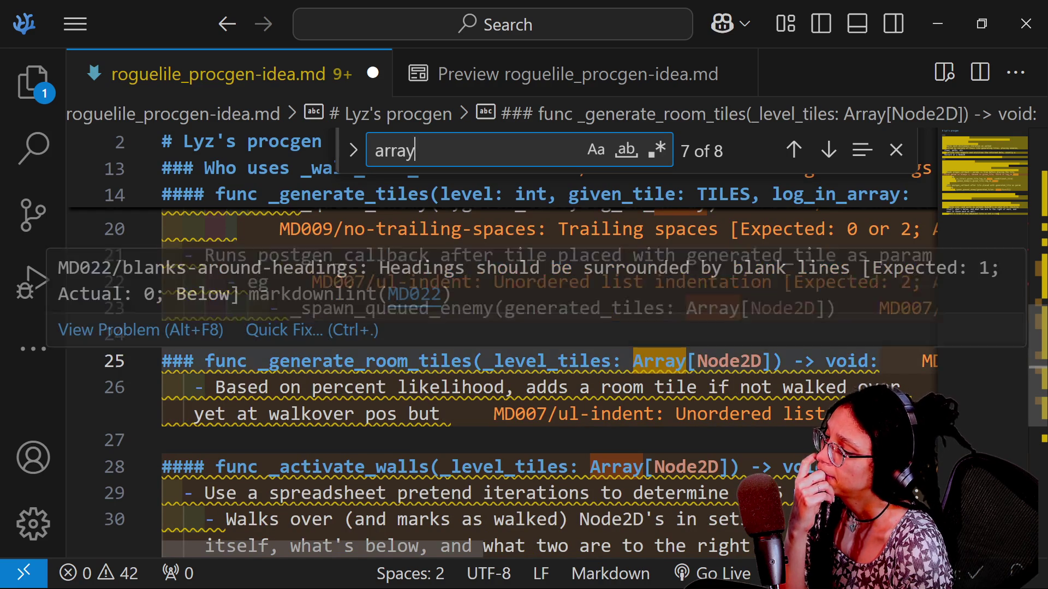
{"action": "key", "text": "Return"}
{"action": "key", "text": "Return"}
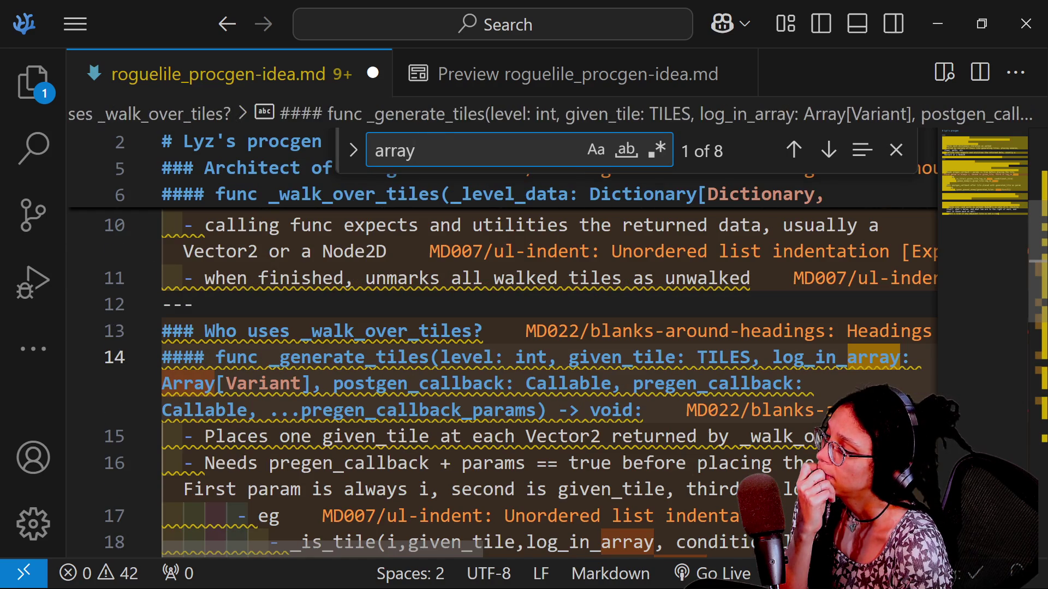
Step: In the Markdown preview, highlight the Dictionary[Dictionary,Dictionary] types of the planned _walk_over_tiles signature
{"action": "left_click", "coordinate": [481, 75]}
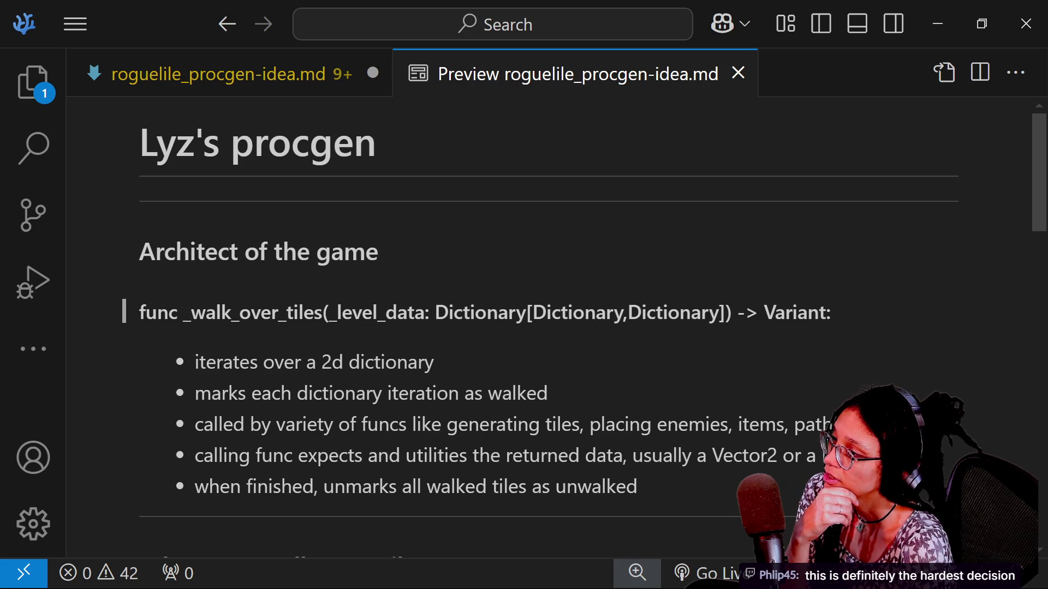
{"action": "left_click_drag", "start_coordinate": [628, 314], "coordinate": [726, 315]}
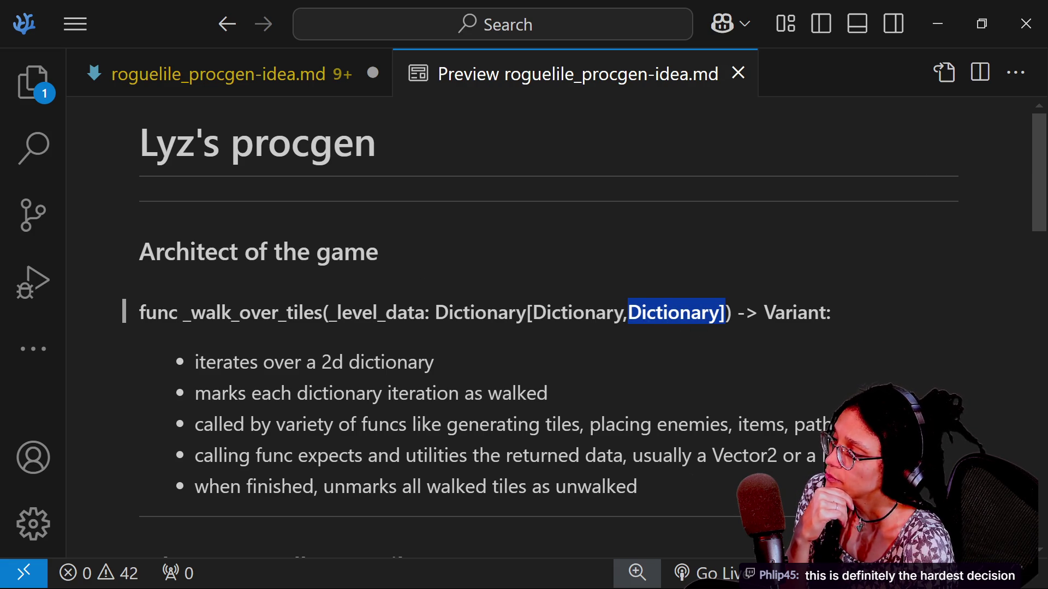
{"action": "left_click_drag", "start_coordinate": [435, 312], "coordinate": [516, 312]}
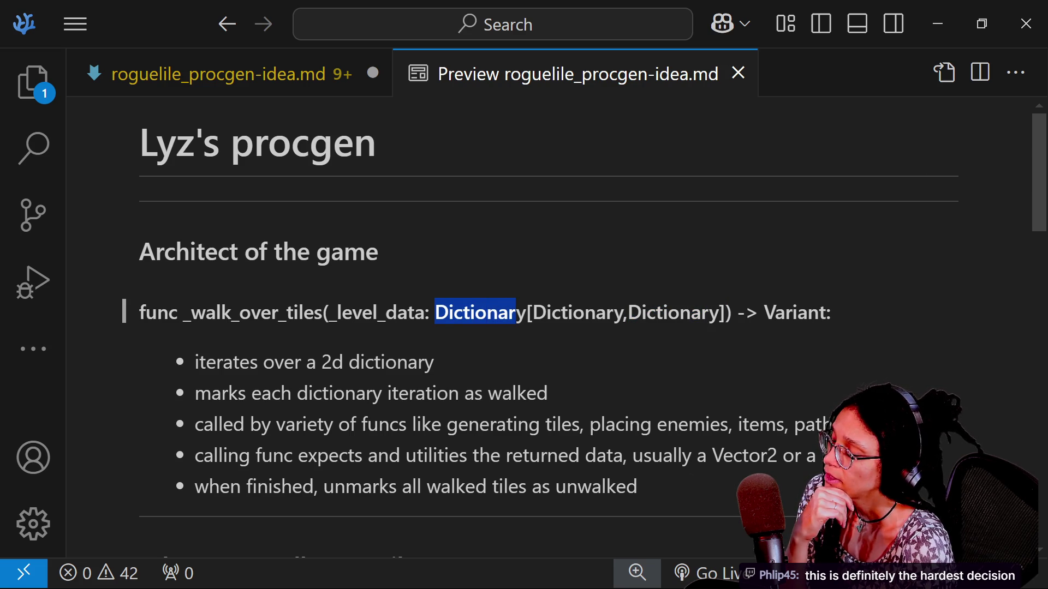
{"action": "left_click_drag", "start_coordinate": [532, 312], "coordinate": [624, 312]}
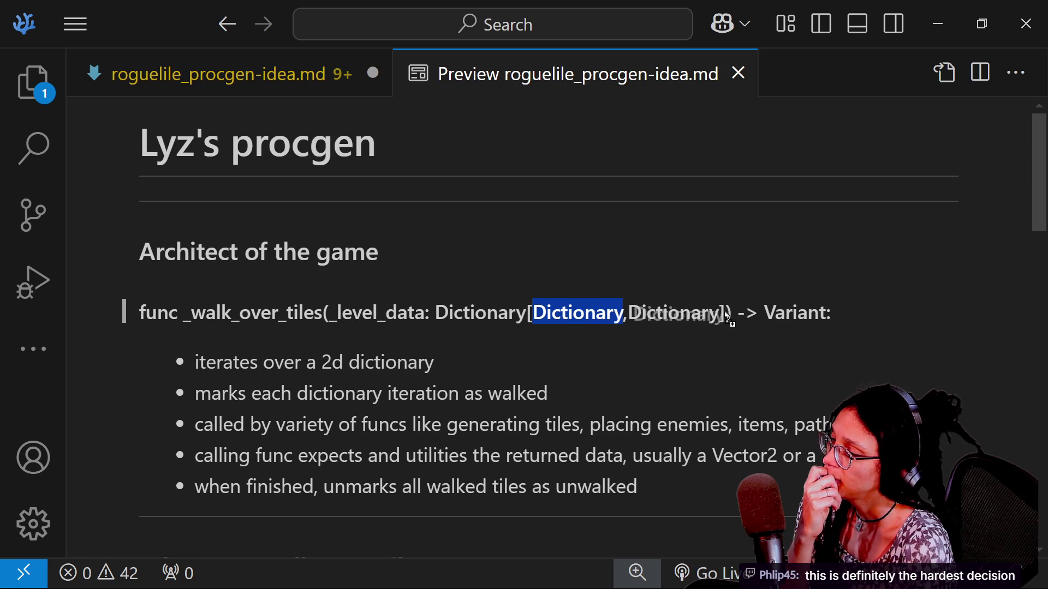
{"action": "left_click", "coordinate": [704, 314]}
{"action": "mouse_move", "coordinate": [628, 313]}
{"action": "left_mouse_down"}
{"action": "mouse_move", "coordinate": [735, 313]}
{"action": "mouse_move", "coordinate": [719, 313]}
{"action": "left_mouse_up"}
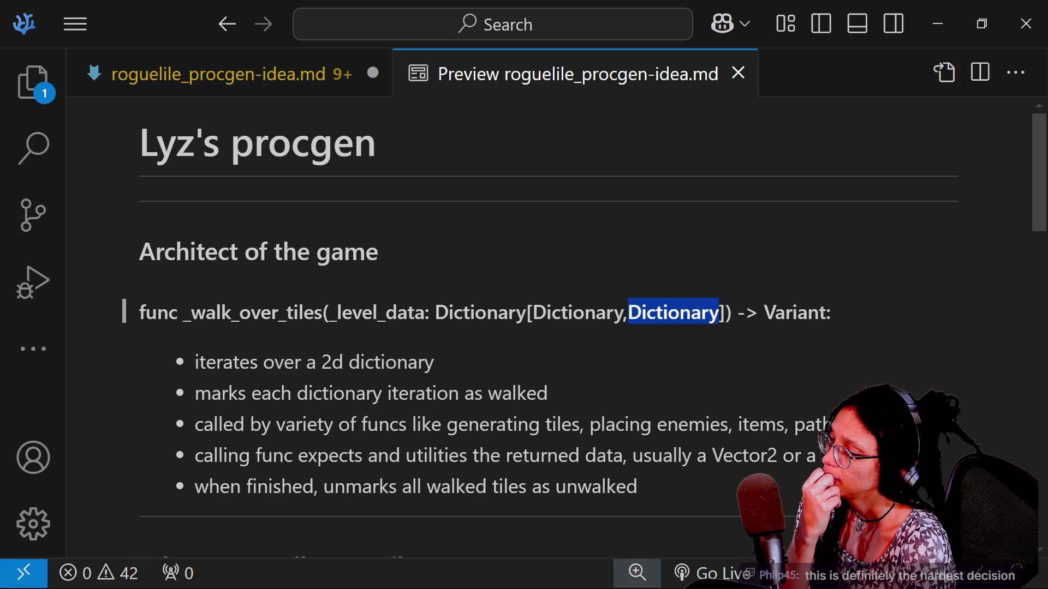
{"action": "left_click", "coordinate": [704, 314]}
{"action": "key", "text": "alt+Tab"}
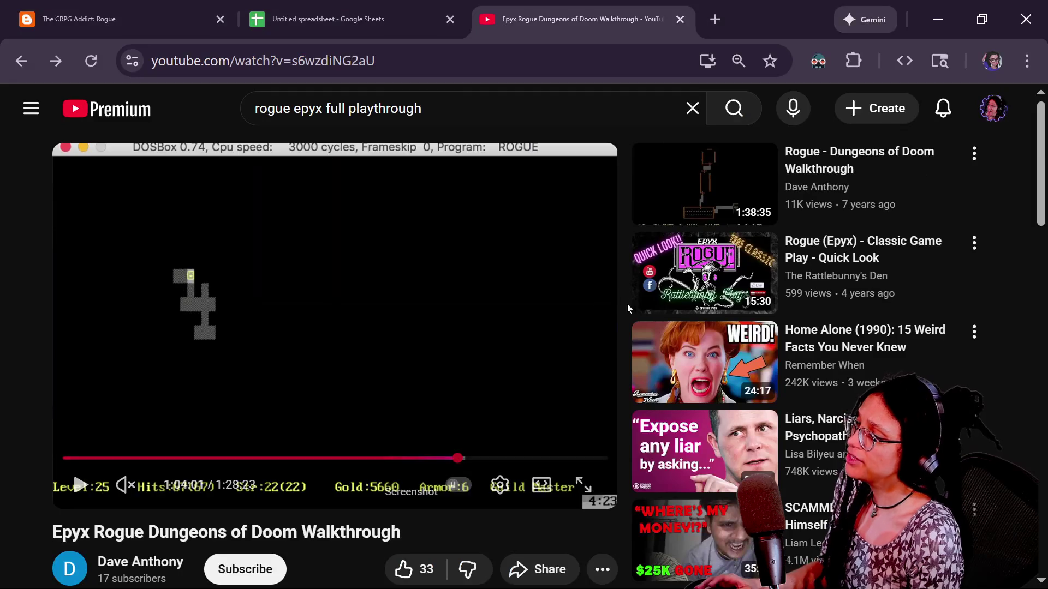
Step: Complete the _level_data declaration with a Node2D value type and an empty '= {}' dictionary block
{"action": "key", "text": "alt+Tab"}
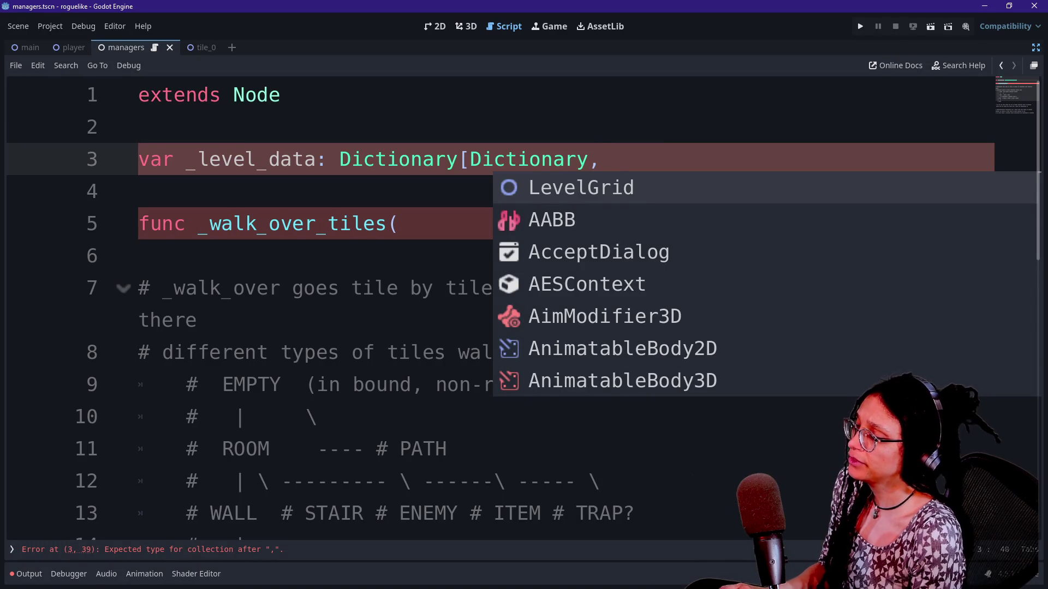
{"action": "type", "text": "Node3"}
{"action": "key", "text": "BackSpace"}
{"action": "type", "text": "2"}
{"action": "key", "text": "Return"}
{"action": "type", "text": "]"}
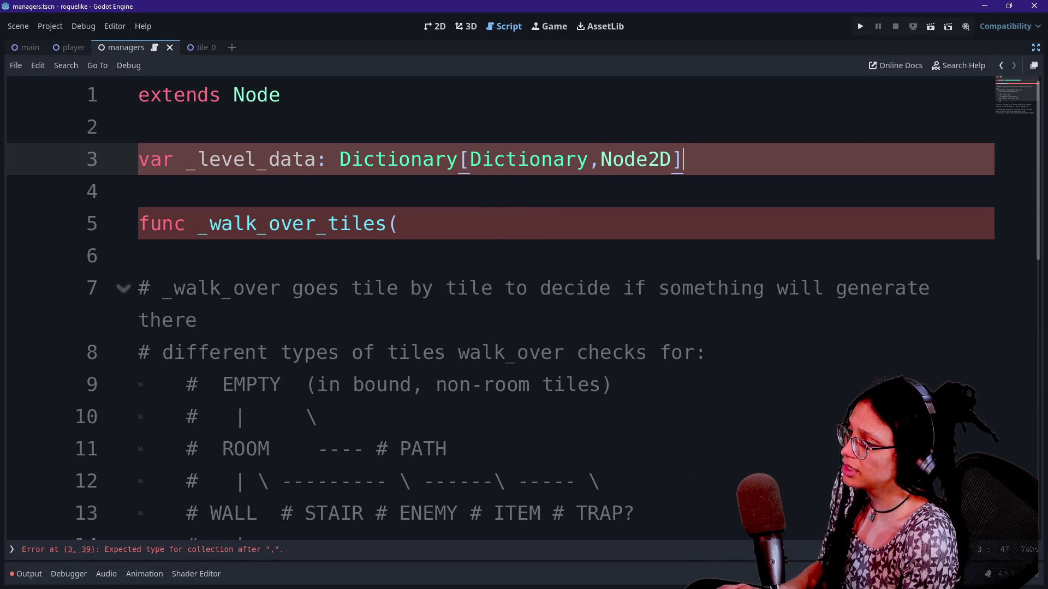
{"action": "type", "text": " ="}
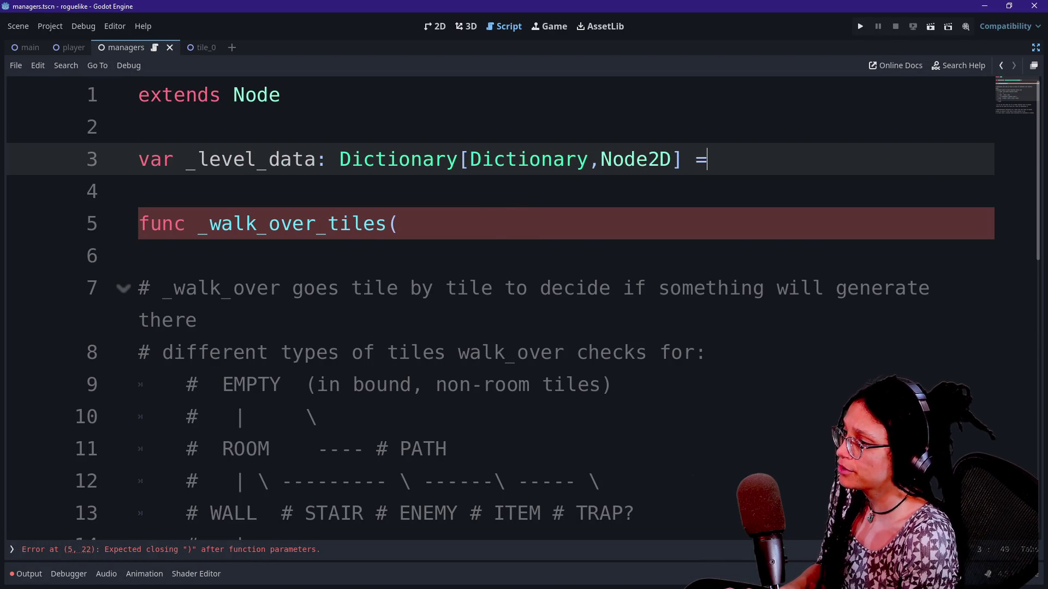
{"action": "type", "text": " {}"}
{"action": "key", "text": "Left"}
{"action": "key", "text": "Return"}
{"action": "key", "text": "Left"}
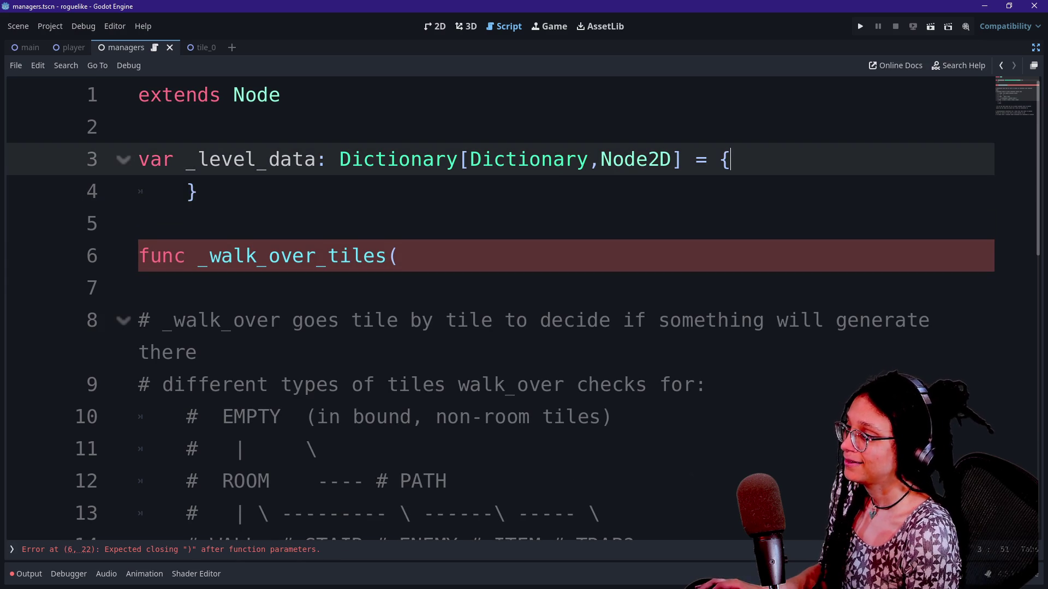
{"action": "key", "text": "Return"}
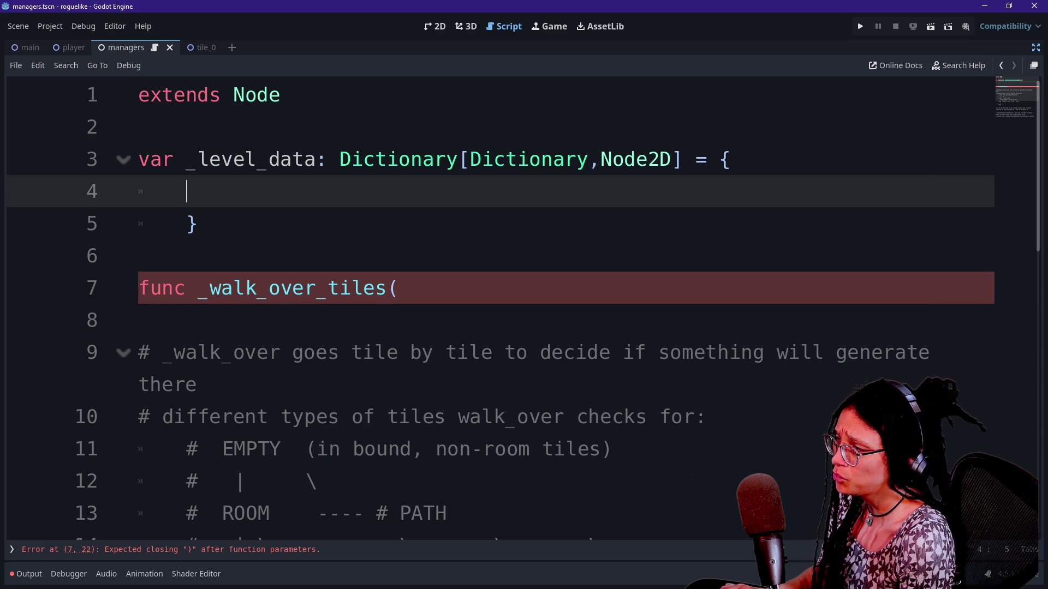
{"action": "type", "text": "P"}
{"action": "key", "text": "BackSpace"}
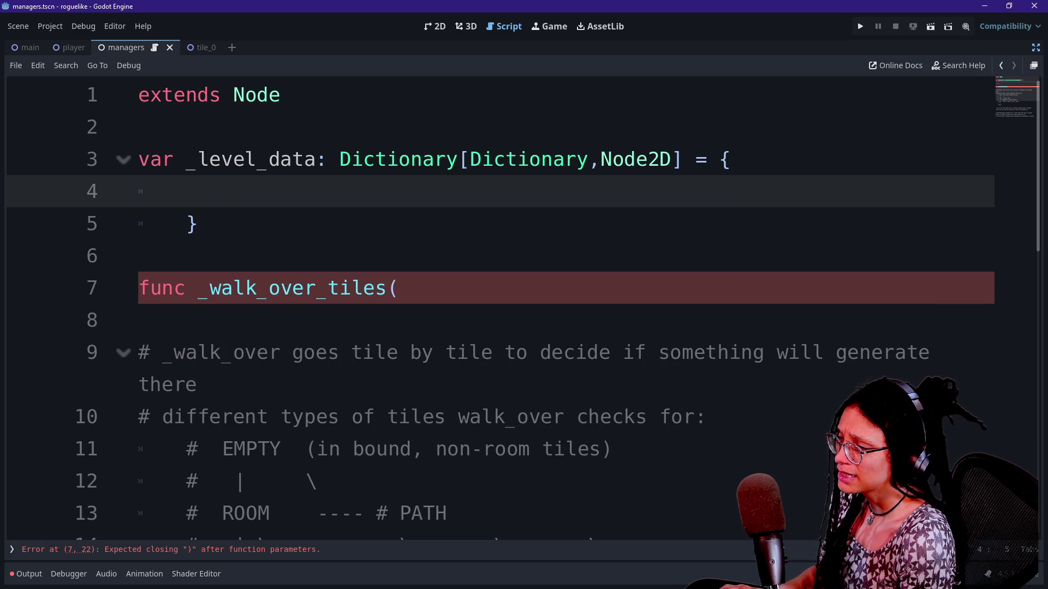
Step: Replace the key type with Array and delete the Node2D value type
{"action": "double_click", "coordinate": [529, 159]}
{"action": "type", "text": "Array"}
{"action": "key", "text": "Right"}
{"action": "key", "text": "Right"}
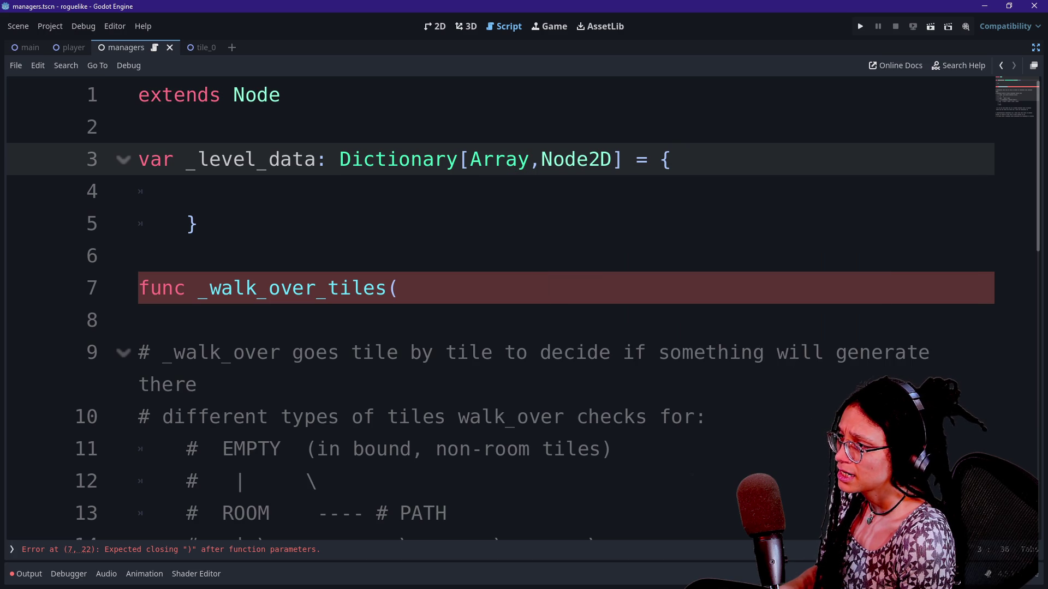
{"action": "left_click_drag", "start_coordinate": [470, 159], "coordinate": [542, 160]}
{"action": "key", "text": "BackSpace"}
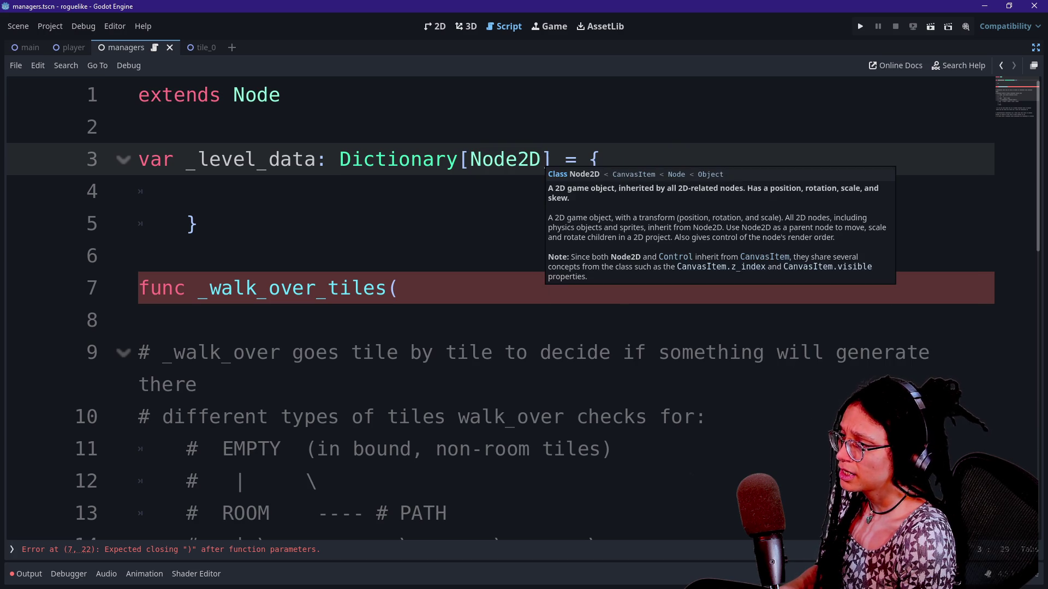
{"action": "key", "text": "ctrl+z"}
{"action": "key", "text": "Right"}
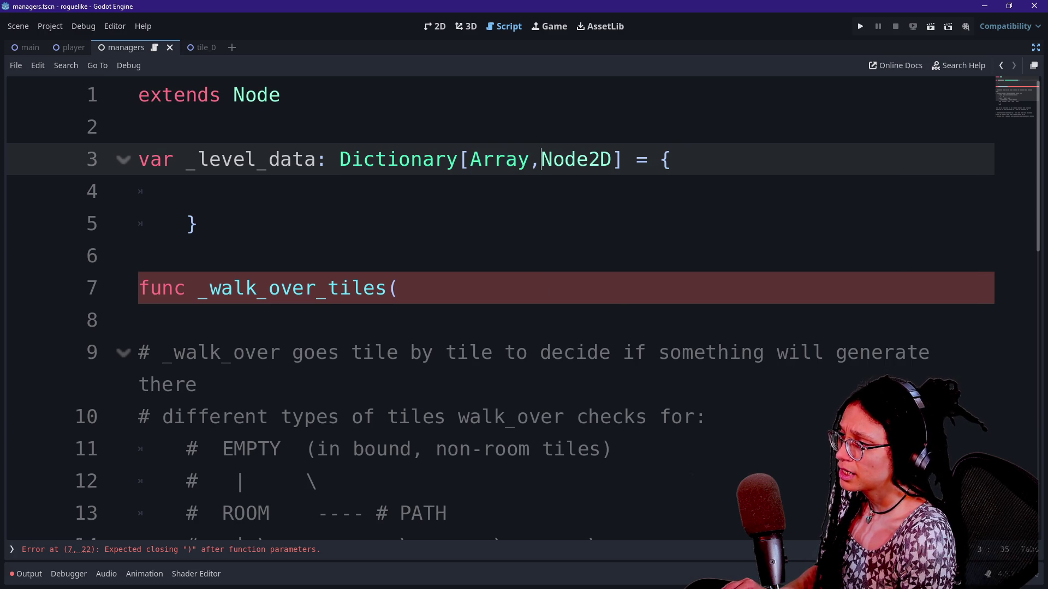
{"action": "left_click", "coordinate": [470, 159]}
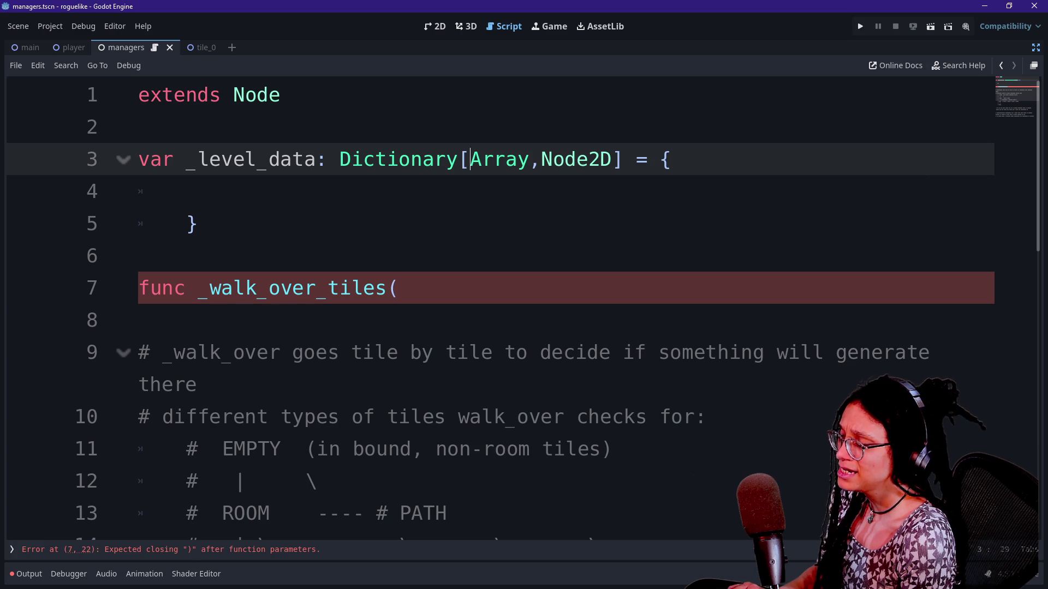
{"action": "left_click_drag", "start_coordinate": [529, 160], "coordinate": [612, 159]}
{"action": "key", "text": "BackSpace"}
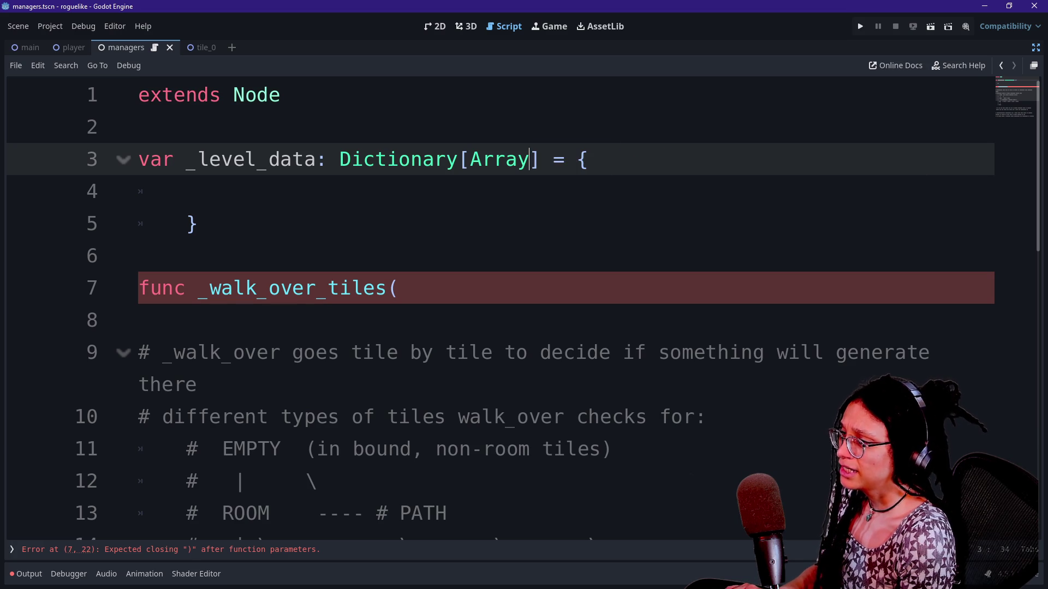
{"action": "left_click", "coordinate": [411, 159]}
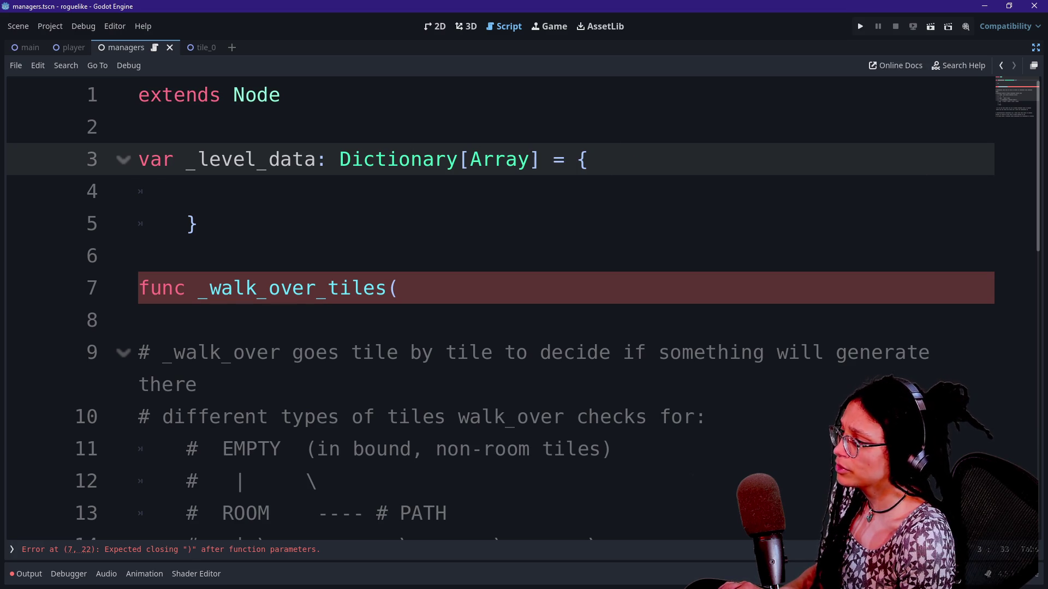
Step: Comment out the unfinished _walk_over_tiles line and insert an int key, giving Dictionary[int,Array]
{"action": "left_click", "coordinate": [401, 288]}
{"action": "key", "text": "ctrl+k"}
{"action": "left_click", "coordinate": [506, 159]}
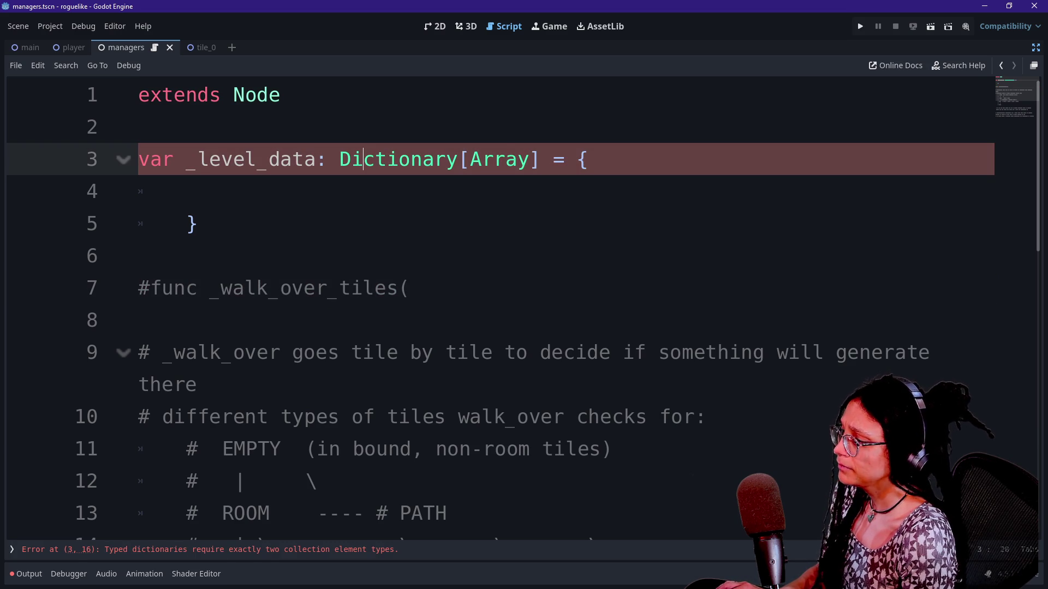
{"action": "left_click", "coordinate": [470, 160]}
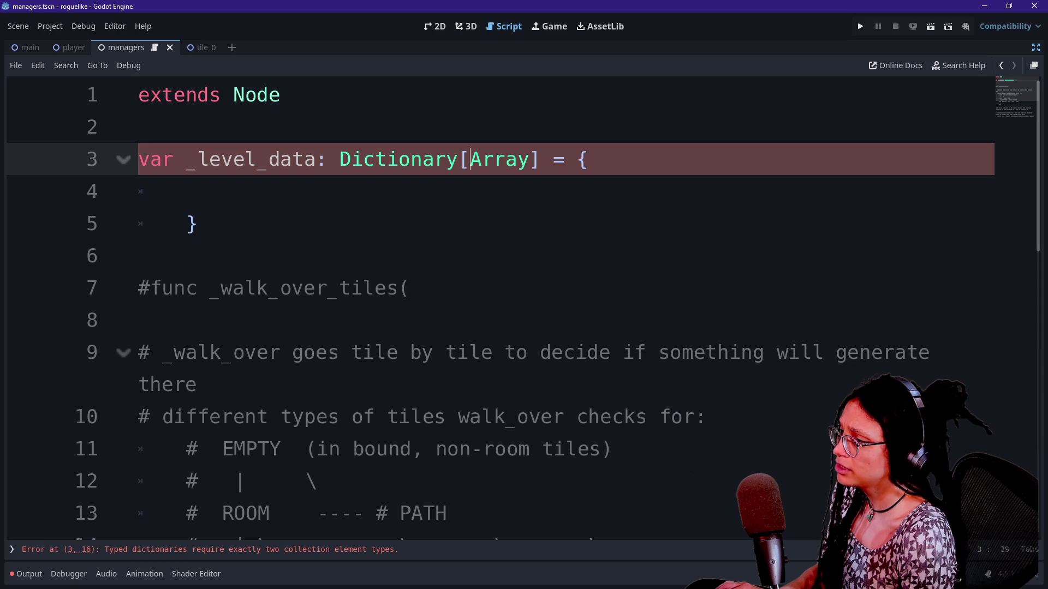
{"action": "type", "text": "int,"}
{"action": "left_click", "coordinate": [482, 160]}
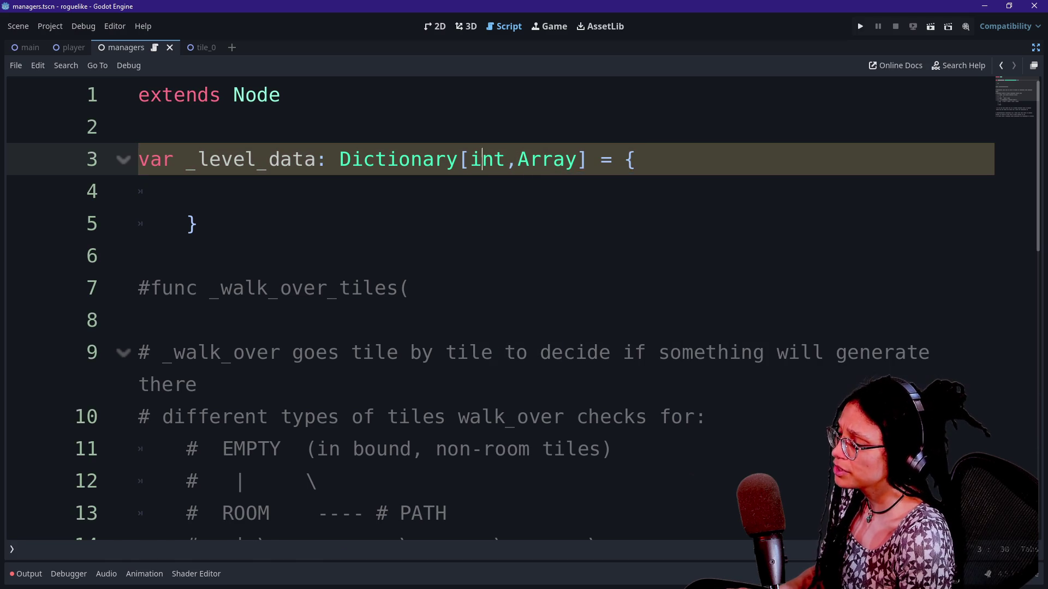
Step: Start the first dictionary entry on line 4 with the key '0:'
{"action": "left_click", "coordinate": [186, 191]}
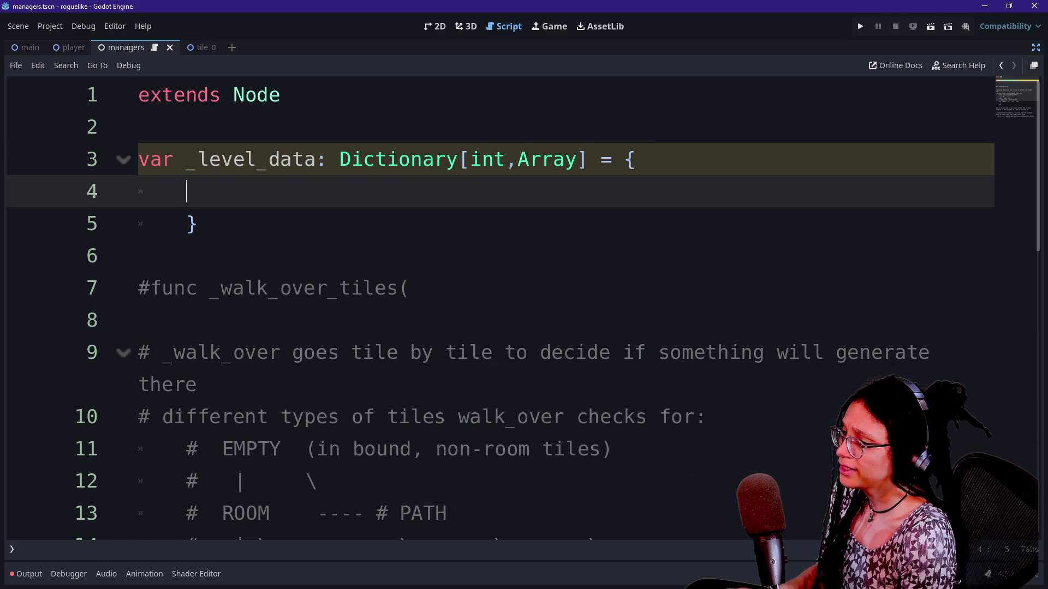
{"action": "type", "text": "0:"}
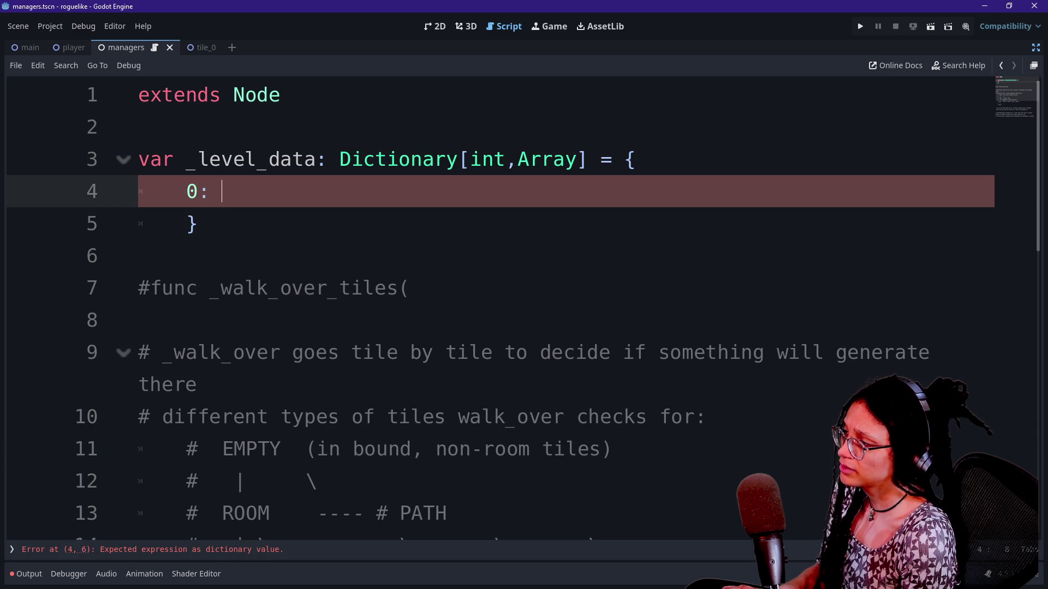
{"action": "key", "text": "Home"}
{"action": "key", "text": "Right"}
{"action": "key", "text": "Right"}
{"action": "key", "text": "Right"}
{"action": "key", "text": "Left"}
{"action": "key", "text": "Right"}
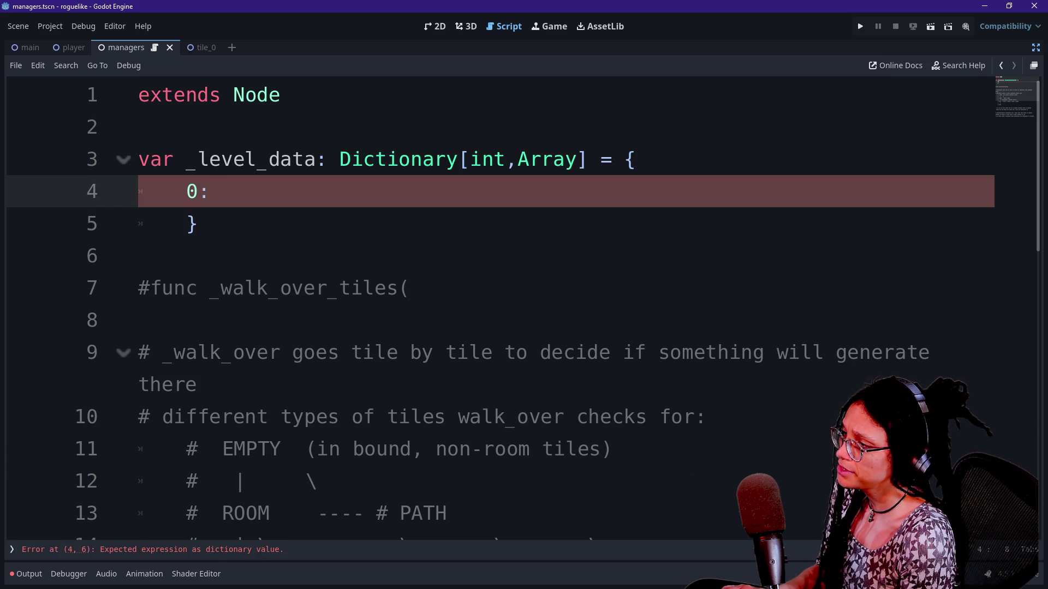
{"action": "type", "text": "A"}
{"action": "key", "text": "BackSpace"}
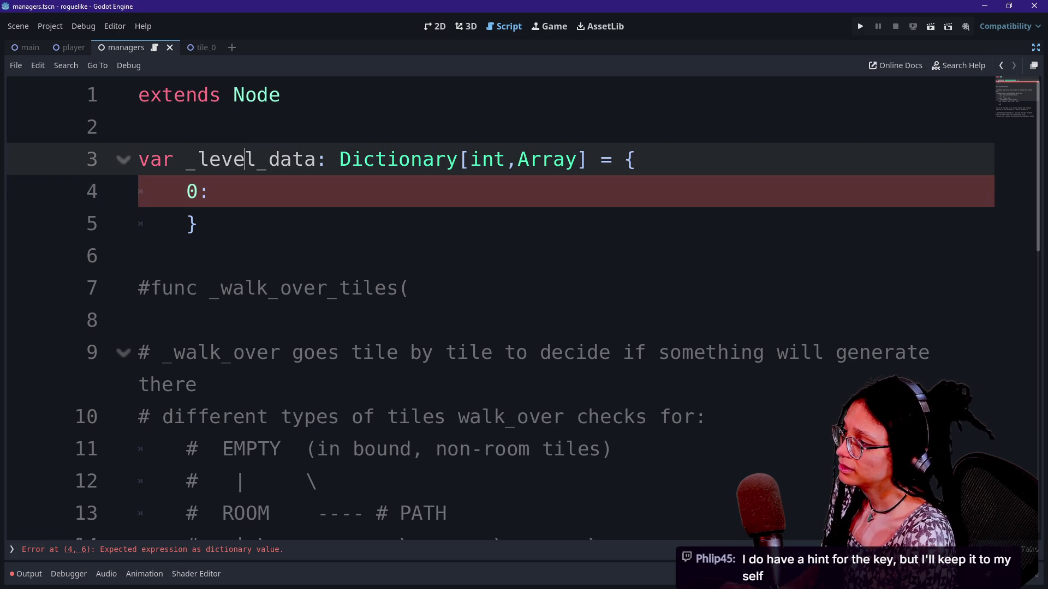
{"action": "left_click", "coordinate": [293, 160]}
{"action": "left_click", "coordinate": [233, 191]}
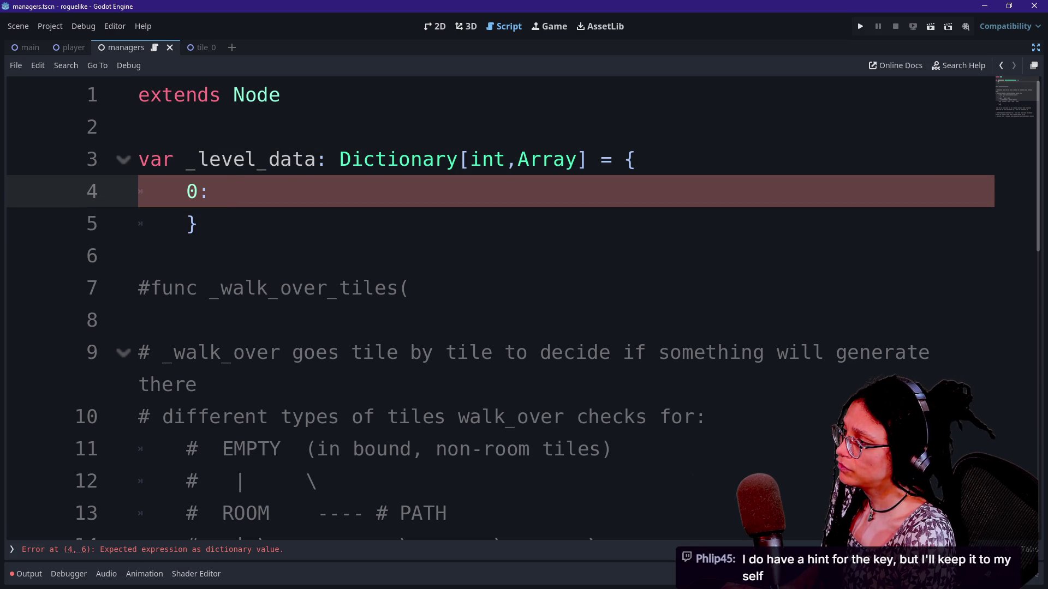
Step: Give key 0 an array of three Node2D.new() elements
{"action": "type", "text": "[Node2D"}
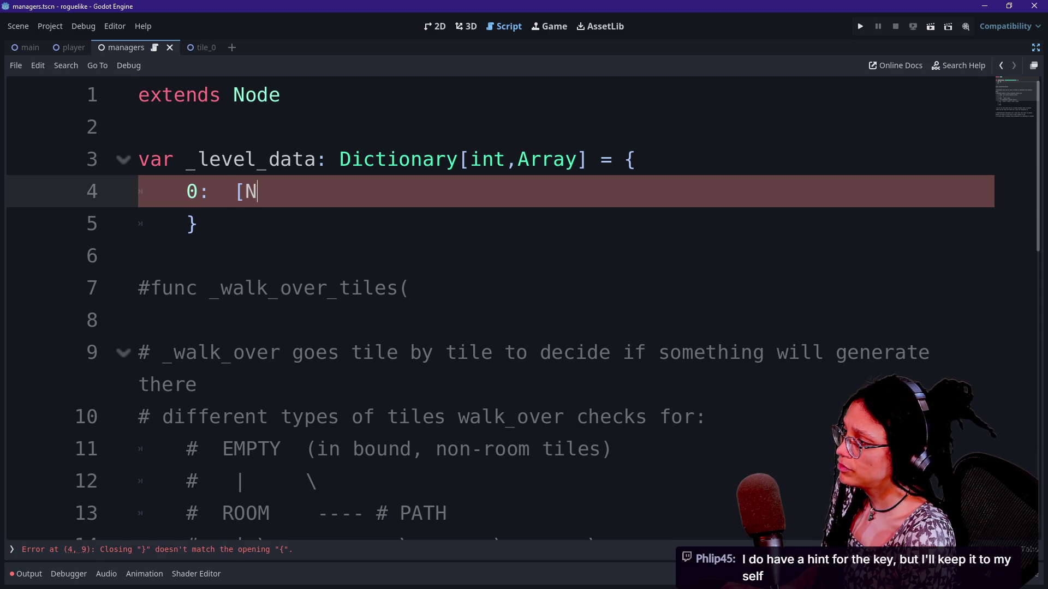
{"action": "type", "text": ",Node2D,N"}
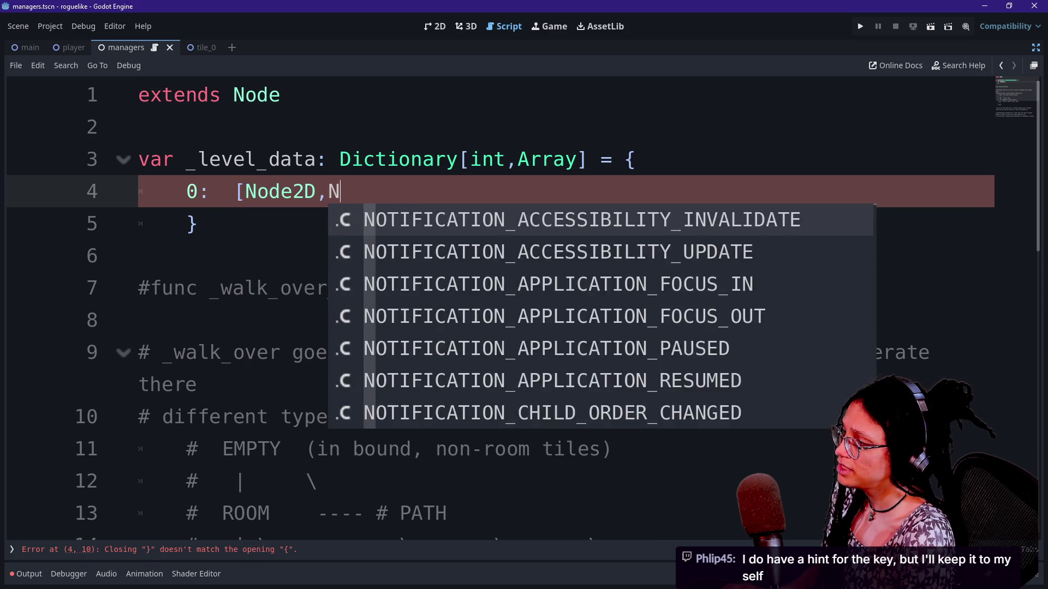
{"action": "key", "text": "BackSpace"}
{"action": "key", "text": "BackSpace"}
{"action": "key", "text": "BackSpace"}
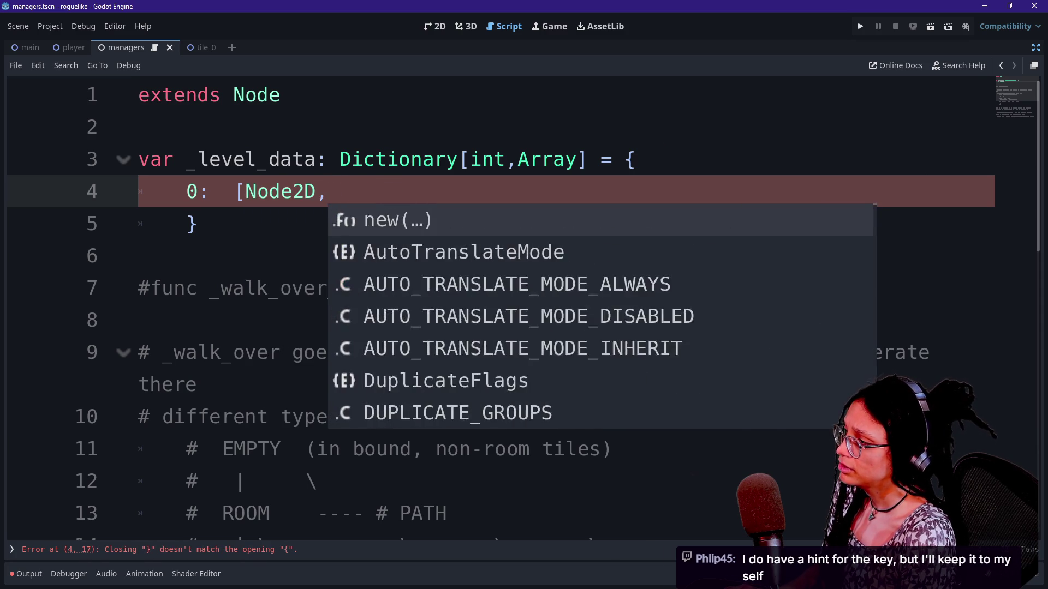
{"action": "type", "text": ".new(),"}
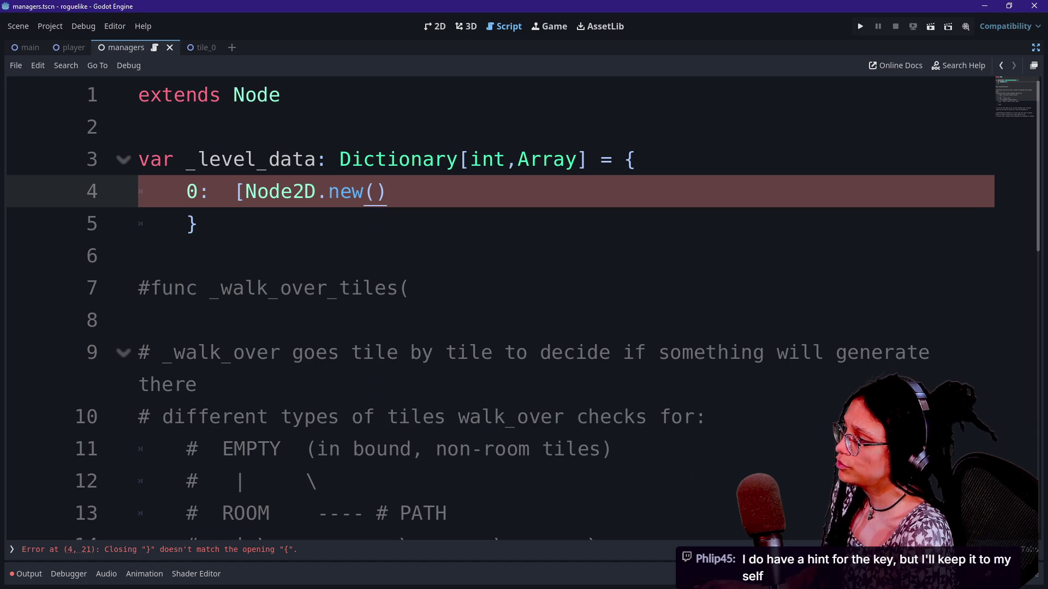
{"action": "key", "text": "ctrl+shift+Left"}
{"action": "key", "text": "ctrl+shift+Left"}
{"action": "key", "text": "ctrl+shift+Left"}
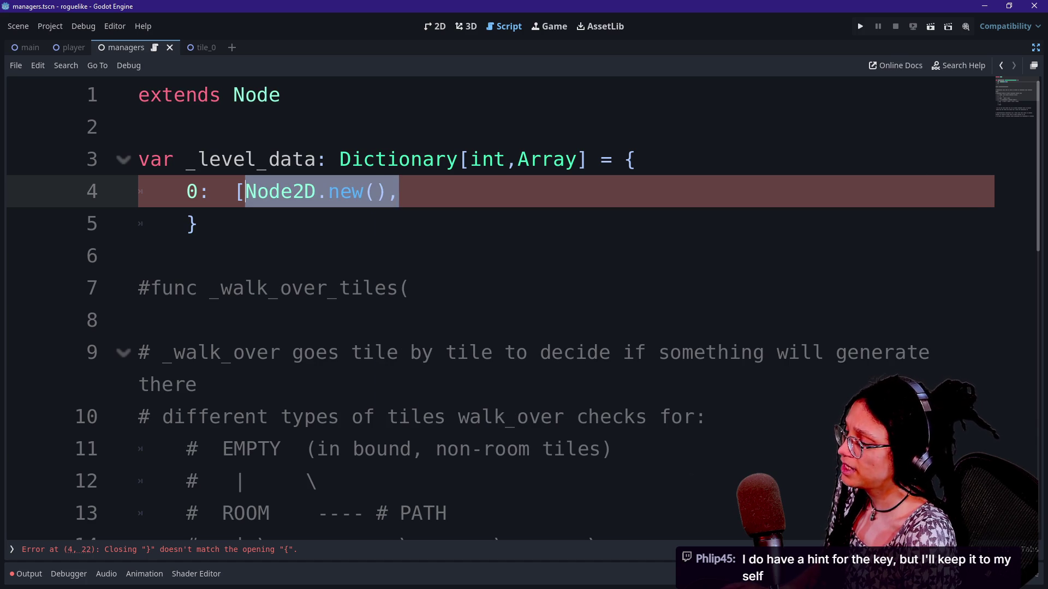
{"action": "key", "text": "ctrl+c"}
{"action": "key", "text": "End"}
{"action": "key", "text": "ctrl+v"}
{"action": "key", "text": "ctrl+v"}
{"action": "type", "text": "]"}
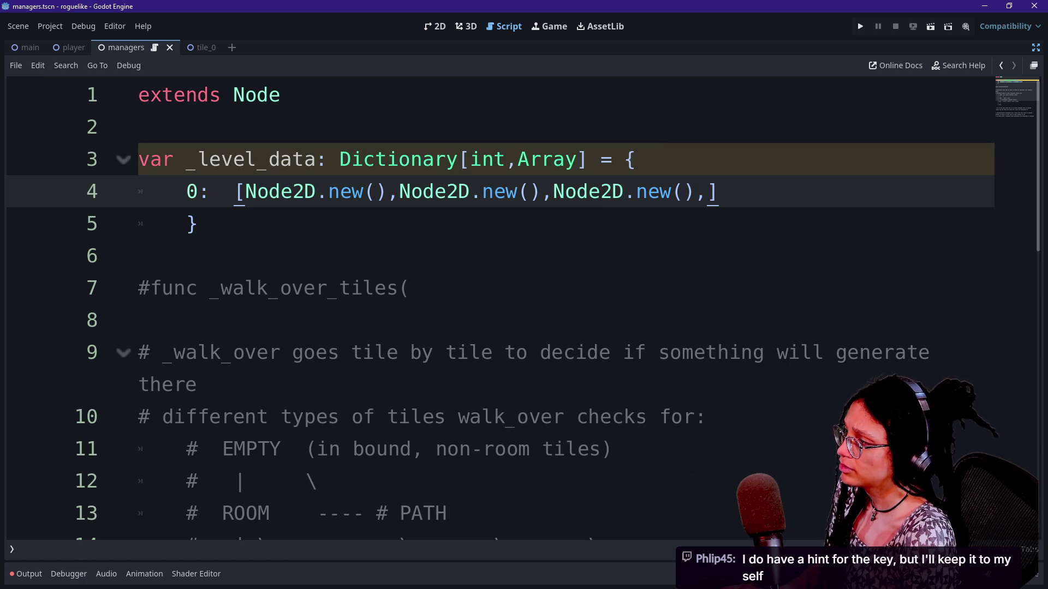
Step: Duplicate the first entry onto a new line and renumber its key to 1
{"action": "key", "text": "shift+Up"}
{"action": "key", "text": "ctrl+c"}
{"action": "key", "text": "Right"}
{"action": "type", "text": ","}
{"action": "key", "text": "Return"}
{"action": "key", "text": "ctrl+v"}
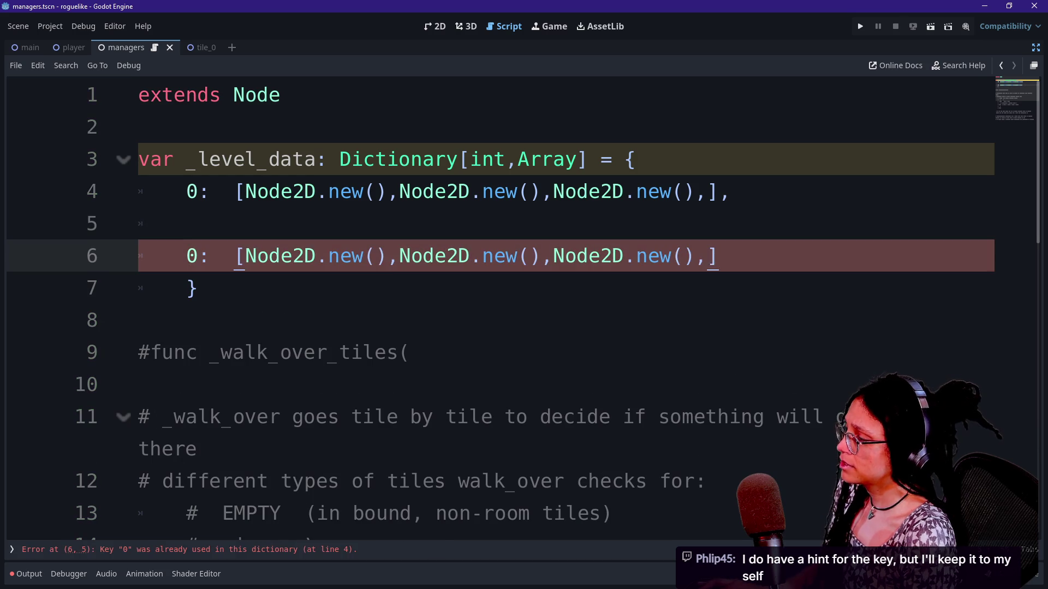
{"action": "key", "text": "Up"}
{"action": "key", "text": "BackSpace"}
{"action": "key", "text": "BackSpace"}
{"action": "double_click", "coordinate": [192, 224]}
{"action": "type", "text": "1"}
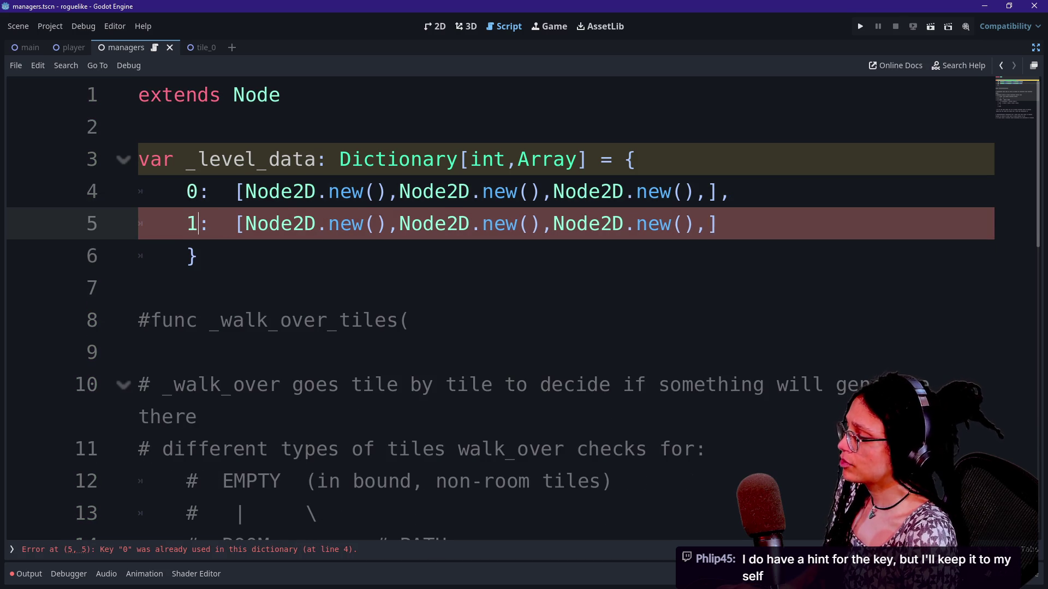
{"action": "left_click", "coordinate": [732, 191]}
Step: Add two more duplicated entries and renumber their keys to 2 and 3
{"action": "key", "text": "Down"}
{"action": "type", "text": ","}
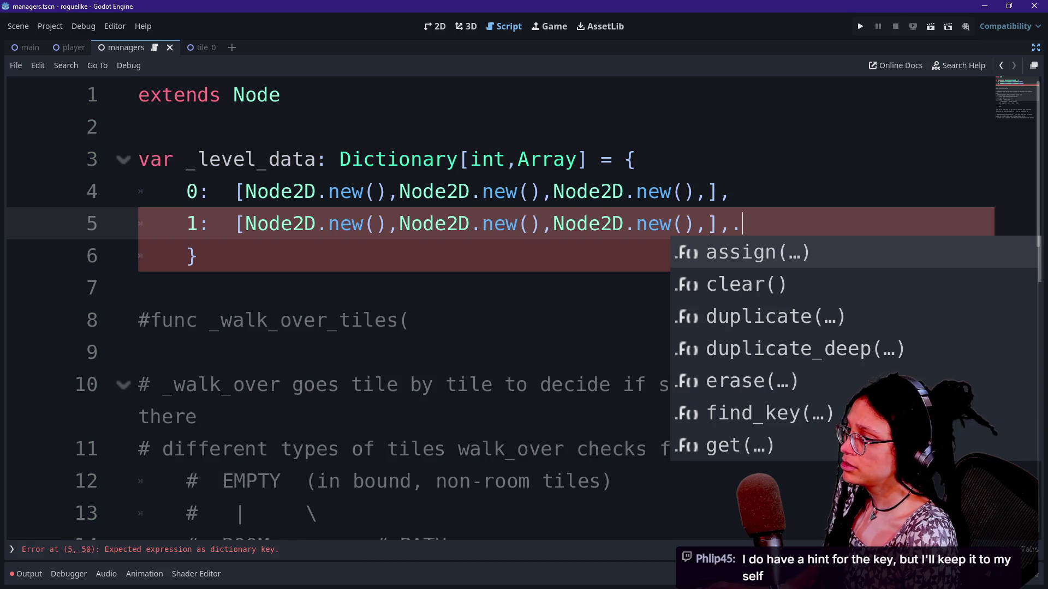
{"action": "key", "text": "Escape"}
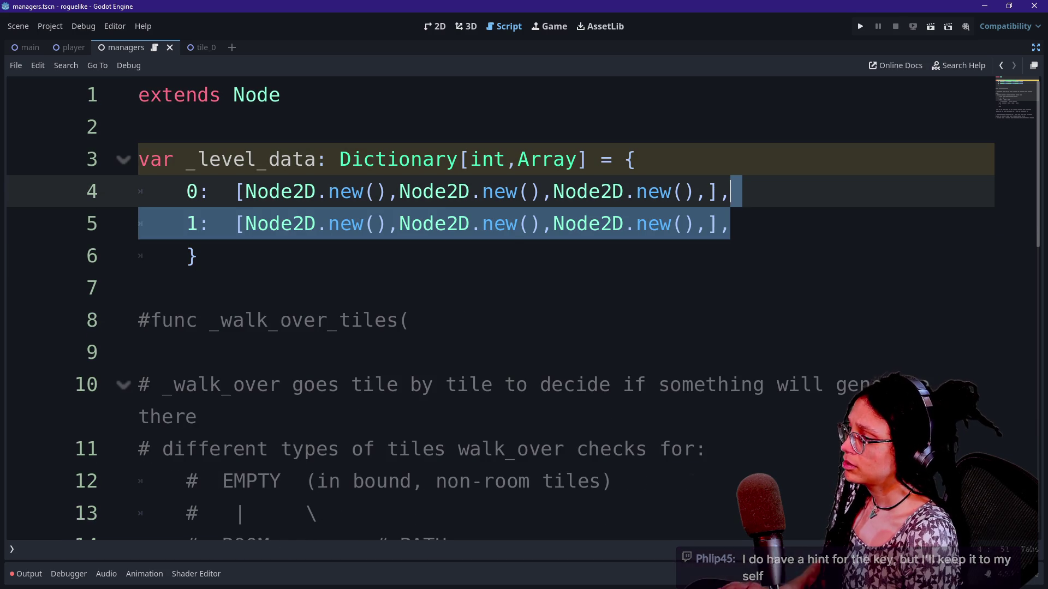
{"action": "key", "text": "ctrl+shift+d"}
{"action": "double_click", "coordinate": [192, 256]}
{"action": "type", "text": "2"}
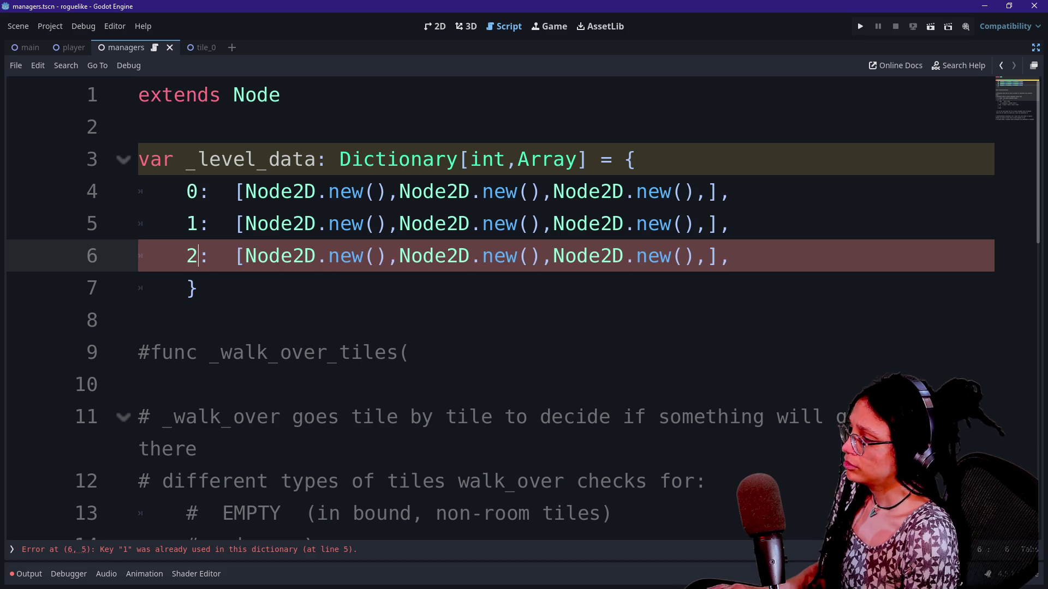
{"action": "left_click", "coordinate": [513, 224]}
{"action": "key", "text": "ctrl+c"}
{"action": "key", "text": "Down"}
{"action": "key", "text": "ctrl+v"}
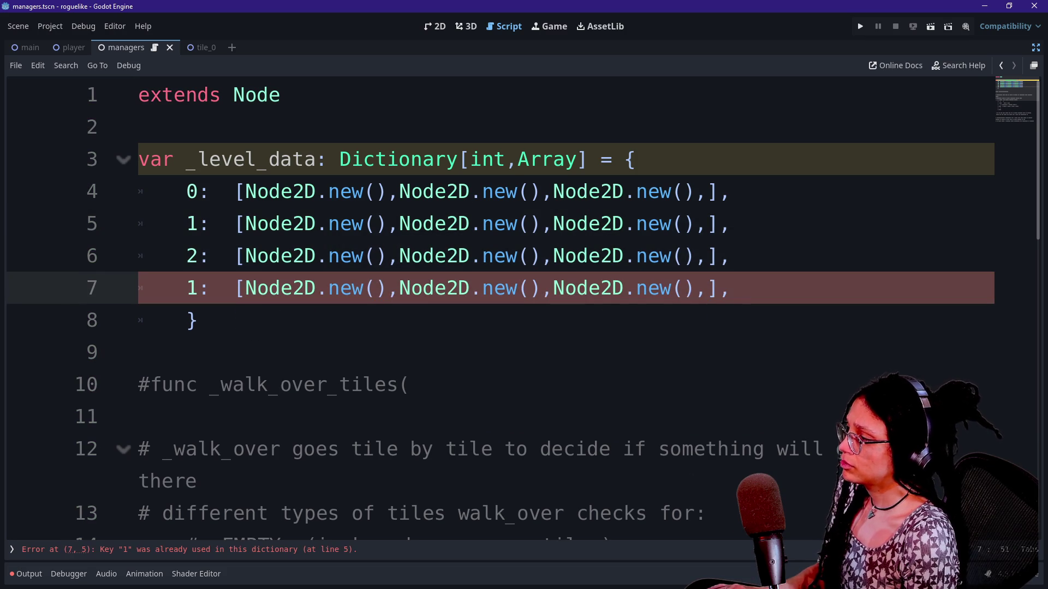
{"action": "left_click", "coordinate": [199, 288]}
{"action": "key", "text": "BackSpace"}
{"action": "type", "text": "3"}
{"action": "left_click", "coordinate": [221, 223]}
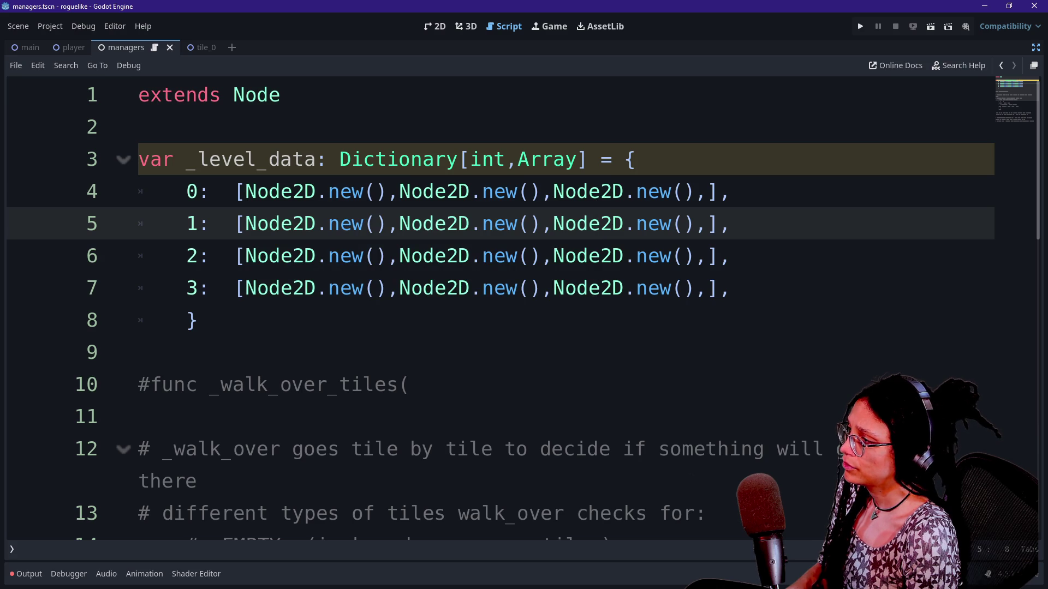
{"action": "double_click", "coordinate": [191, 191]}
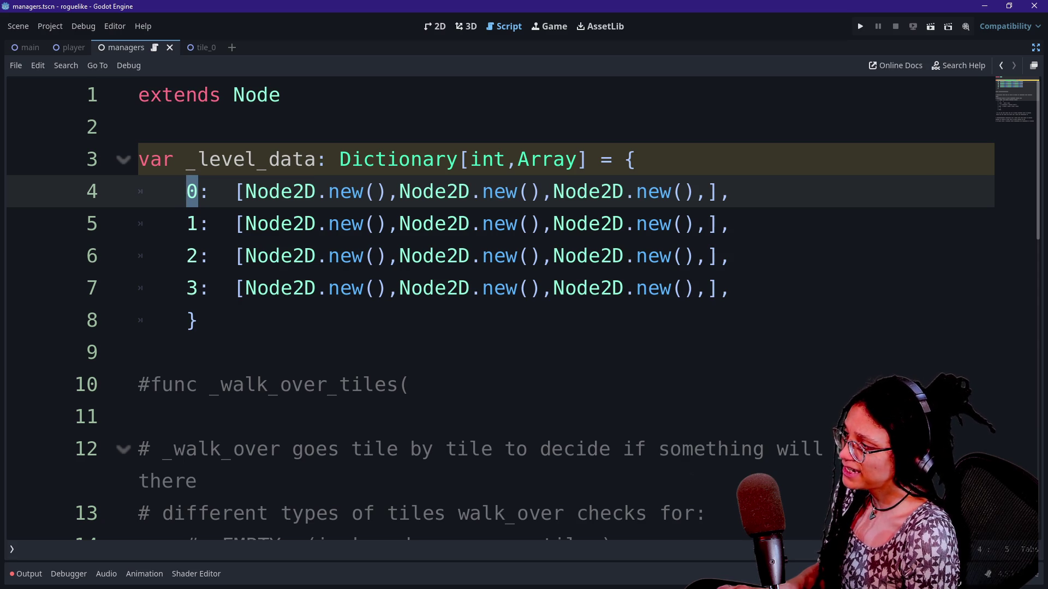
{"action": "mouse_move", "coordinate": [235, 192]}
{"action": "left_mouse_down"}
{"action": "mouse_move", "coordinate": [731, 192]}
{"action": "mouse_move", "coordinate": [553, 192]}
{"action": "mouse_move", "coordinate": [730, 224]}
{"action": "left_mouse_up"}
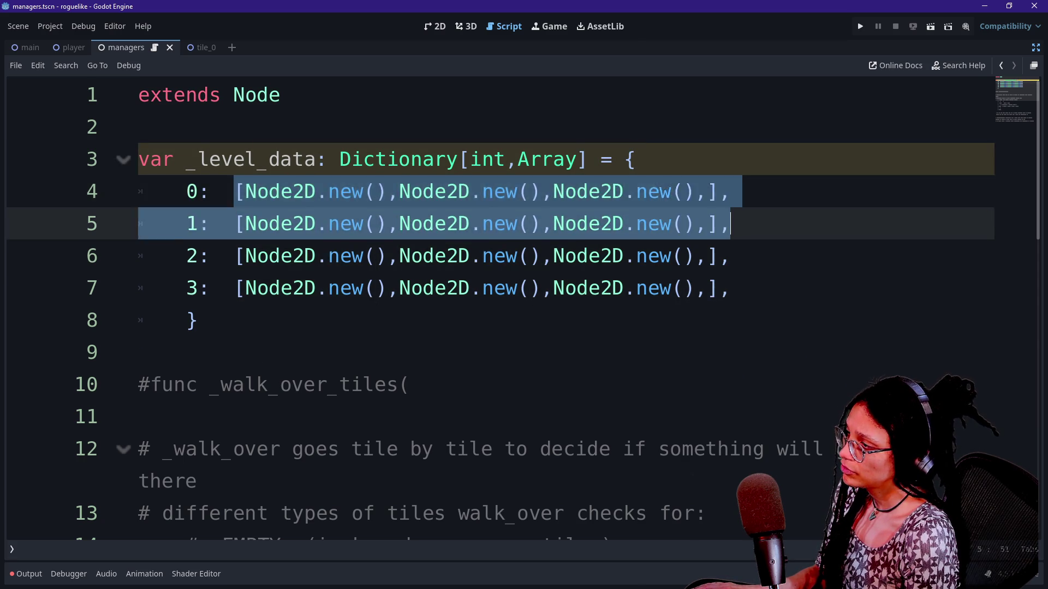
{"action": "left_click", "coordinate": [730, 223]}
{"action": "mouse_move", "coordinate": [730, 288]}
{"action": "left_mouse_down"}
{"action": "mouse_move", "coordinate": [211, 223]}
{"action": "mouse_move", "coordinate": [730, 223]}
{"action": "left_mouse_up"}
{"action": "left_click", "coordinate": [210, 224]}
{"action": "left_click_drag", "start_coordinate": [235, 192], "coordinate": [730, 192]}
{"action": "left_click", "coordinate": [730, 192]}
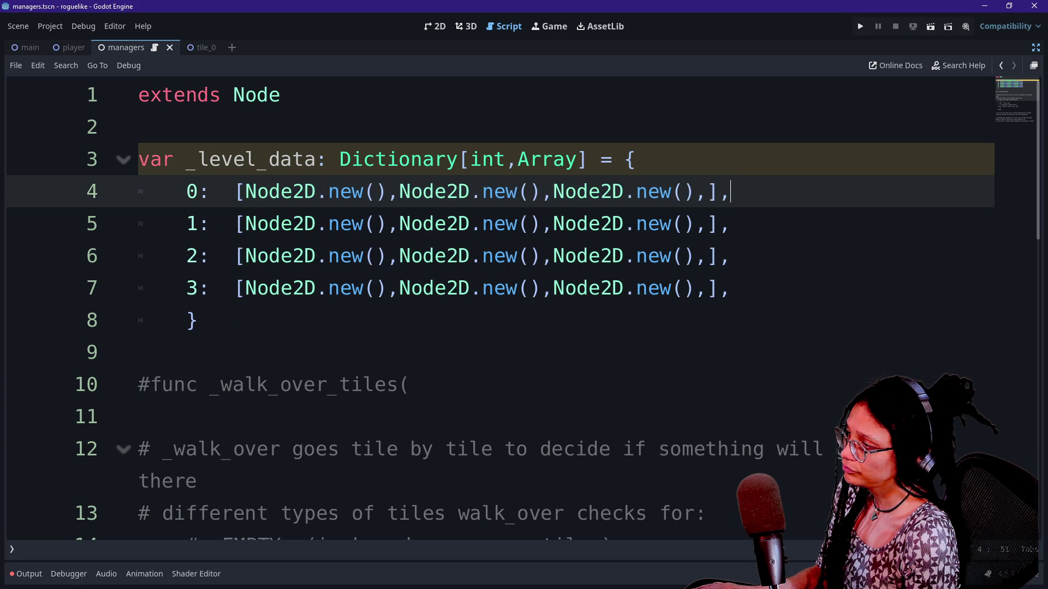
{"action": "left_click_drag", "start_coordinate": [186, 191], "coordinate": [660, 224]}
{"action": "left_click", "coordinate": [245, 191]}
{"action": "left_click", "coordinate": [660, 224]}
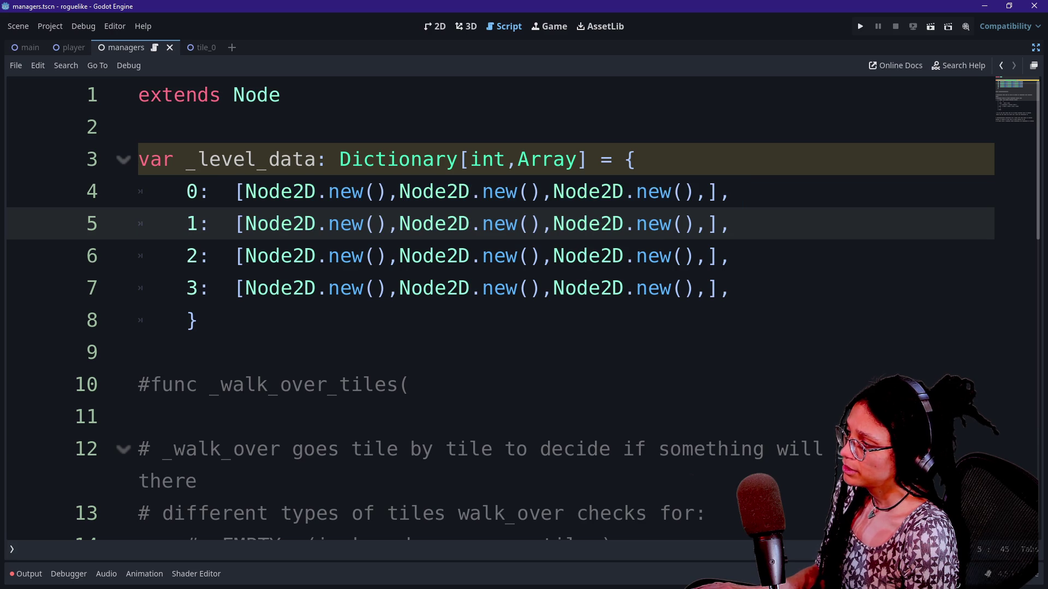
{"action": "left_click", "coordinate": [187, 191]}
{"action": "left_click_drag", "start_coordinate": [188, 192], "coordinate": [269, 256]}
{"action": "left_click", "coordinate": [269, 256]}
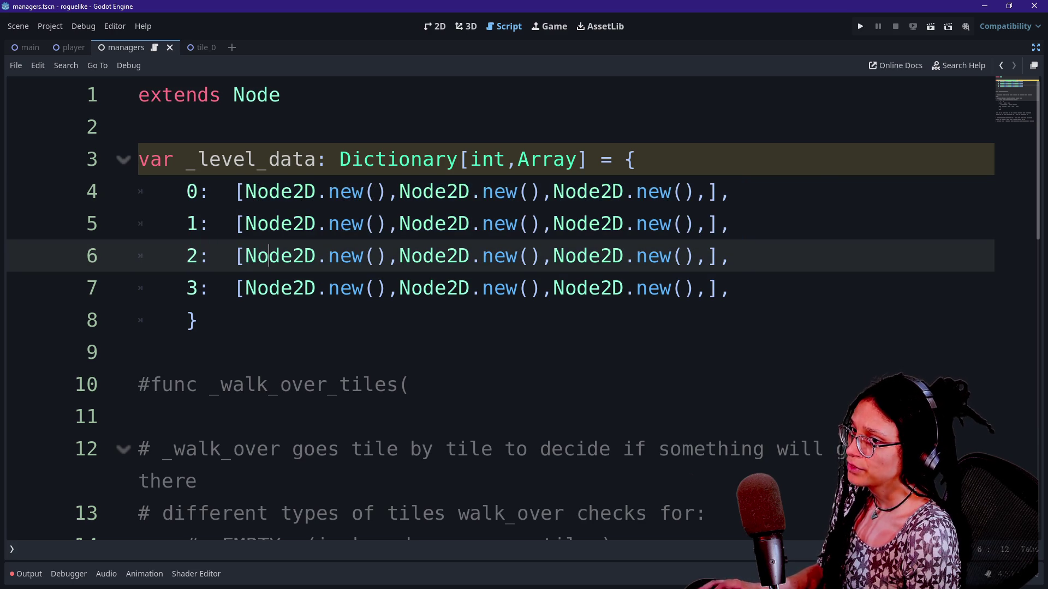
{"action": "key", "text": "alt+Tab"}
{"action": "double_click", "coordinate": [371, 214]}
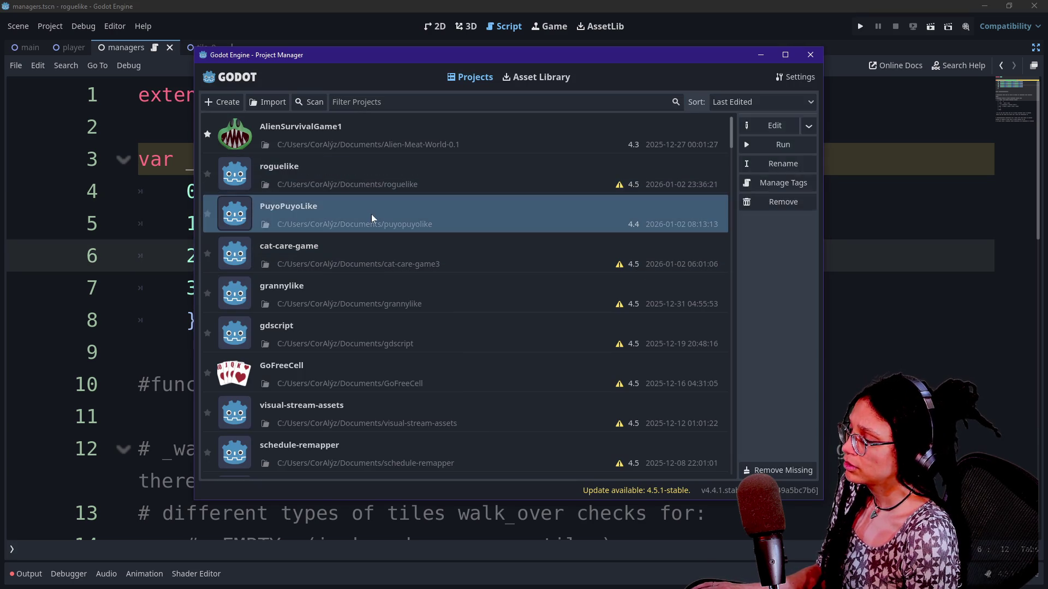
{"action": "double_click", "coordinate": [322, 224]}
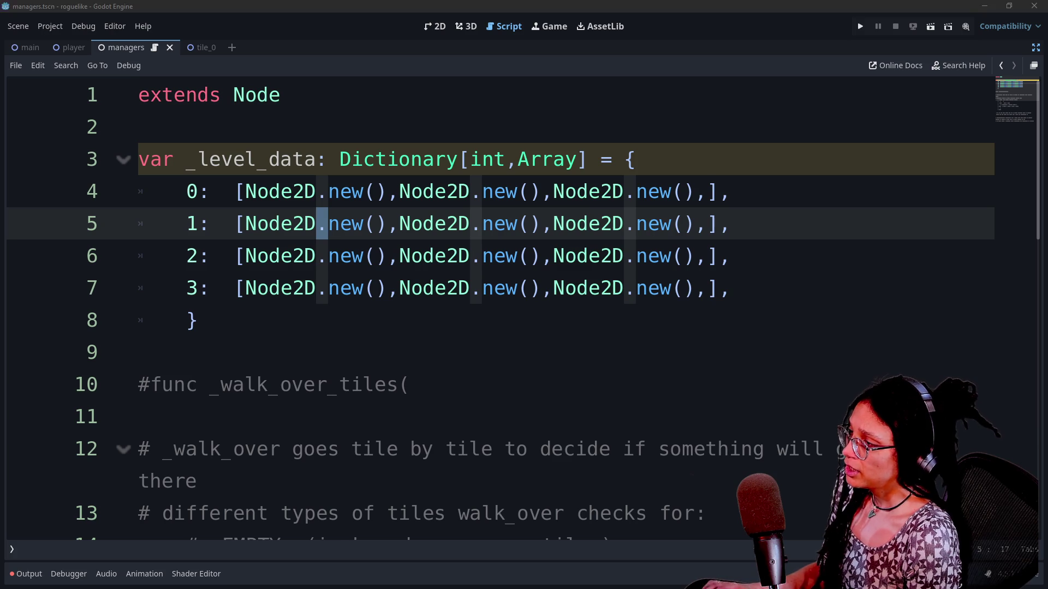
{"action": "key", "text": "alt+Tab"}
{"action": "key", "text": "alt+Tab"}
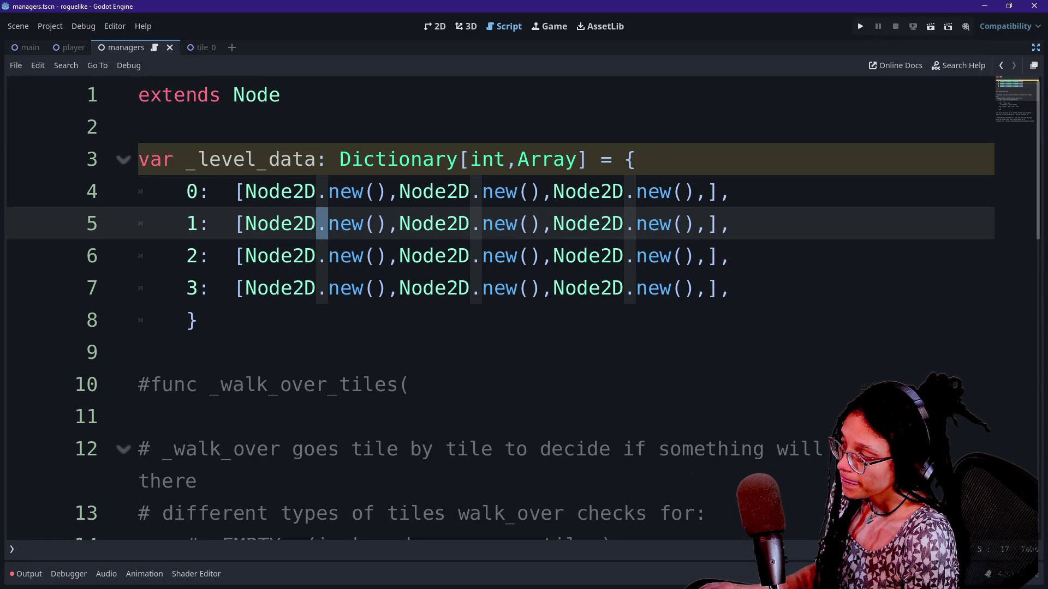
{"action": "mouse_move", "coordinate": [209, 159]}
{"action": "left_mouse_down"}
{"action": "mouse_move", "coordinate": [458, 159]}
{"action": "mouse_move", "coordinate": [198, 321]}
{"action": "mouse_move", "coordinate": [246, 385]}
{"action": "mouse_move", "coordinate": [198, 321]}
{"action": "left_mouse_up"}
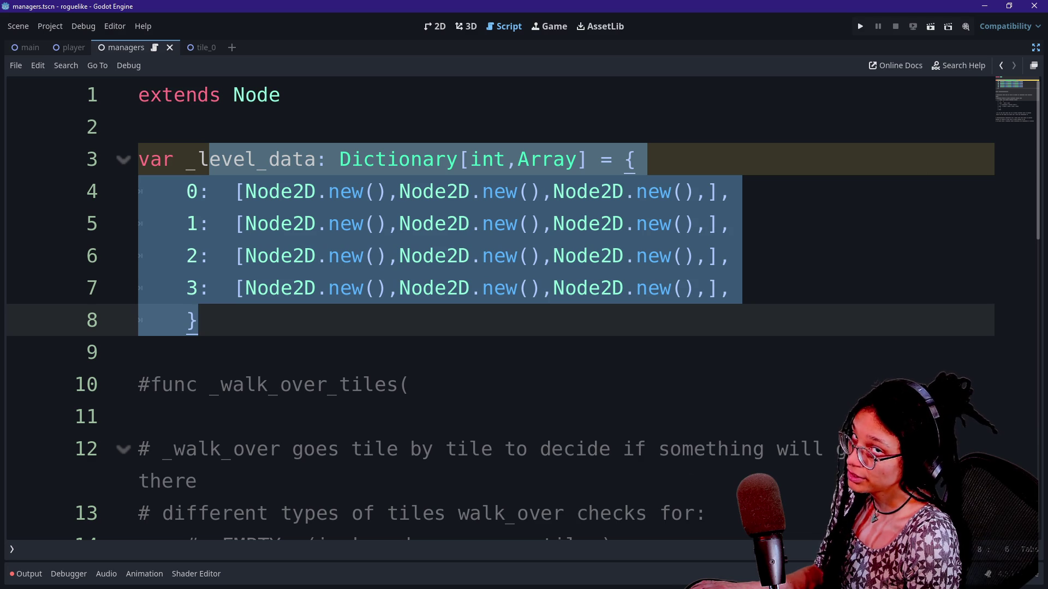
{"action": "mouse_move", "coordinate": [198, 321]}
{"action": "left_mouse_down"}
{"action": "mouse_move", "coordinate": [210, 191]}
{"action": "mouse_move", "coordinate": [198, 320]}
{"action": "mouse_move", "coordinate": [163, 127]}
{"action": "mouse_move", "coordinate": [399, 224]}
{"action": "mouse_move", "coordinate": [410, 191]}
{"action": "mouse_move", "coordinate": [399, 191]}
{"action": "left_mouse_up"}
{"action": "left_click", "coordinate": [399, 191]}
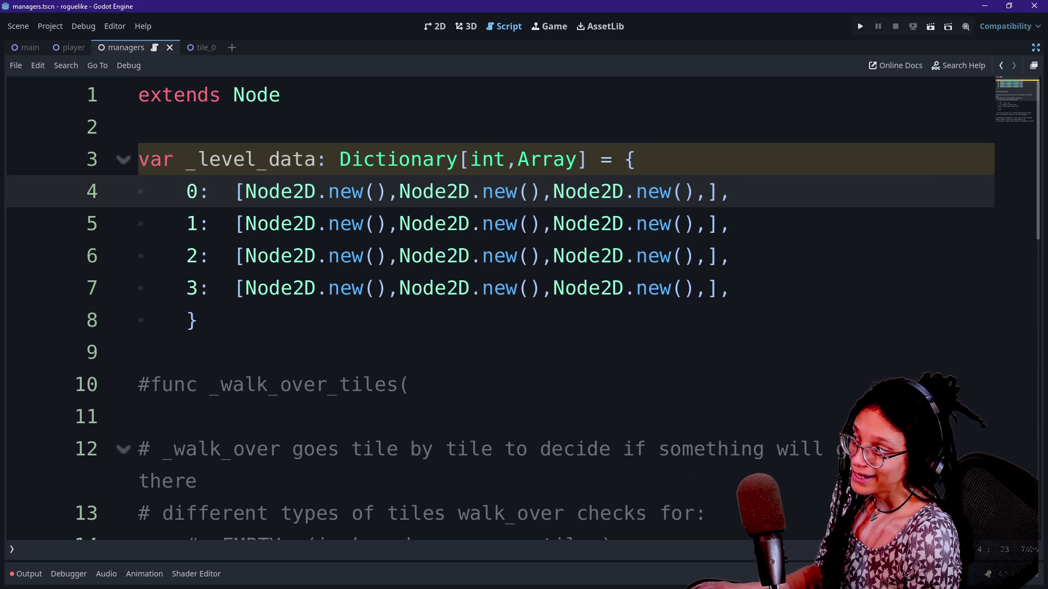
{"action": "mouse_move", "coordinate": [404, 191]}
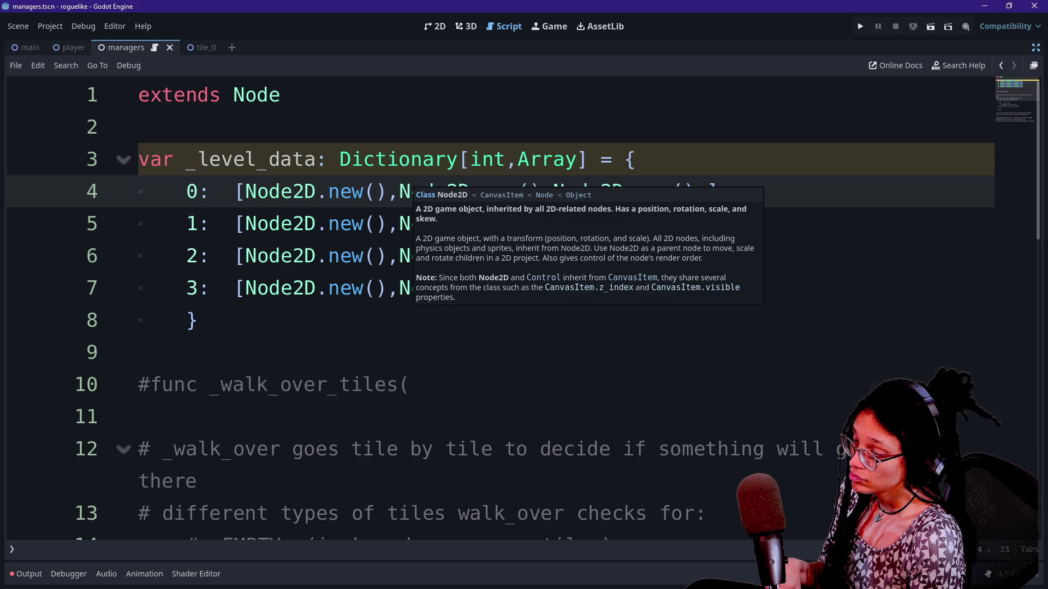
{"action": "mouse_move", "coordinate": [196, 320]}
{"action": "left_mouse_down"}
{"action": "mouse_move", "coordinate": [140, 191]}
{"action": "mouse_move", "coordinate": [636, 158]}
{"action": "left_mouse_up"}
{"action": "key", "text": "BackSpace"}
{"action": "type", "text": "}"}
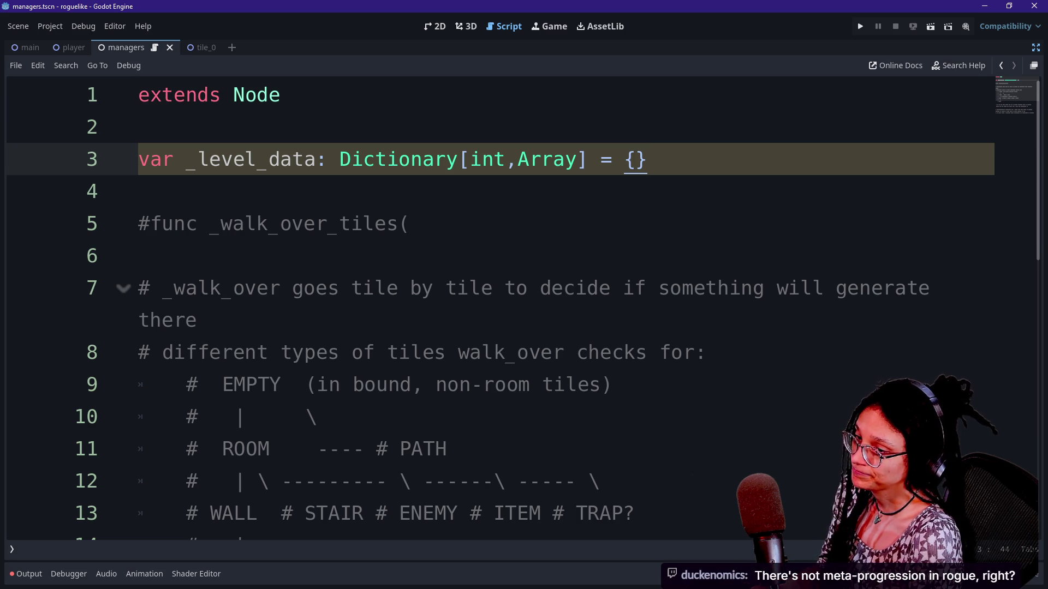
{"action": "left_click", "coordinate": [328, 223]}
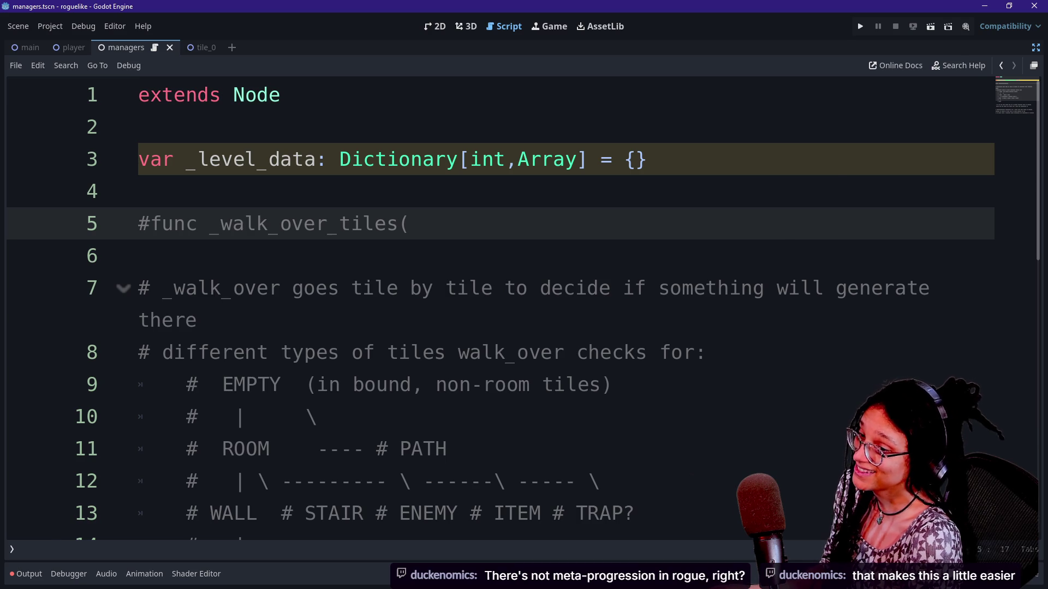
{"action": "key", "text": "alt+Tab"}
{"action": "key", "text": "alt+Tab"}
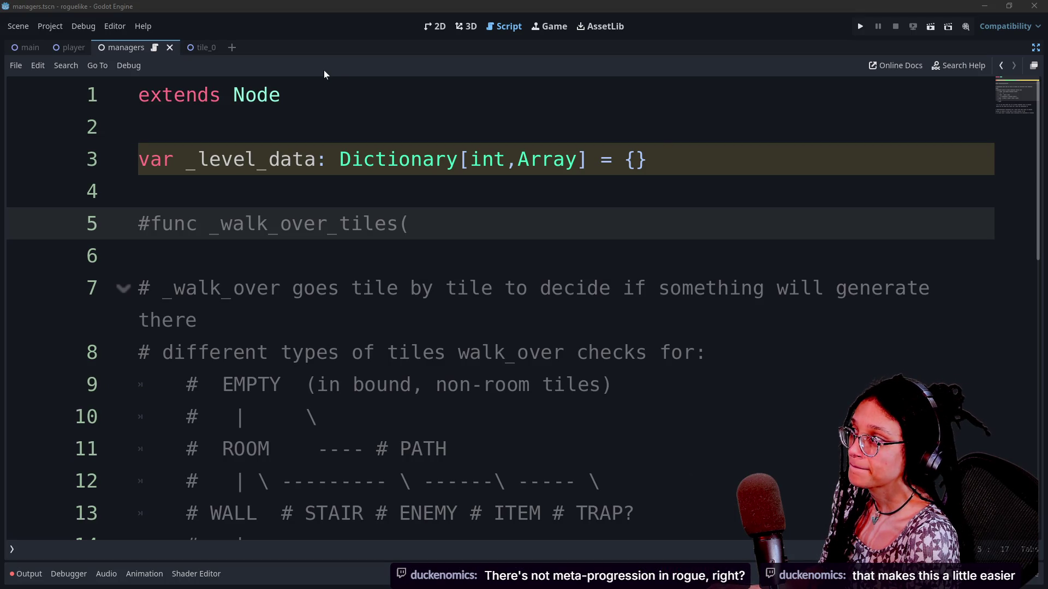
Step: In the PuyoPuyoLike script, enable distraction-free mode and search for 'Dictionary'
{"action": "key", "text": "alt+Tab"}
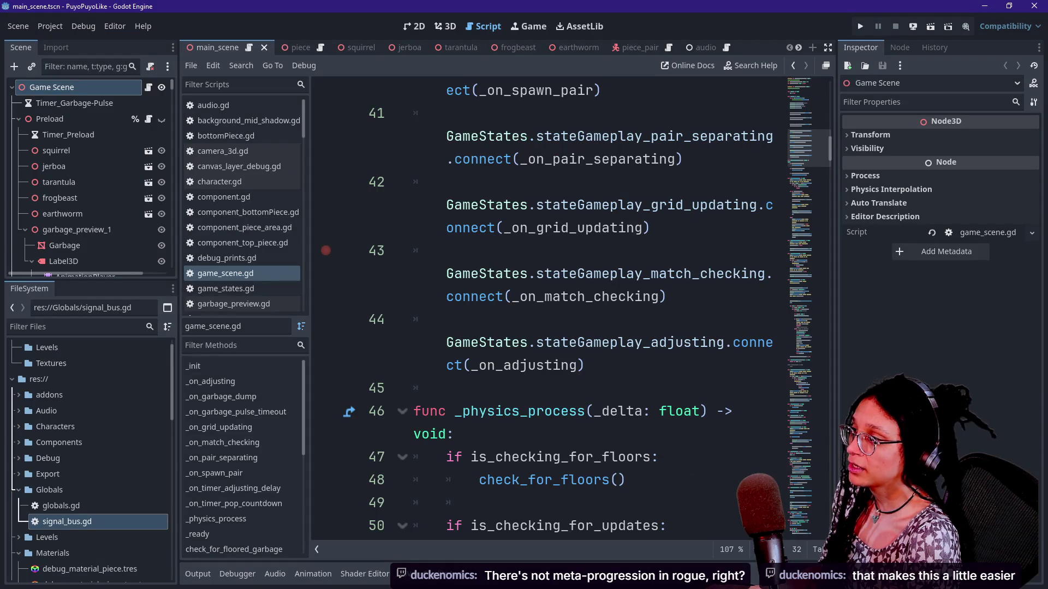
{"action": "left_click", "coordinate": [650, 228]}
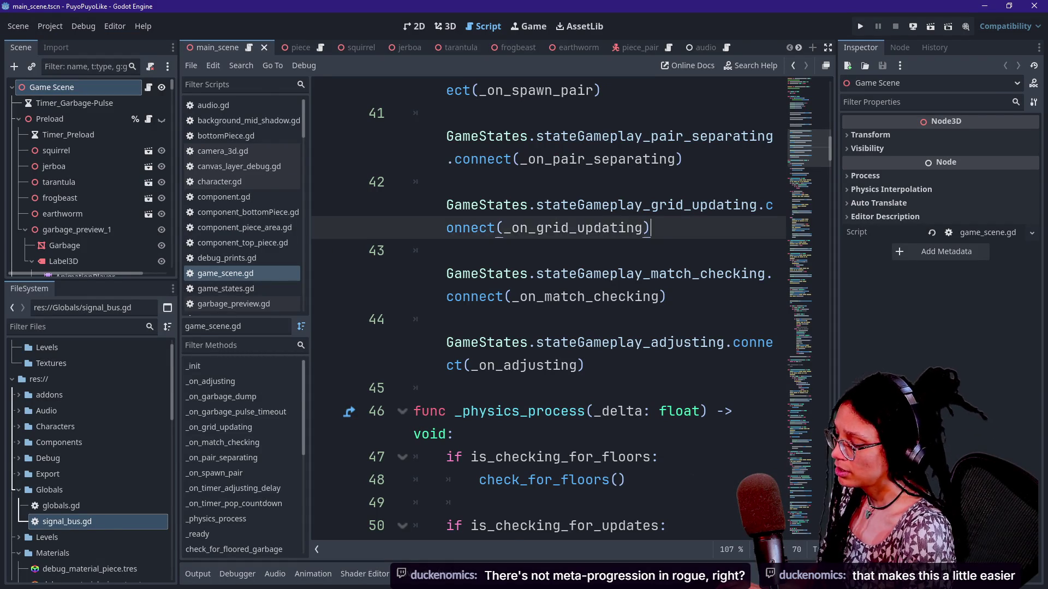
{"action": "key", "text": "ctrl+shift+F11"}
{"action": "left_click", "coordinate": [475, 251]}
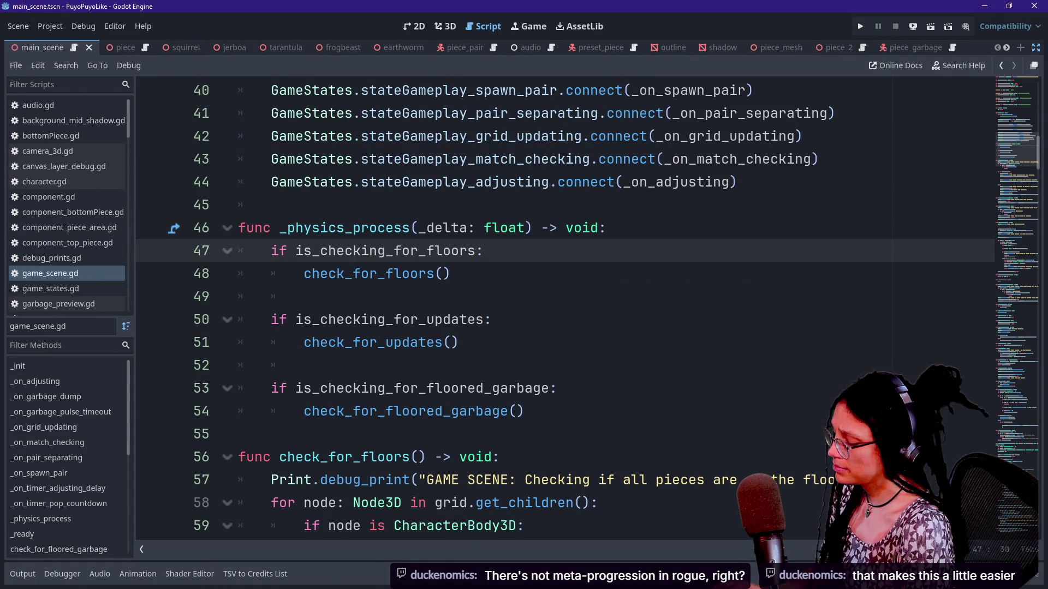
{"action": "key", "text": "ctrl+f"}
{"action": "type", "text": "ductu"}
{"action": "key", "text": "ctrl+a"}
{"action": "type", "text": "D"}
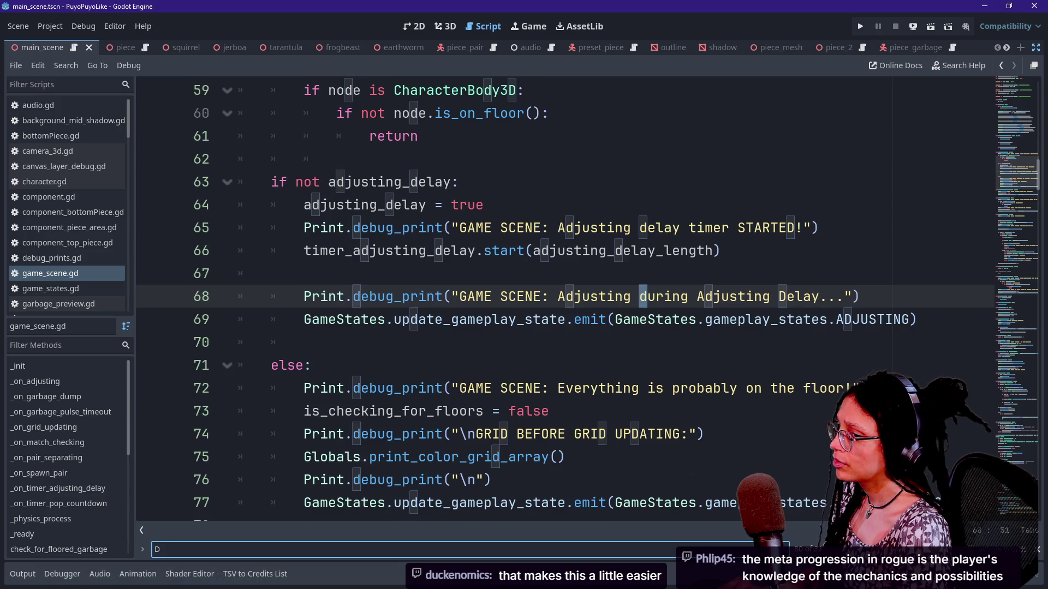
{"action": "type", "text": "ictionary"}
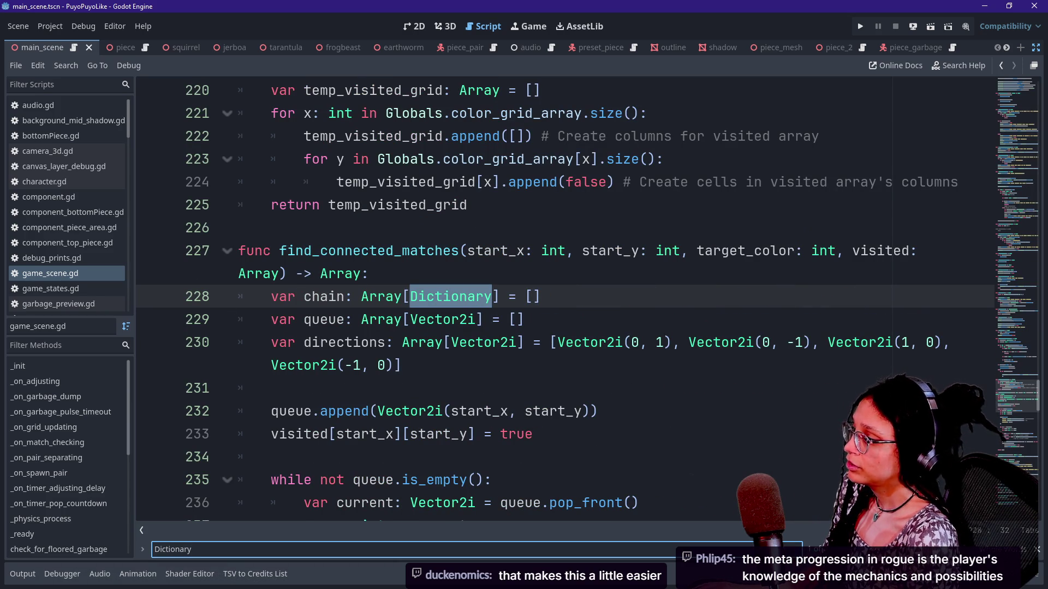
Step: Review find_connected_matches' chain and queue declarations and the chain.append entries at a larger font
{"action": "scroll", "coordinate": [588, 299], "scroll_direction": "down", "scroll_amount": 1}
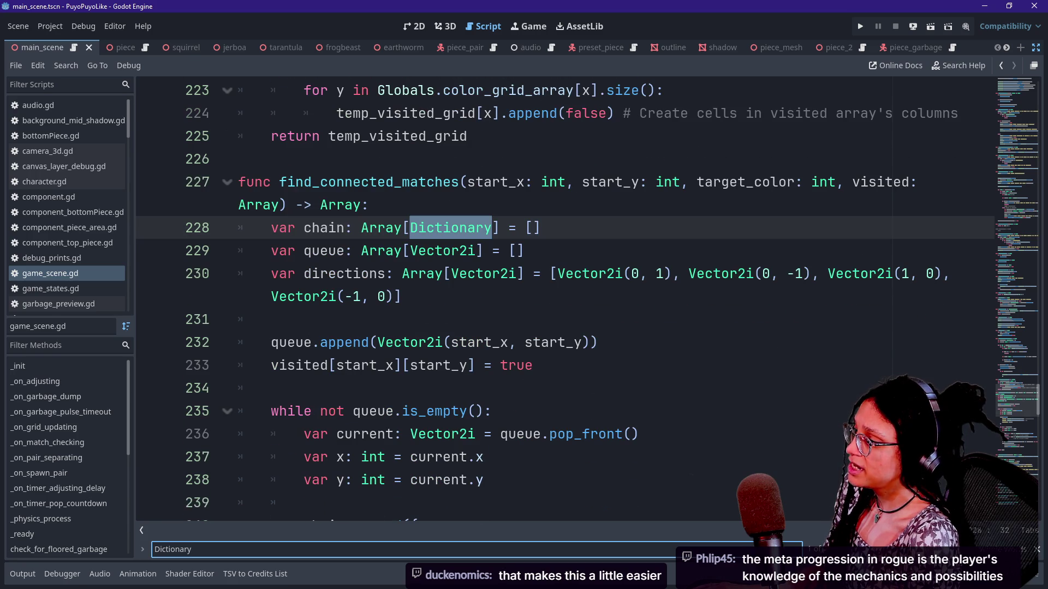
{"action": "left_click", "coordinate": [444, 227]}
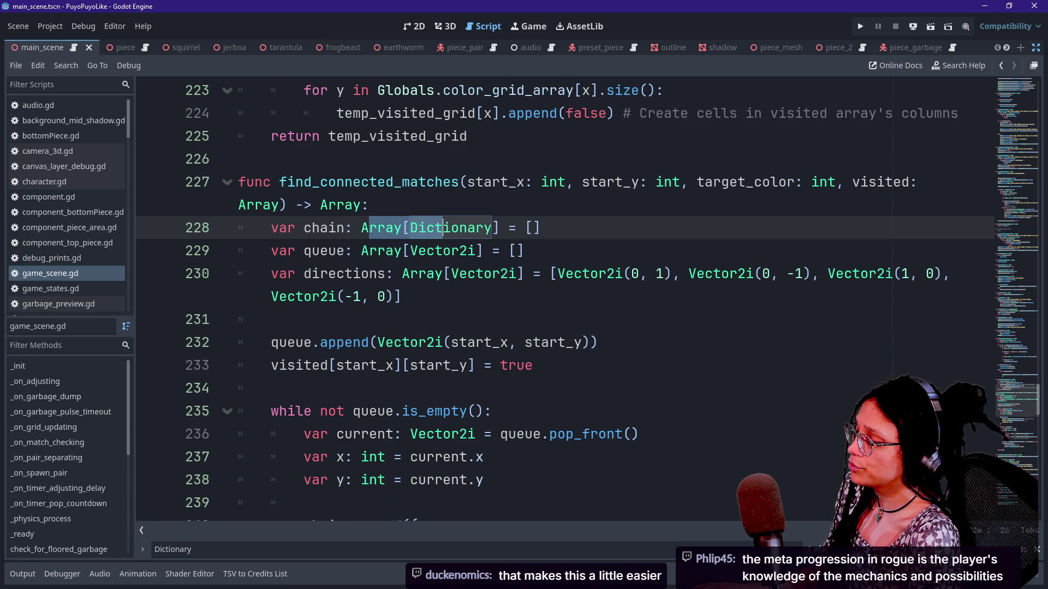
{"action": "left_click_drag", "start_coordinate": [360, 228], "coordinate": [371, 204]}
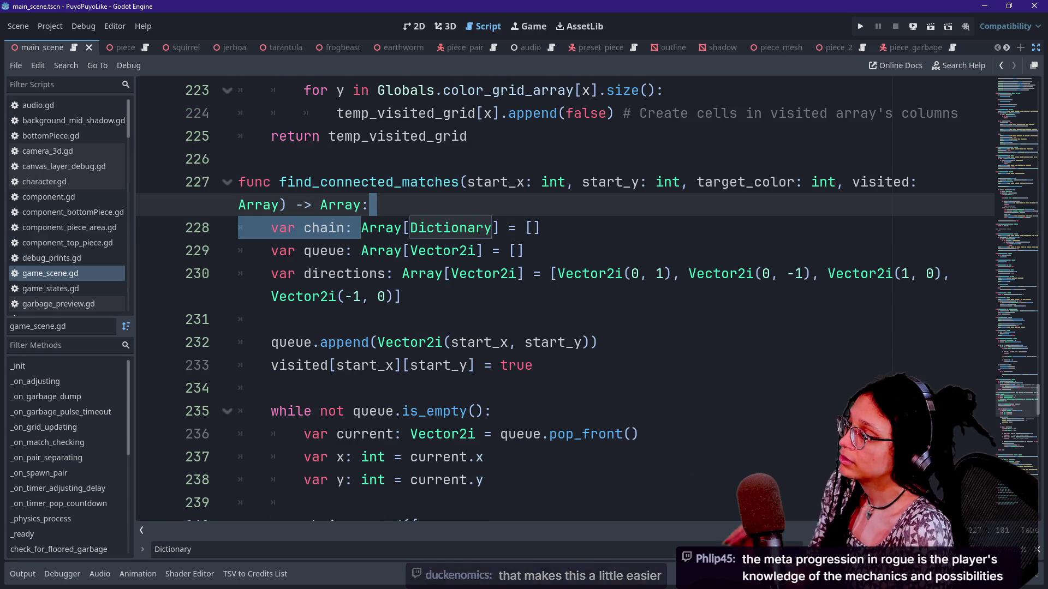
{"action": "left_click", "coordinate": [443, 251]}
{"action": "key", "text": "End"}
{"action": "key", "text": "ctrl+equal"}
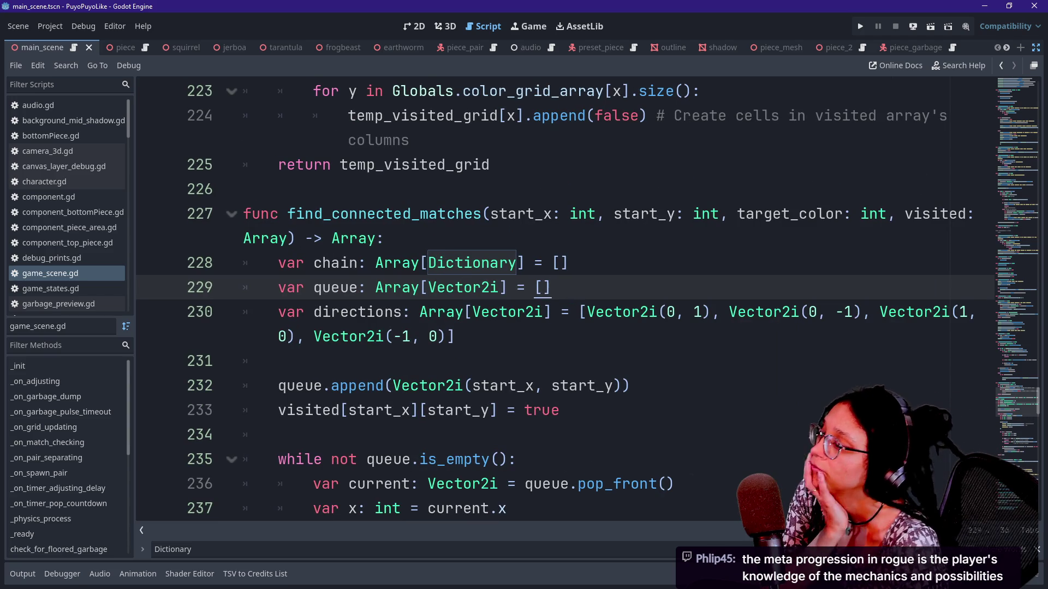
{"action": "key", "text": "Down"}
{"action": "key", "text": "Down"}
{"action": "key", "text": "Down"}
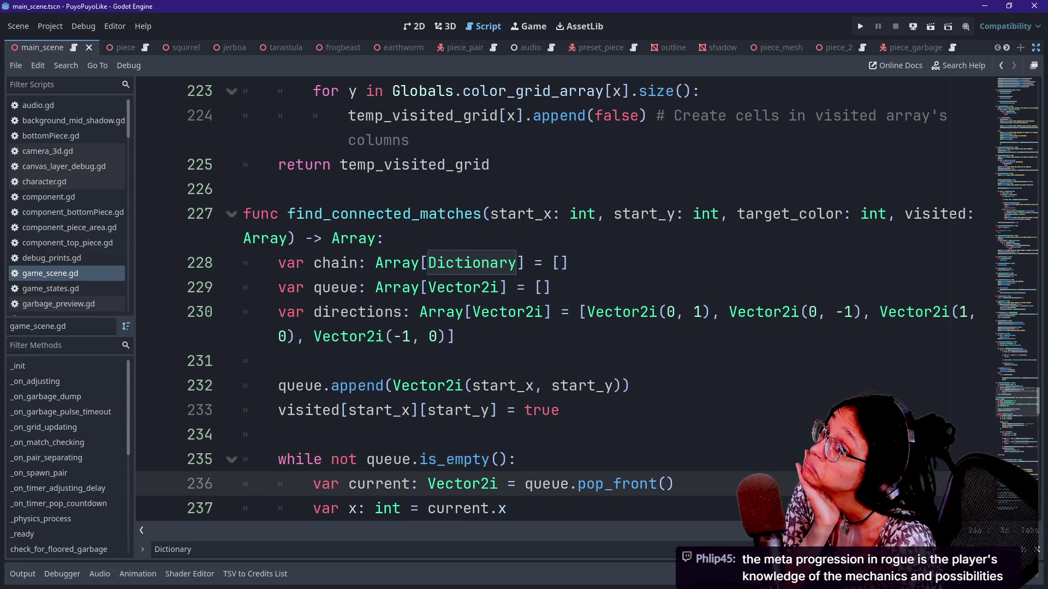
{"action": "key", "text": "Down"}
{"action": "key", "text": "Down"}
{"action": "key", "text": "Down"}
{"action": "key", "text": "Down"}
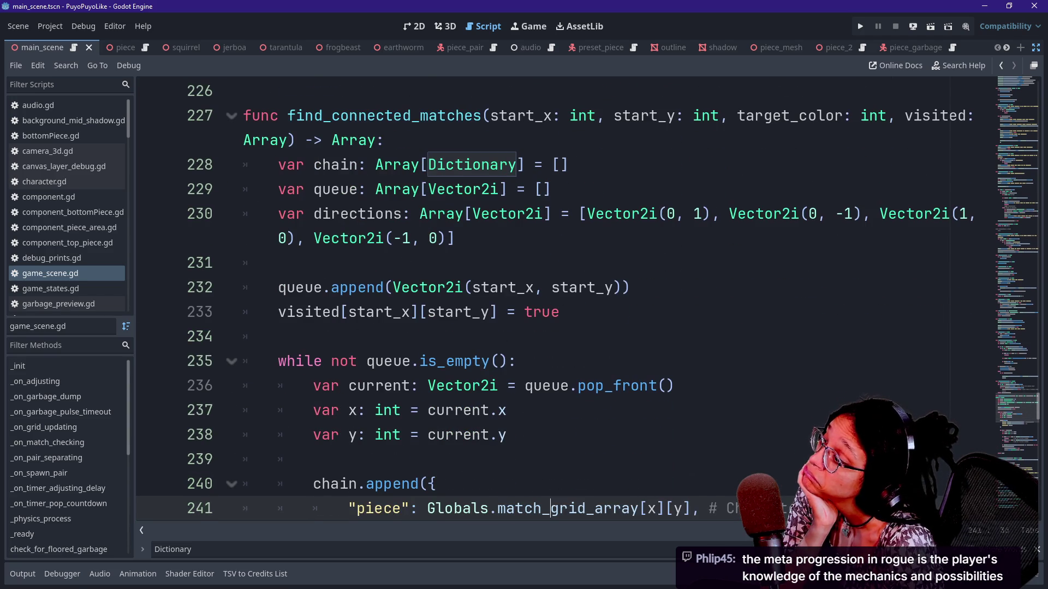
{"action": "key", "text": "Down"}
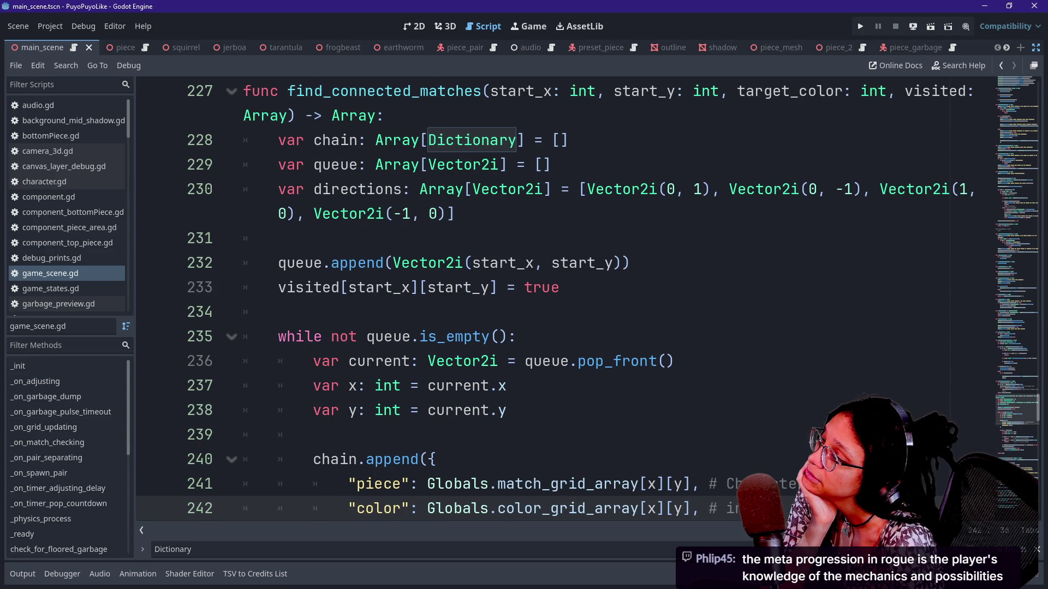
Step: Toggle the side docks and return to the roguelike managers script
{"action": "left_click", "coordinate": [1036, 48]}
{"action": "left_click", "coordinate": [827, 48]}
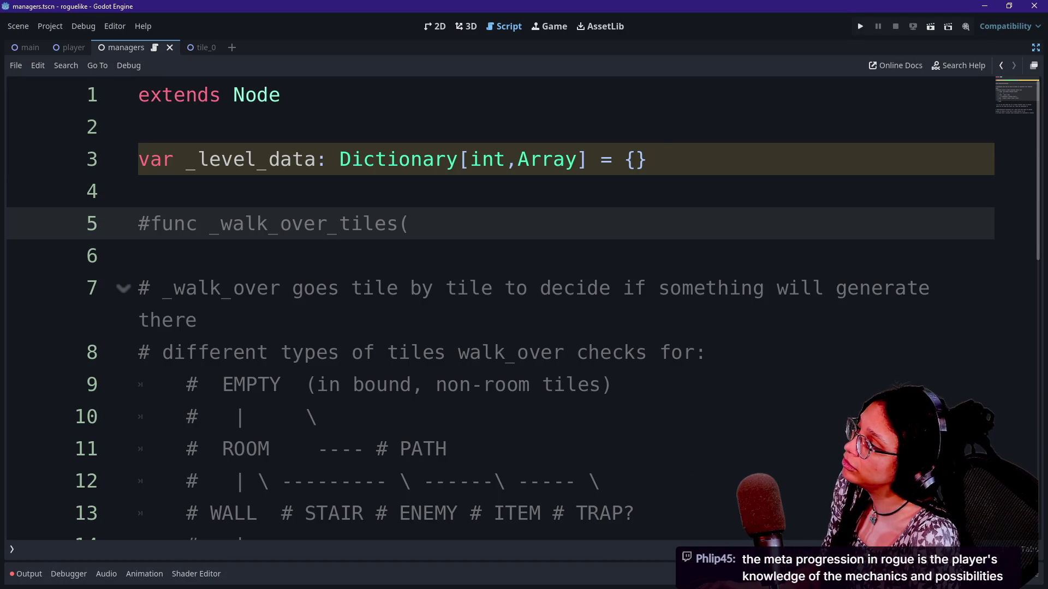
{"action": "left_click", "coordinate": [404, 158]}
Step: Change the _level_data type on line 3 to Array[Dictionary]
{"action": "double_click", "coordinate": [404, 159]}
{"action": "type", "text": "Array"}
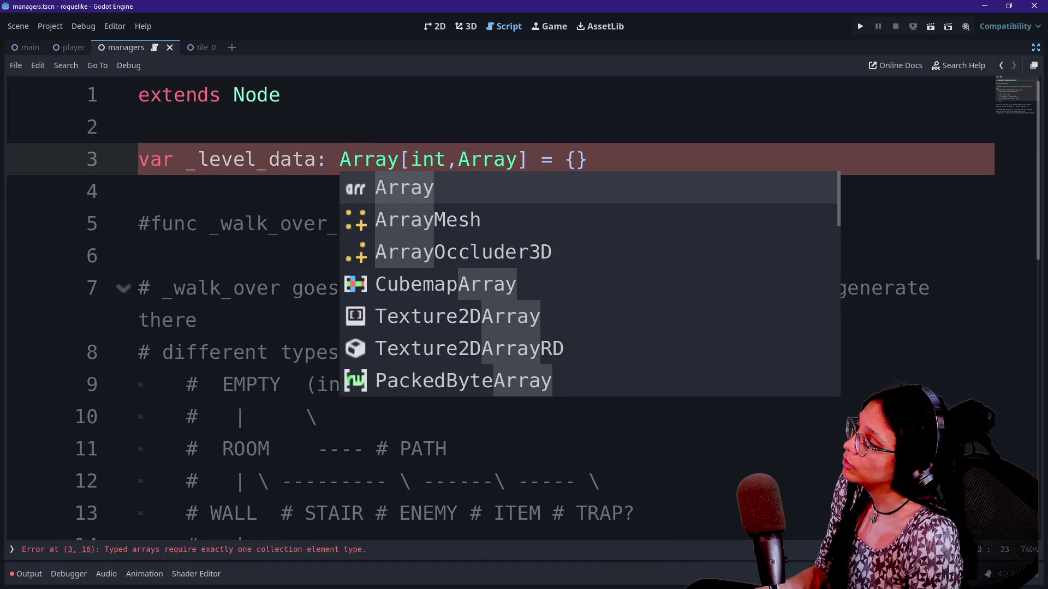
{"action": "key", "text": "Escape"}
{"action": "left_click_drag", "start_coordinate": [411, 158], "coordinate": [506, 158]}
{"action": "type", "text": "Dictionary"}
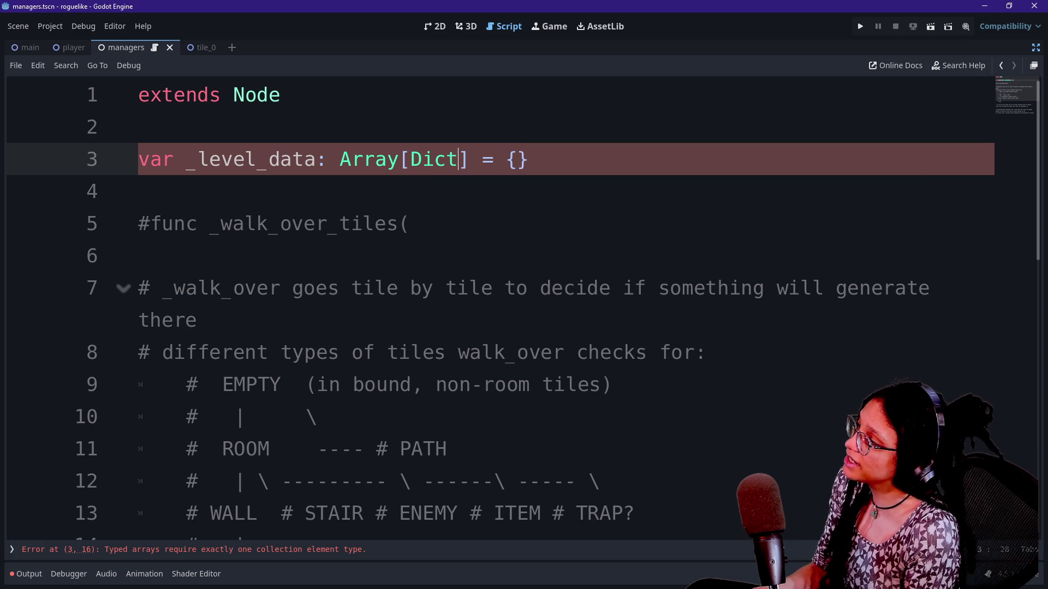
Step: Replace the {} initialiser with an opening [ and paste in the Node2D entries
{"action": "key", "text": "End"}
{"action": "key", "text": "BackSpace"}
{"action": "key", "text": "BackSpace"}
{"action": "type", "text": "p"}
{"action": "key", "text": "BackSpace"}
{"action": "type", "text": "]"}
{"action": "key", "text": "BackSpace"}
{"action": "type", "text": "["}
{"action": "key", "text": "Return"}
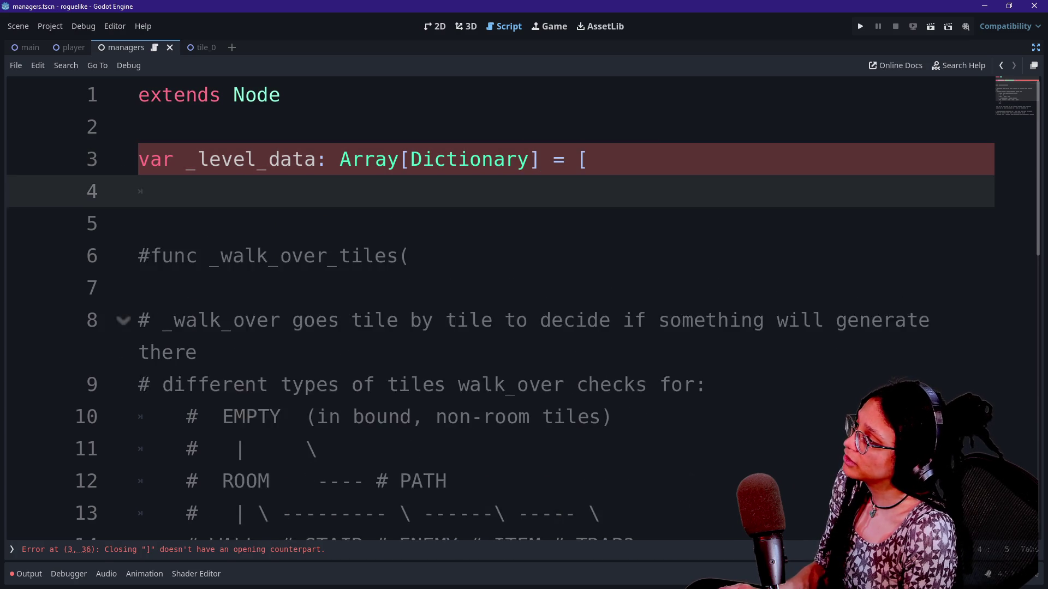
{"action": "key", "text": "Return"}
{"action": "type", "text": "1:  [Node2D.new(),Node2D.new(),Node2D.new(),],"}
{"action": "key", "text": "Home"}
{"action": "key", "text": "shift+ctrl+Right"}
{"action": "key", "text": "shift+ctrl+Right"}
{"action": "key", "text": "BackSpace"}
{"action": "key", "text": "BackSpace"}
{"action": "key", "text": "BackSpace"}
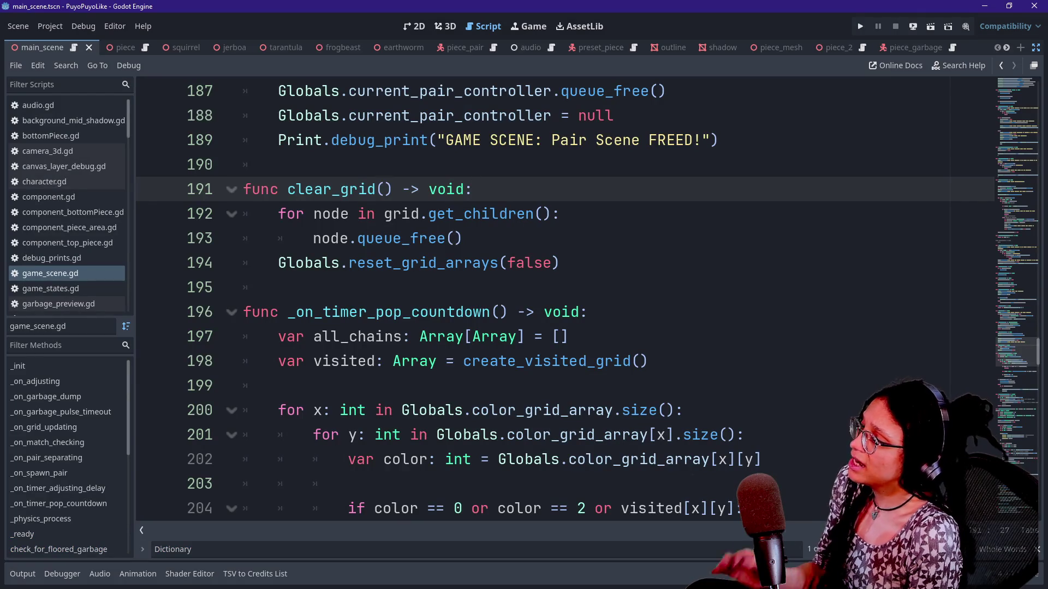
Step: Inspect the chain.append dictionary near clear_grid, enlarging the code font one step
{"action": "left_click", "coordinate": [462, 238]}
{"action": "scroll", "coordinate": [565, 300], "scroll_direction": "down", "scroll_amount": 6}
{"action": "scroll", "coordinate": [565, 300], "scroll_direction": "up", "scroll_amount": 2}
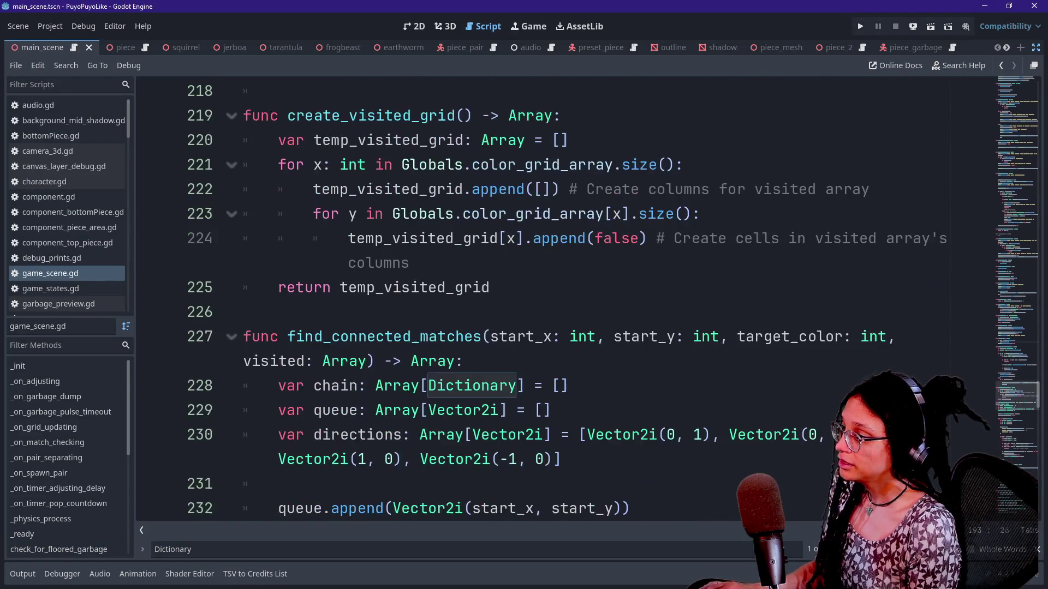
{"action": "scroll", "coordinate": [357, 262], "scroll_direction": "down", "scroll_amount": 5}
{"action": "left_click", "coordinate": [357, 262]}
{"action": "left_click", "coordinate": [329, 361]}
{"action": "key", "text": "ctrl+equal"}
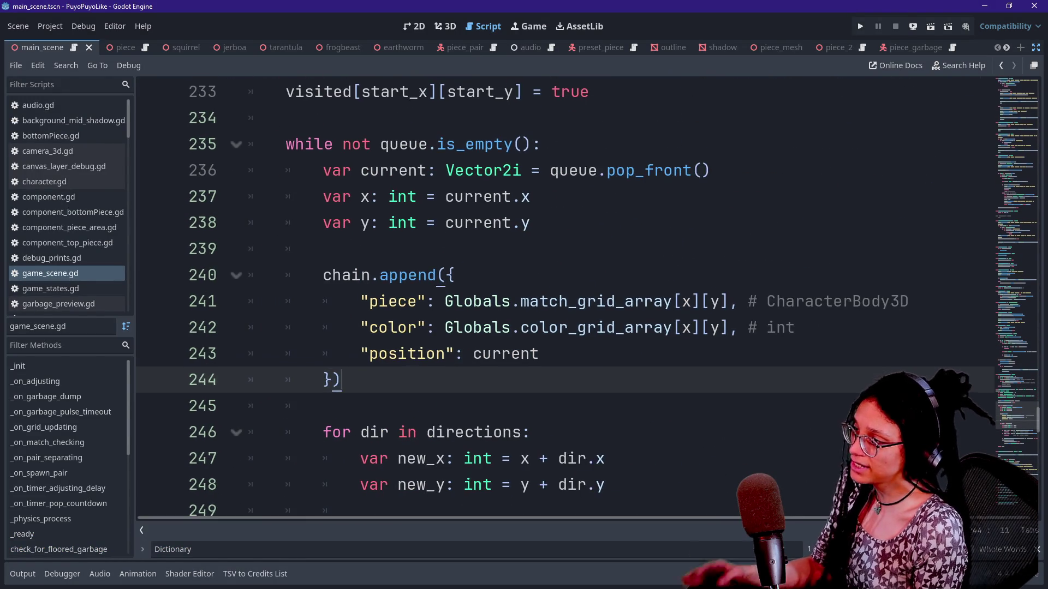
{"action": "left_click", "coordinate": [464, 354]}
{"action": "scroll", "coordinate": [565, 298], "scroll_direction": "down", "scroll_amount": 1}
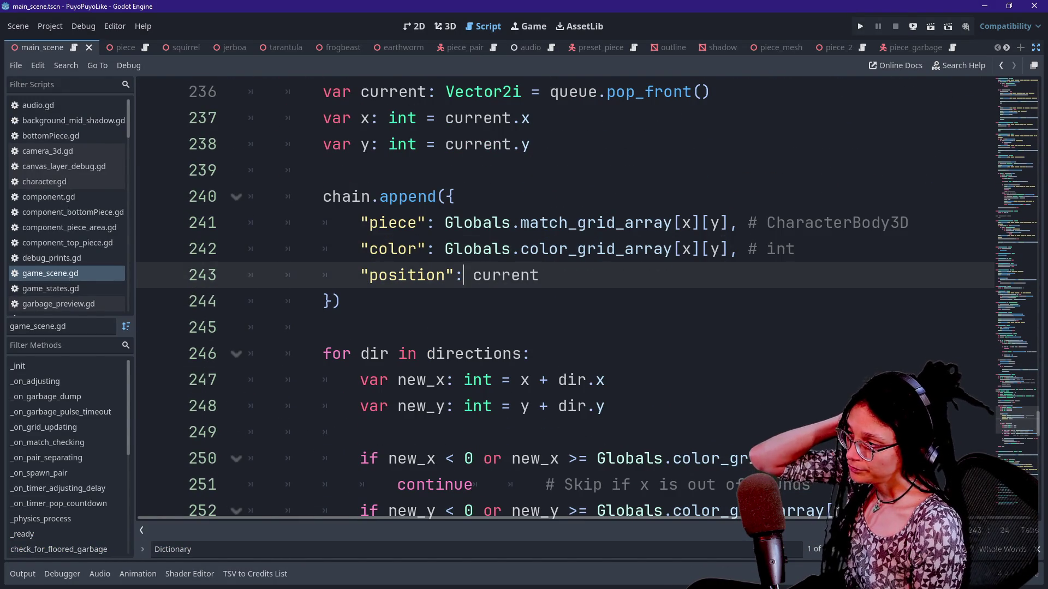
{"action": "left_click", "coordinate": [342, 301]}
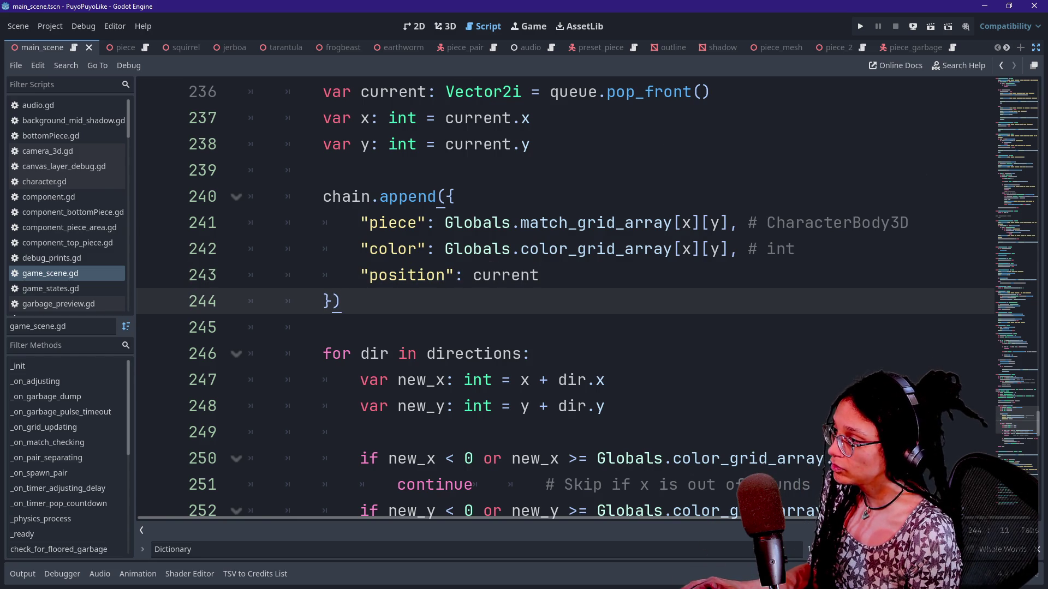
Step: Examine the dictionary's piece and color keys and their CharacterBody3D and int comments
{"action": "left_click_drag", "start_coordinate": [360, 222], "coordinate": [426, 223]}
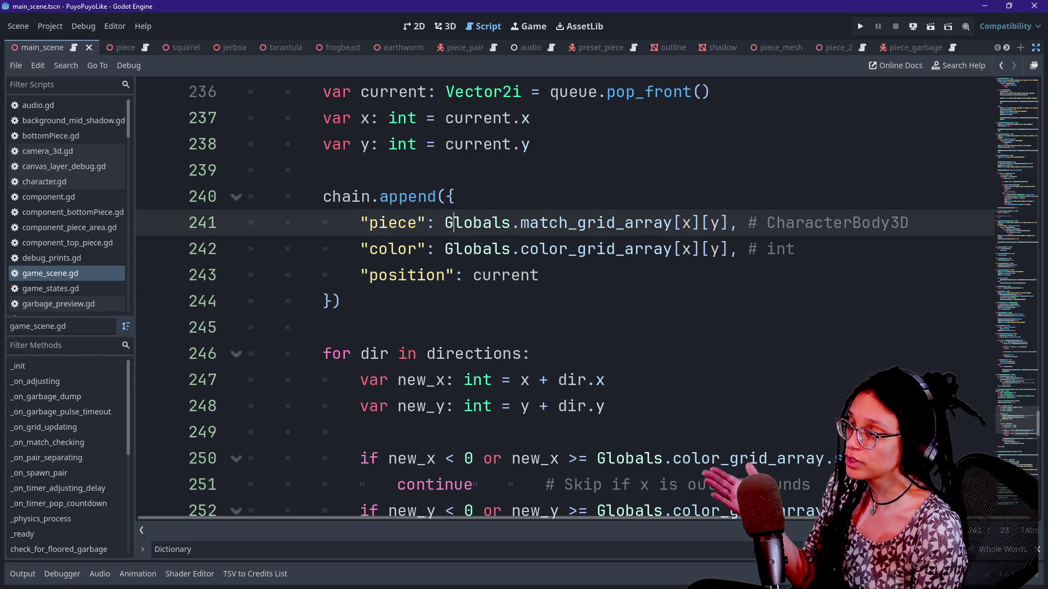
{"action": "left_click", "coordinate": [729, 223]}
{"action": "double_click", "coordinate": [836, 223]}
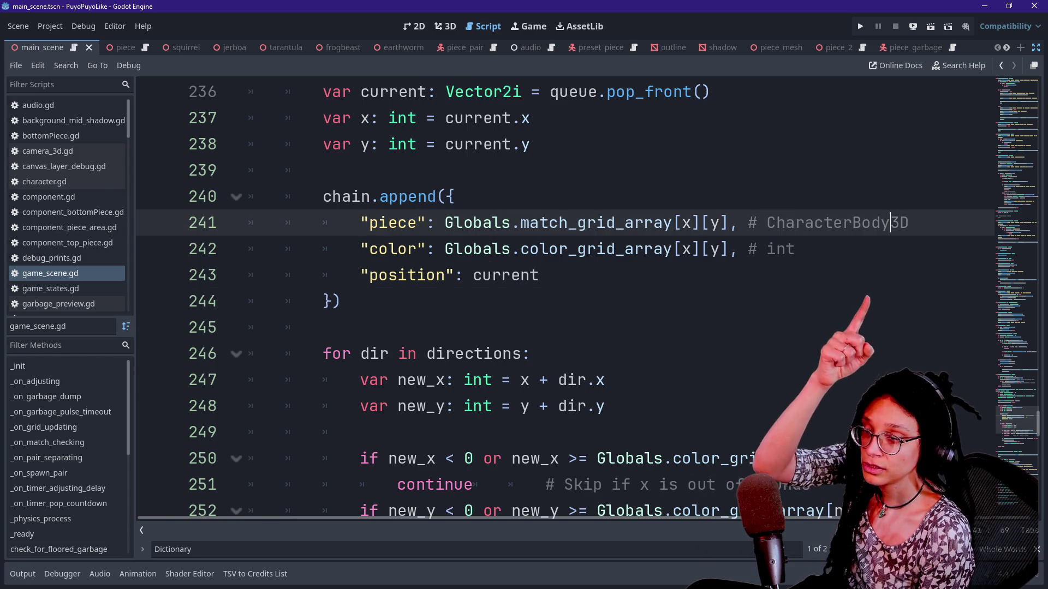
{"action": "left_click", "coordinate": [360, 249]}
{"action": "left_click_drag", "start_coordinate": [361, 249], "coordinate": [436, 249]}
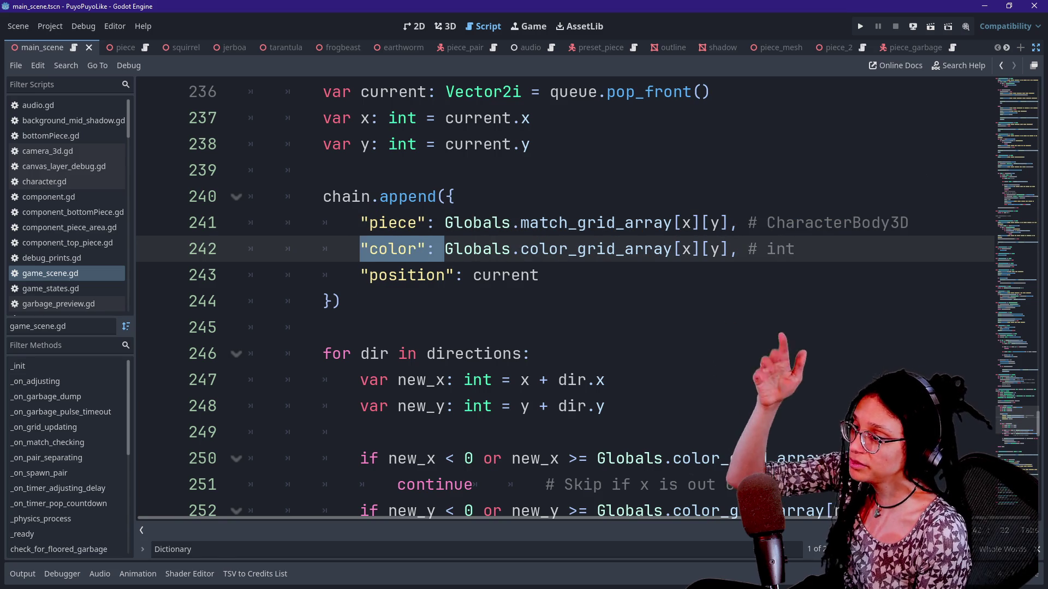
{"action": "double_click", "coordinate": [786, 249]}
{"action": "left_click", "coordinate": [796, 249]}
{"action": "double_click", "coordinate": [786, 248]}
Step: Check the position value current on line 243 against the x coordinate on line 237
{"action": "left_click", "coordinate": [539, 275]}
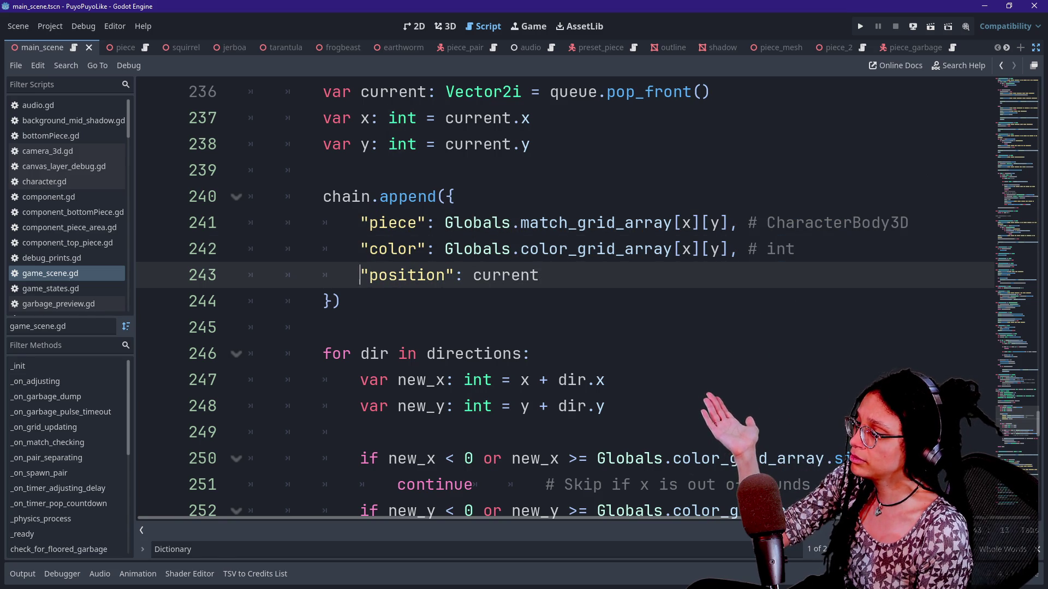
{"action": "double_click", "coordinate": [406, 275]}
{"action": "left_click", "coordinate": [493, 275]}
{"action": "left_click", "coordinate": [539, 275]}
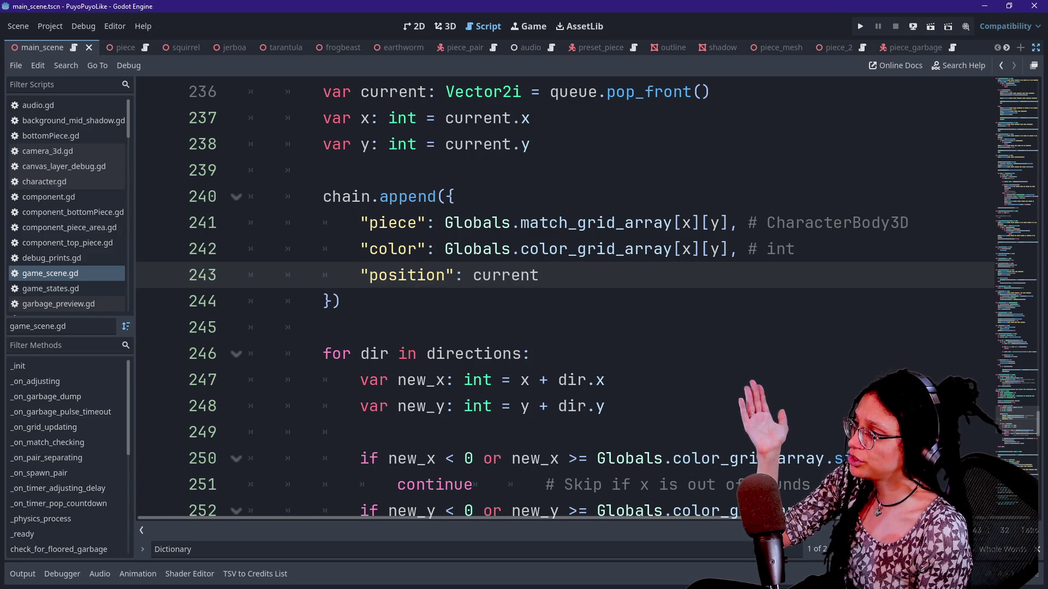
{"action": "left_click", "coordinate": [360, 118]}
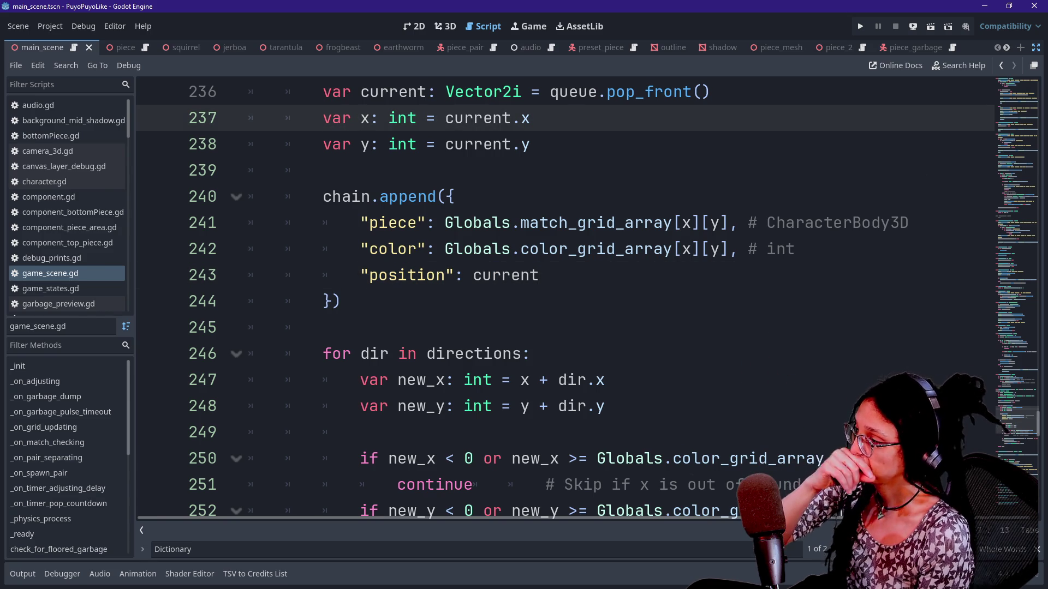
{"action": "left_click", "coordinate": [339, 301]}
{"action": "left_click", "coordinate": [540, 276]}
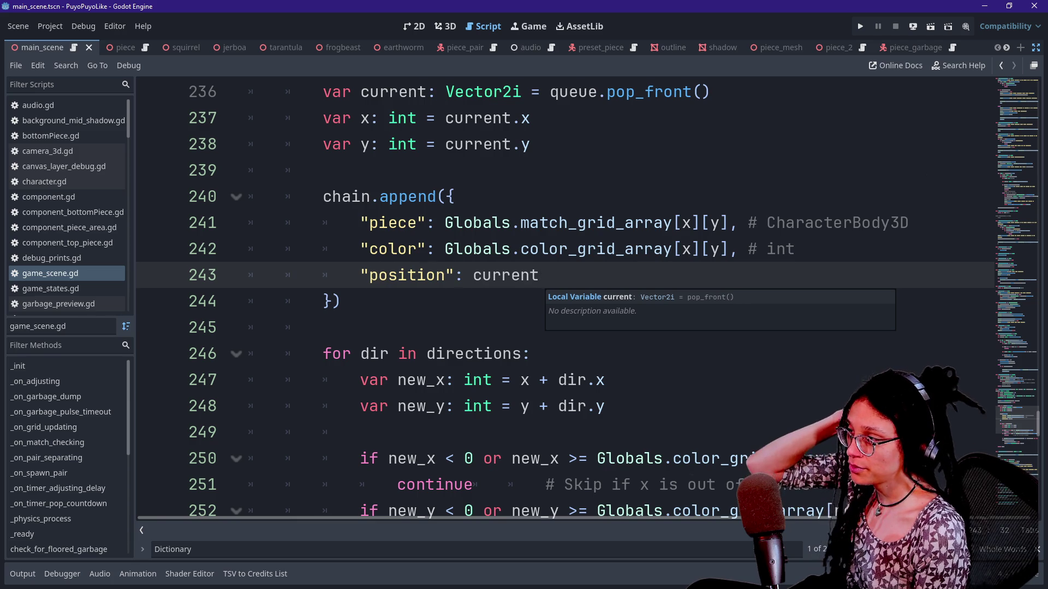
Step: Go back to the chain and queue declarations and hide the script list for wider code
{"action": "scroll", "coordinate": [539, 276], "scroll_direction": "up", "scroll_amount": 1}
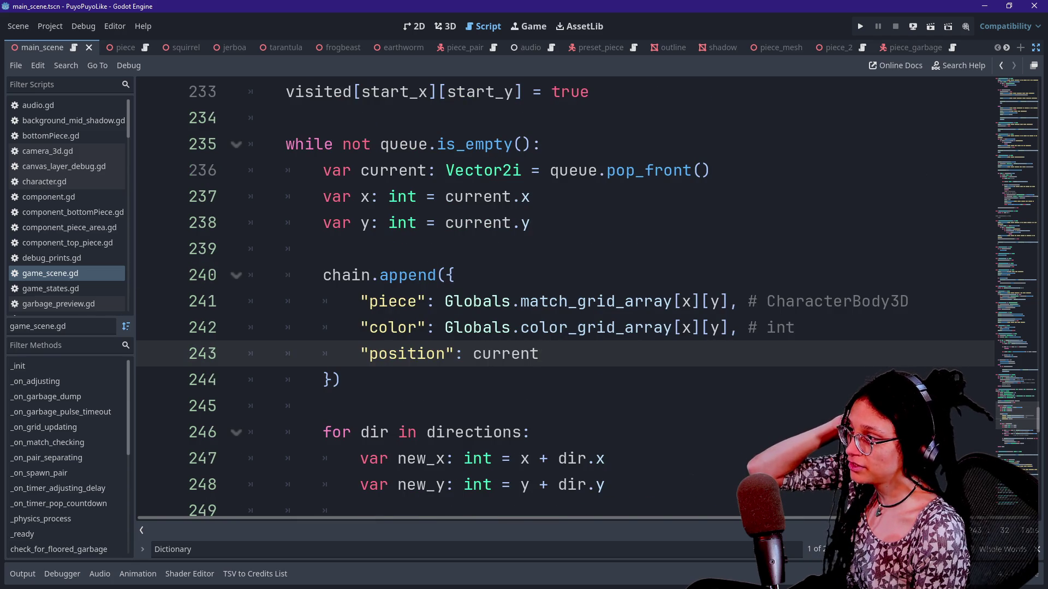
{"action": "scroll", "coordinate": [539, 275], "scroll_direction": "up", "scroll_amount": 2}
{"action": "scroll", "coordinate": [539, 275], "scroll_direction": "down", "scroll_amount": 1}
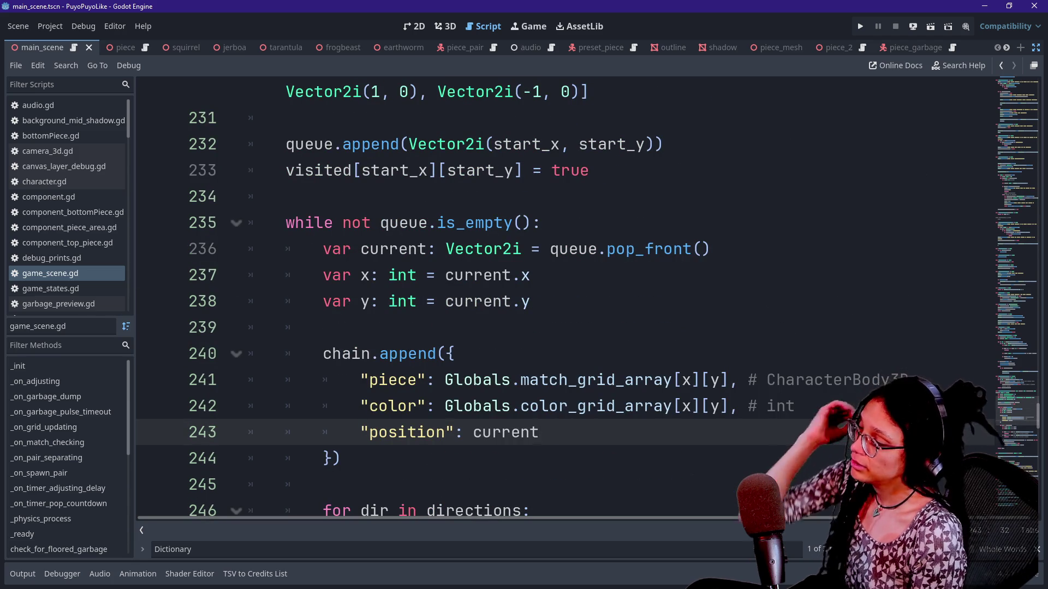
{"action": "scroll", "coordinate": [565, 297], "scroll_direction": "up", "scroll_amount": 1}
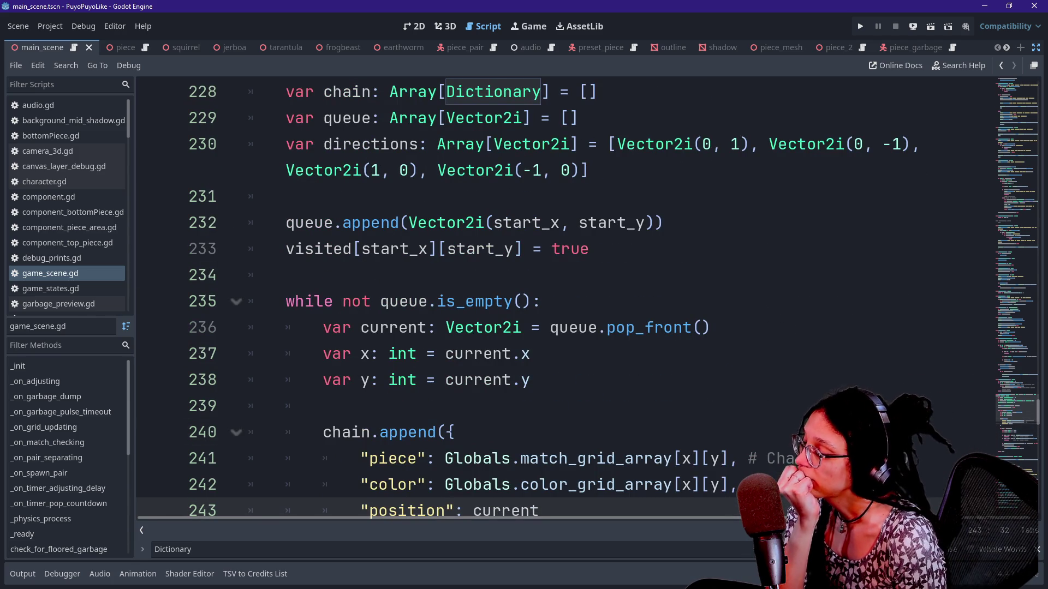
{"action": "mouse_move", "coordinate": [480, 353]}
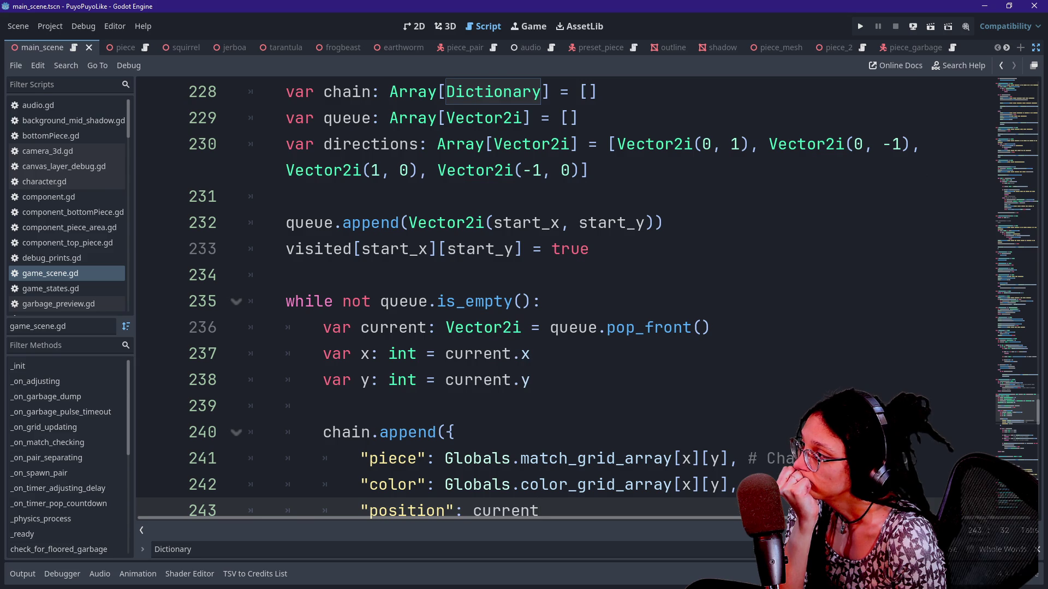
{"action": "scroll", "coordinate": [565, 297], "scroll_direction": "up", "scroll_amount": 1}
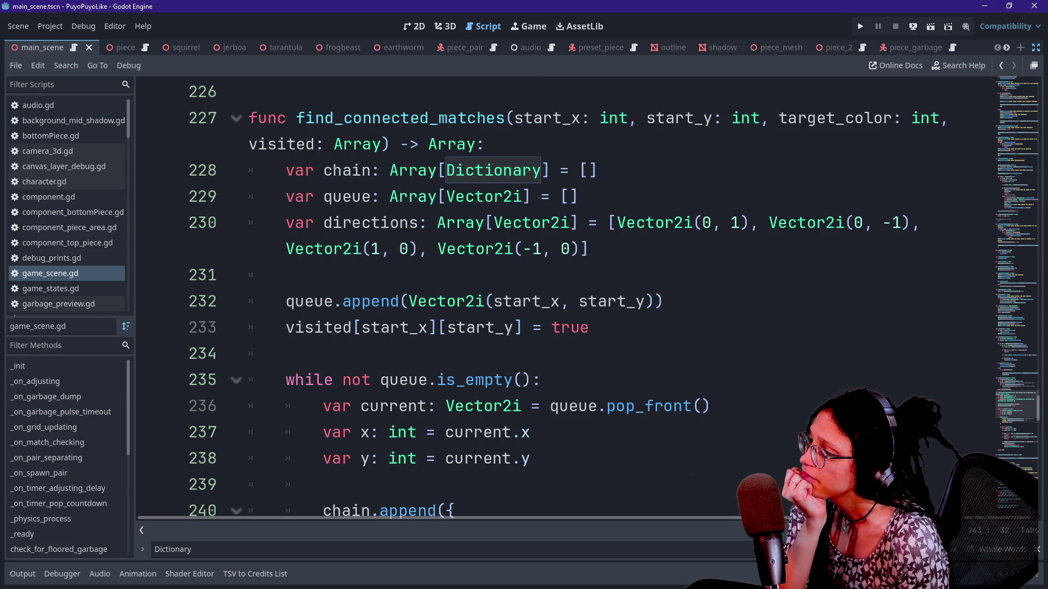
{"action": "left_click", "coordinate": [309, 196]}
{"action": "left_click", "coordinate": [333, 170]}
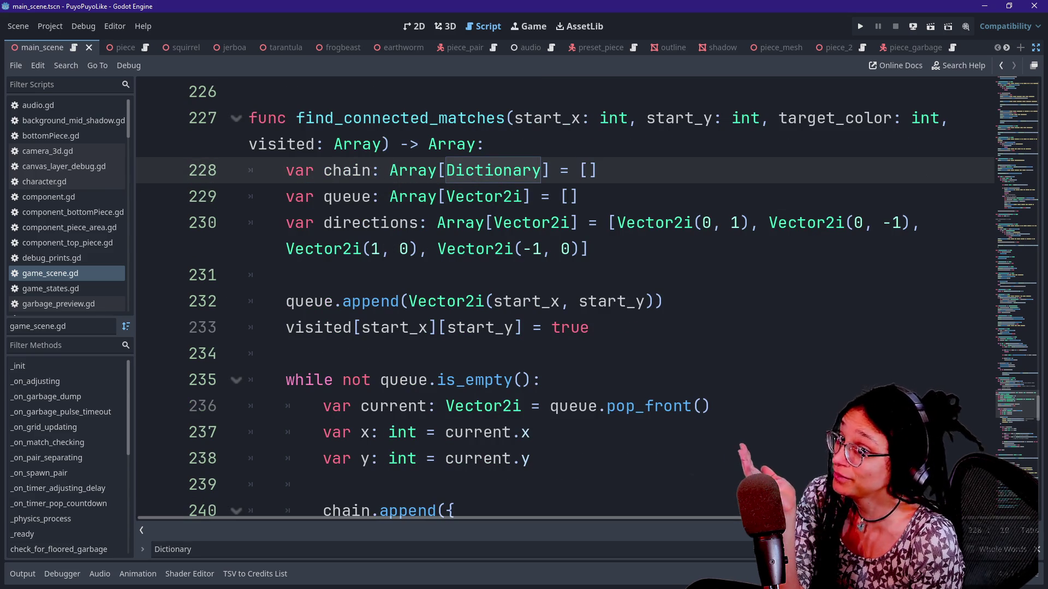
{"action": "left_click", "coordinate": [141, 529]}
Step: Inspect the directions declaration on line 230 and its Array documentation, then step through the loop
{"action": "left_click", "coordinate": [449, 197]}
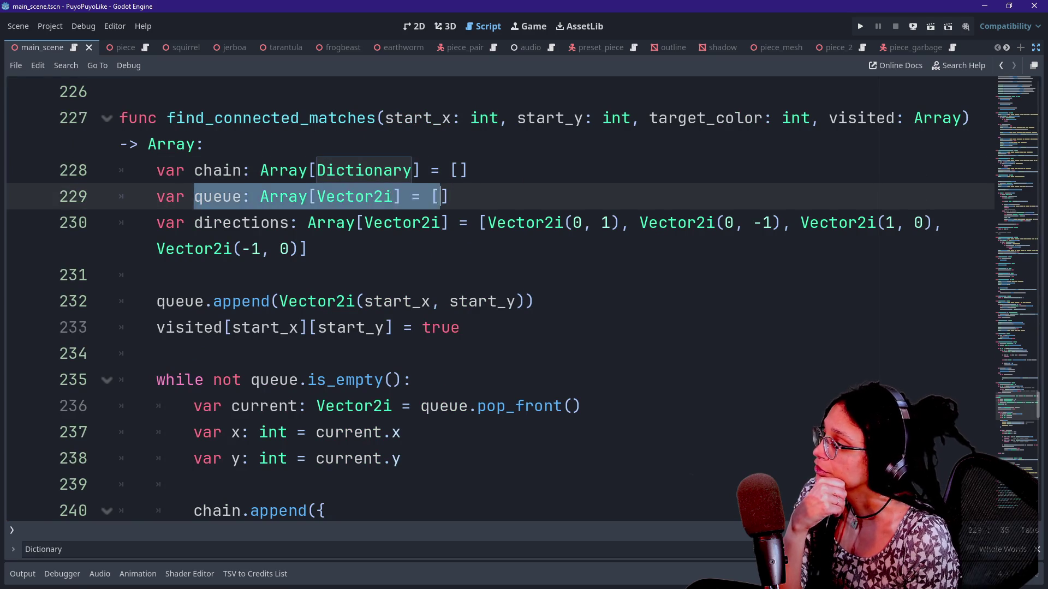
{"action": "left_click", "coordinate": [402, 223]}
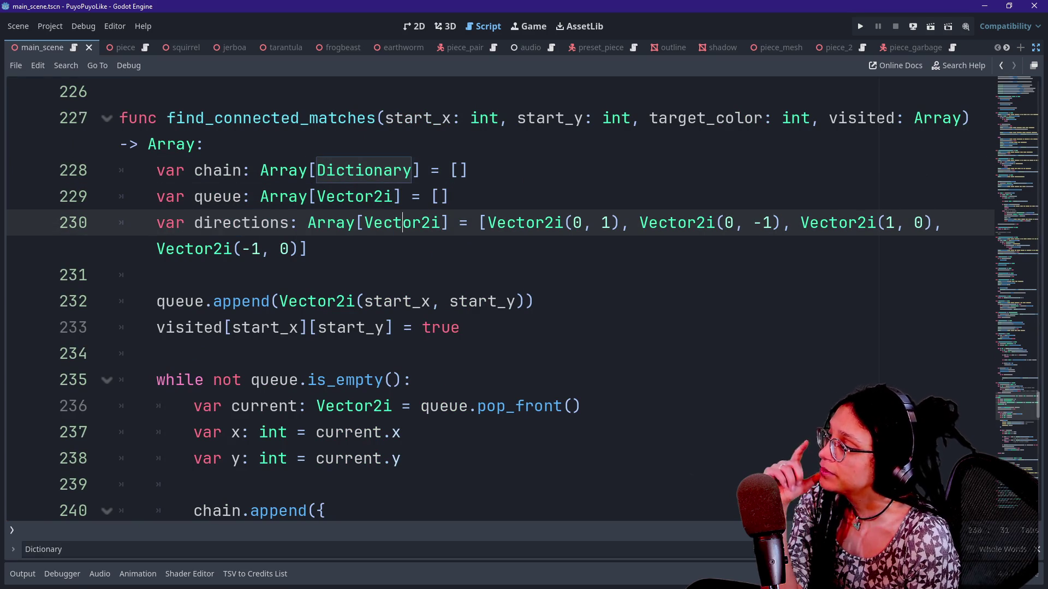
{"action": "triple_click", "coordinate": [402, 223]}
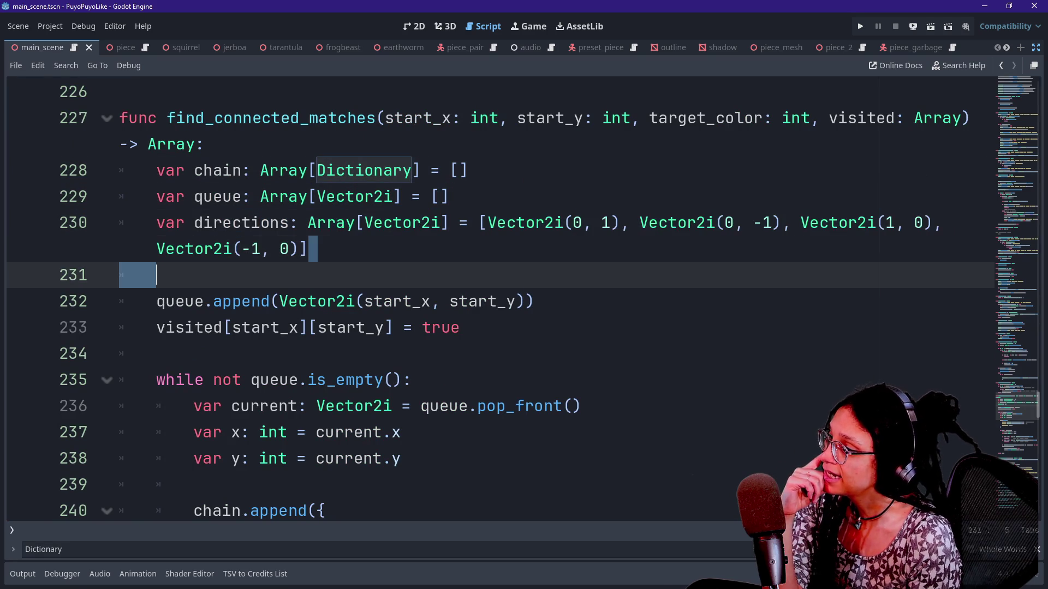
{"action": "left_click", "coordinate": [412, 223]}
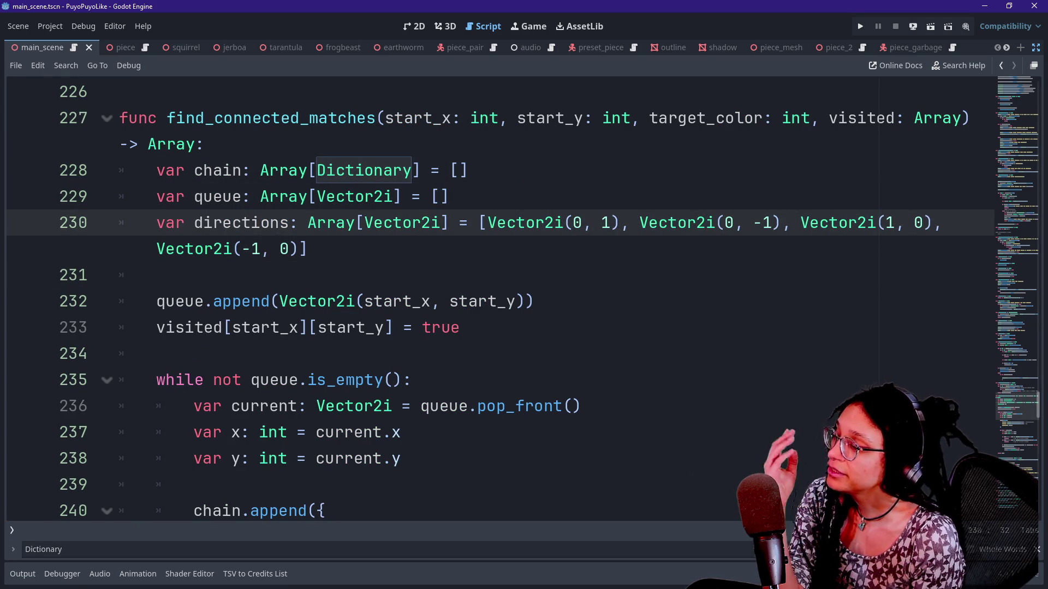
{"action": "mouse_move", "coordinate": [328, 219]}
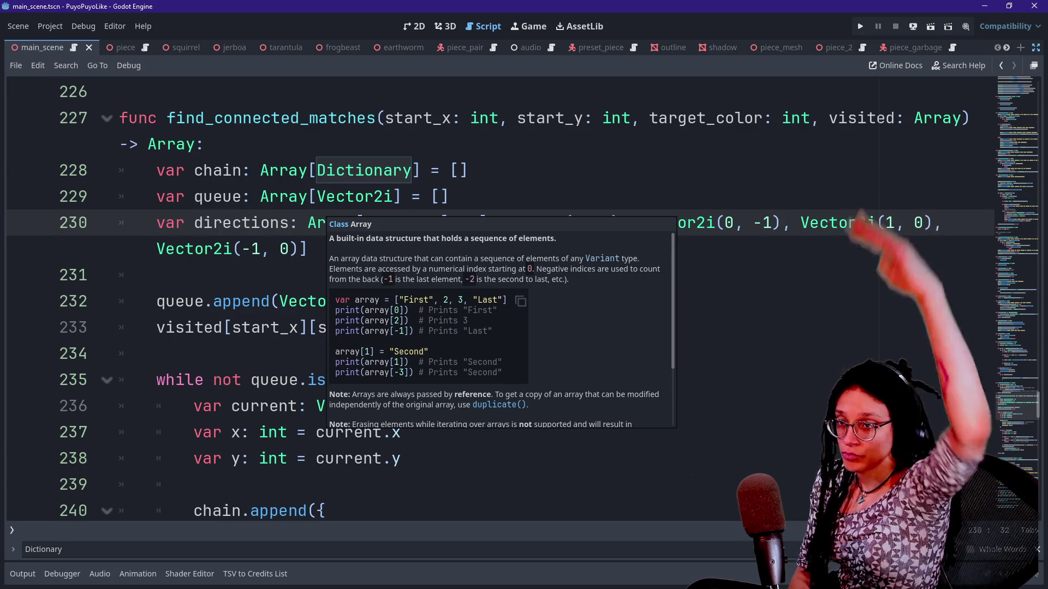
{"action": "left_click", "coordinate": [309, 249]}
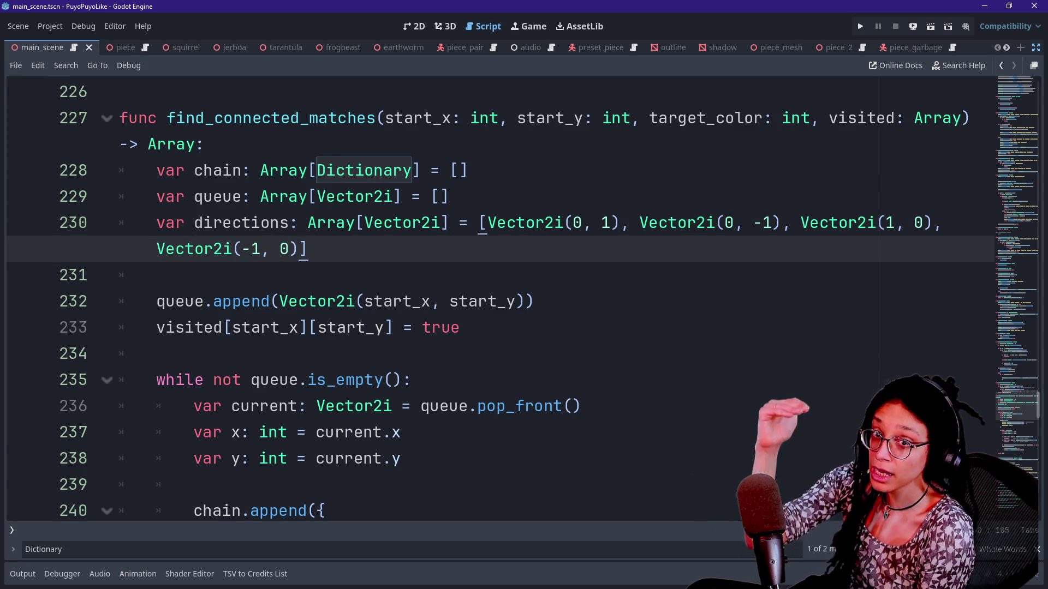
{"action": "left_click", "coordinate": [156, 275]}
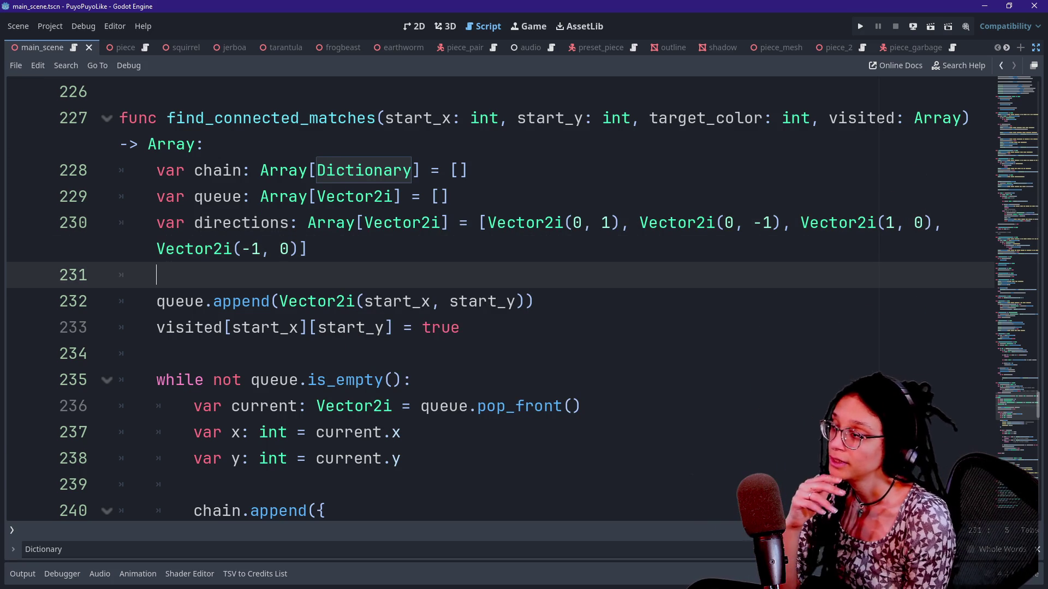
{"action": "key", "text": "Down"}
{"action": "key", "text": "Down"}
{"action": "key", "text": "Down"}
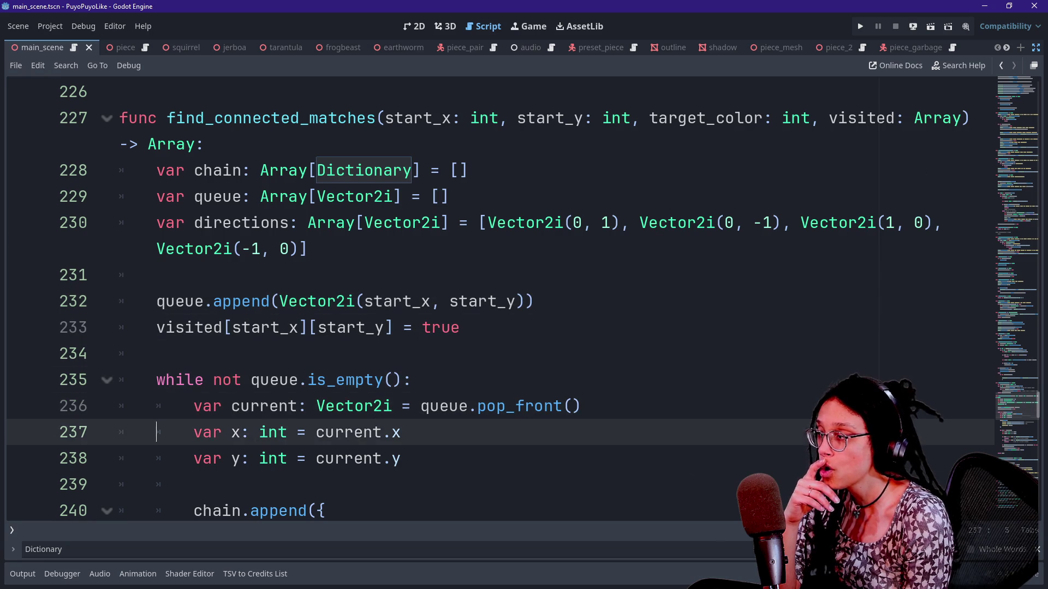
{"action": "key", "text": "Down"}
{"action": "key", "text": "Down"}
{"action": "key", "text": "Down"}
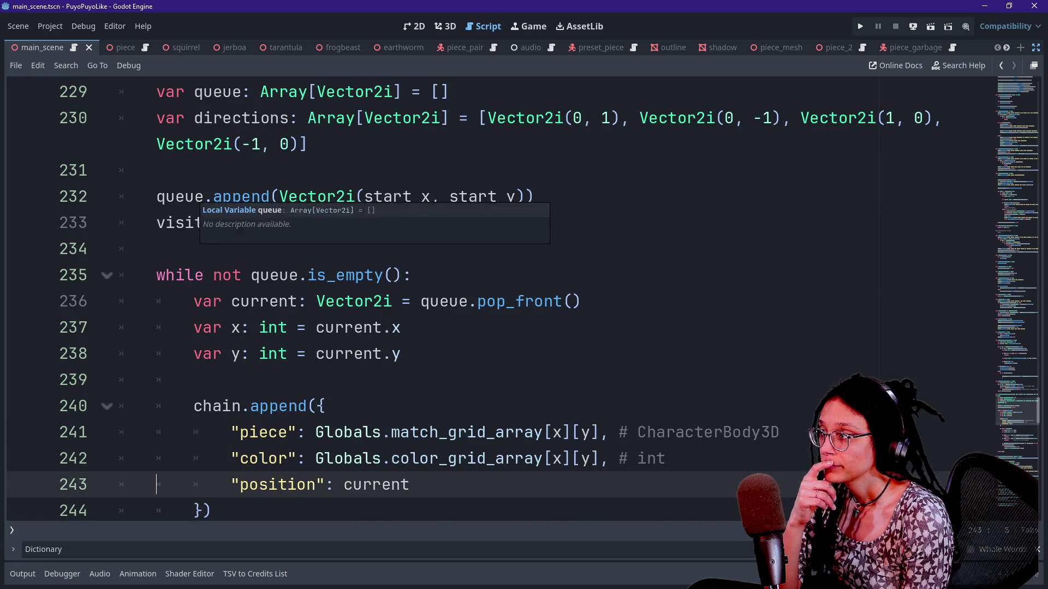
{"action": "scroll", "coordinate": [364, 144], "scroll_direction": "up", "scroll_amount": 2}
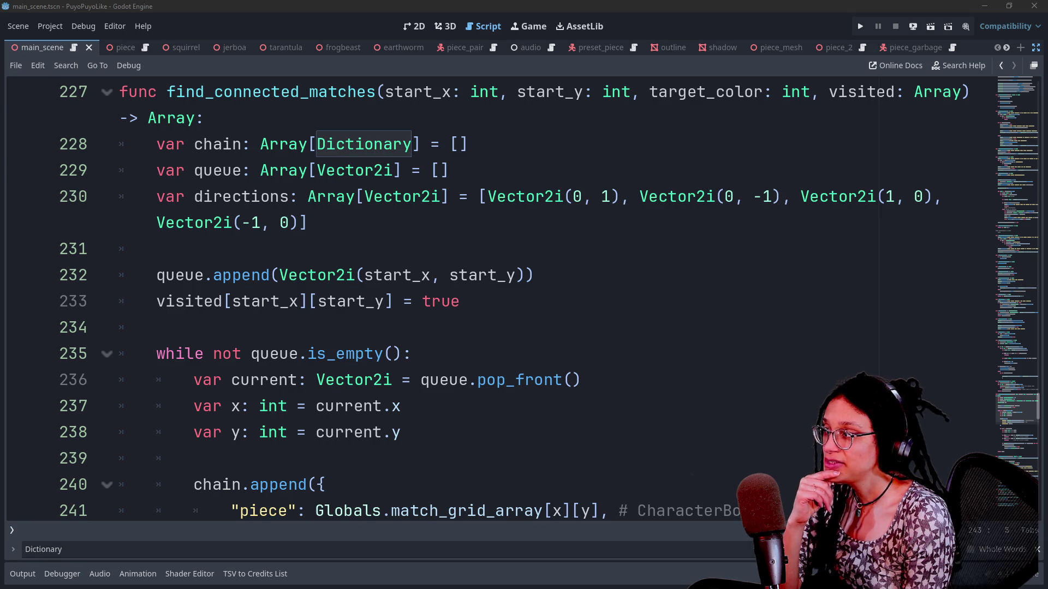
{"action": "scroll", "coordinate": [364, 144], "scroll_direction": "up", "scroll_amount": 2}
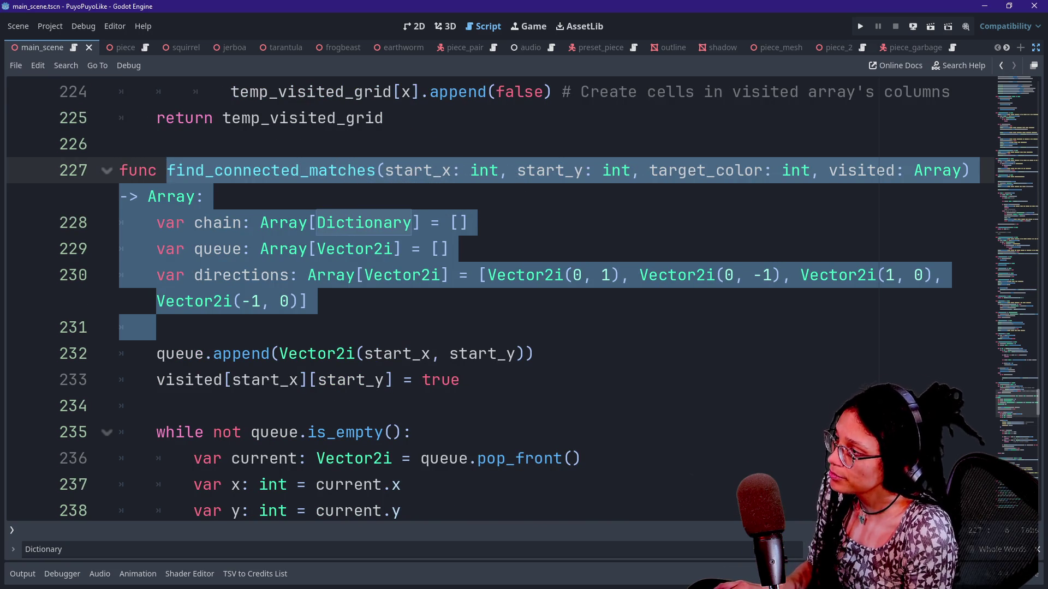
Step: Jump from find_connected_matches to its call inside _on_timer_pop_countdown
{"action": "left_click", "coordinate": [348, 171]}
{"action": "double_click", "coordinate": [348, 171]}
{"action": "key", "text": "shift+F3"}
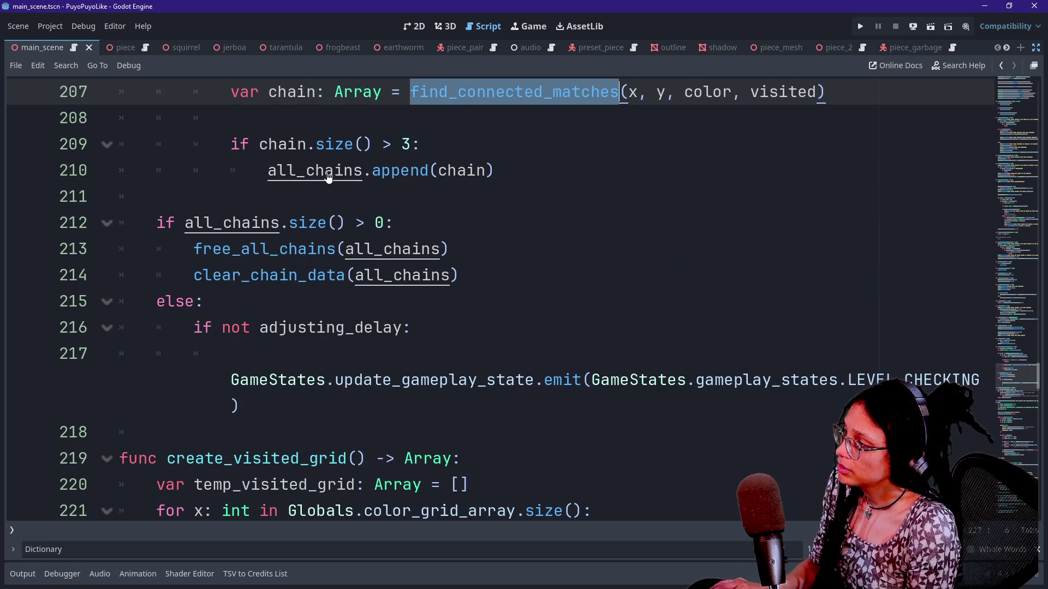
{"action": "scroll", "coordinate": [491, 300], "scroll_direction": "up", "scroll_amount": 1}
{"action": "scroll", "coordinate": [491, 300], "scroll_direction": "up", "scroll_amount": 1}
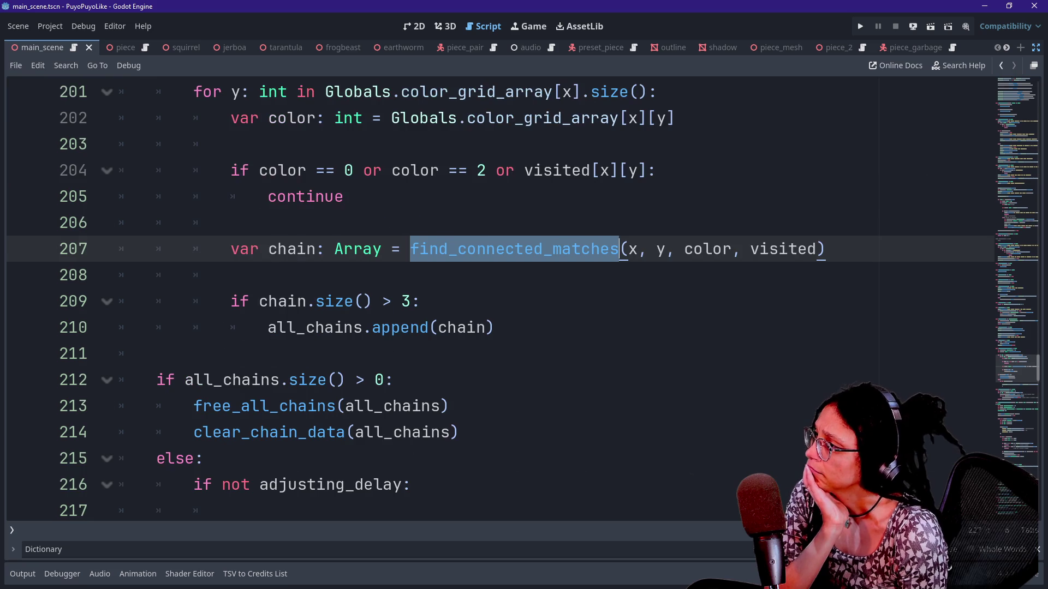
{"action": "scroll", "coordinate": [492, 300], "scroll_direction": "up", "scroll_amount": 1}
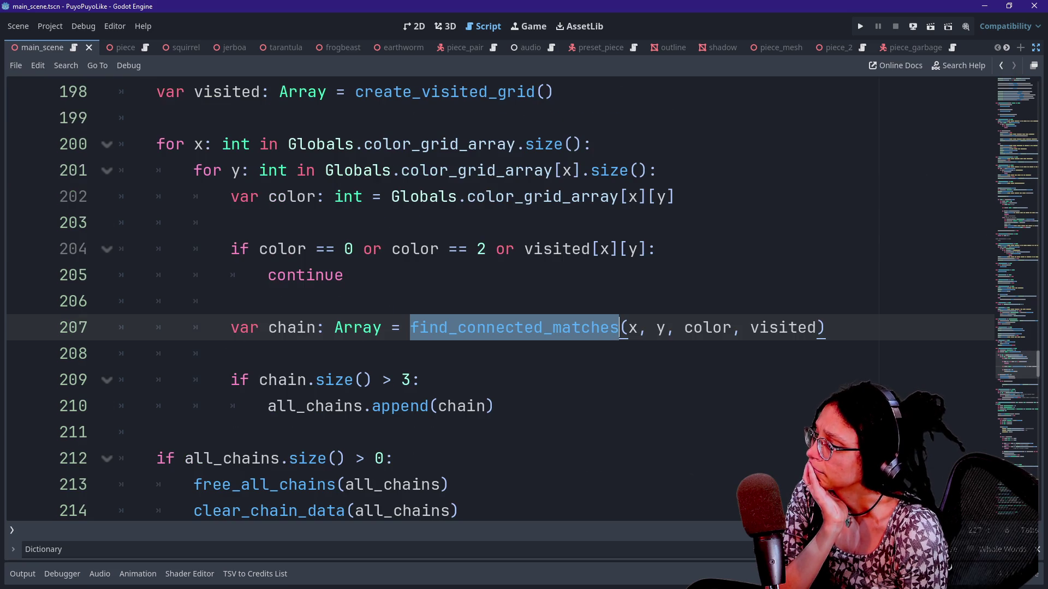
{"action": "scroll", "coordinate": [491, 300], "scroll_direction": "up", "scroll_amount": 2}
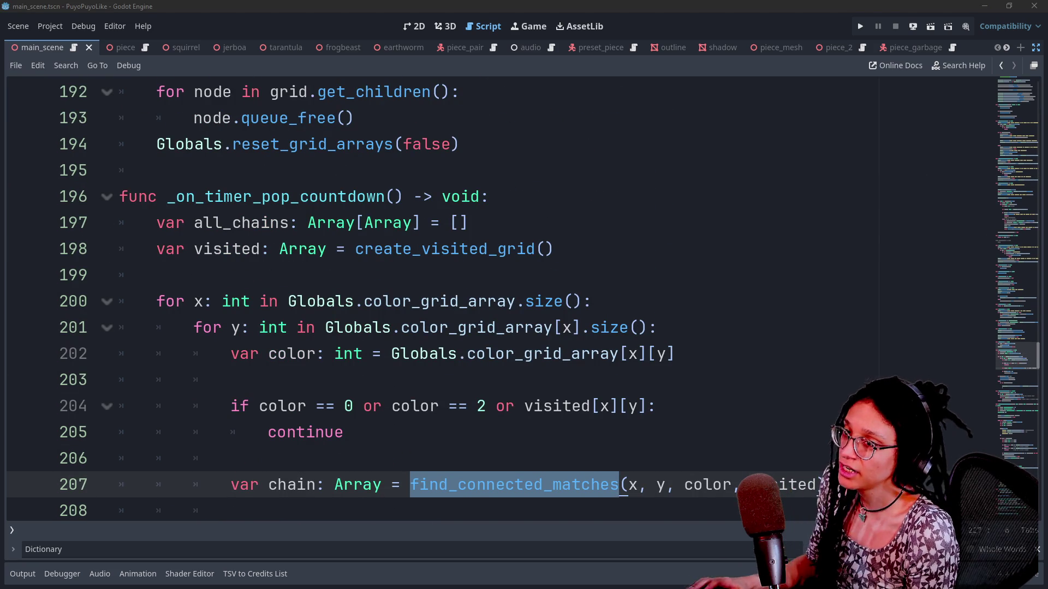
{"action": "key", "text": "alt+Tab"}
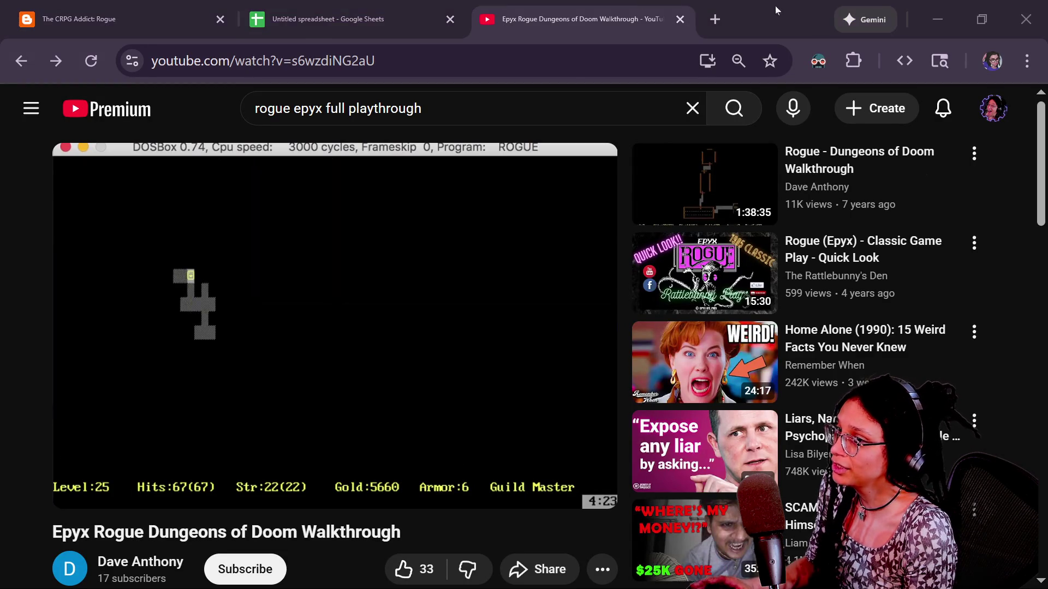
Step: Load the Blocky Dig And Match itch.io page by entering 'blocky' in Chrome's address bar
{"action": "key", "text": "alt+Tab"}
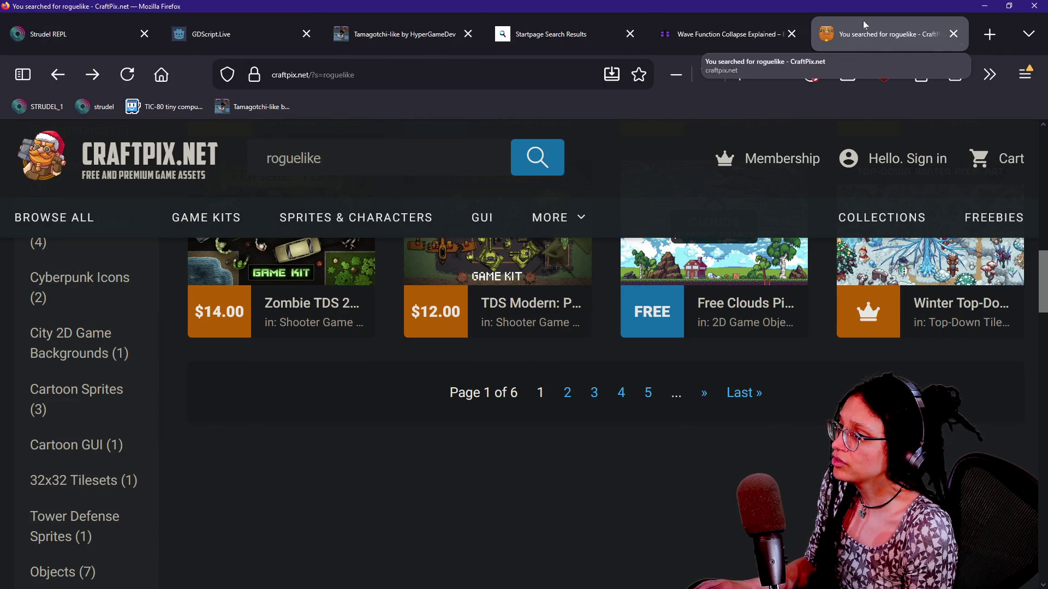
{"action": "key", "text": "ctrl+l"}
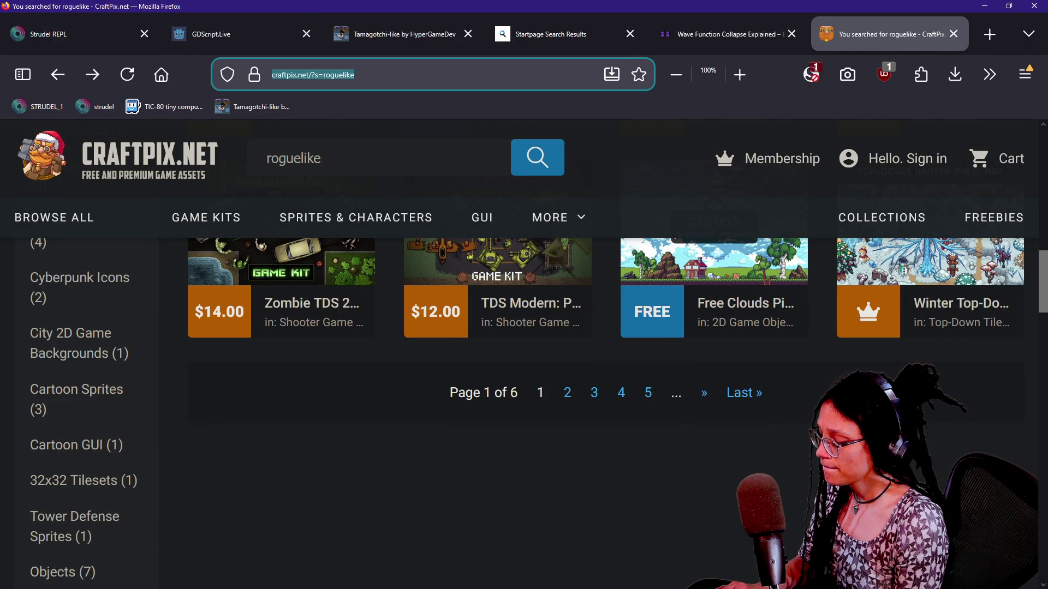
{"action": "type", "text": "sd"}
{"action": "key", "text": "BackSpace"}
{"action": "key", "text": "BackSpace"}
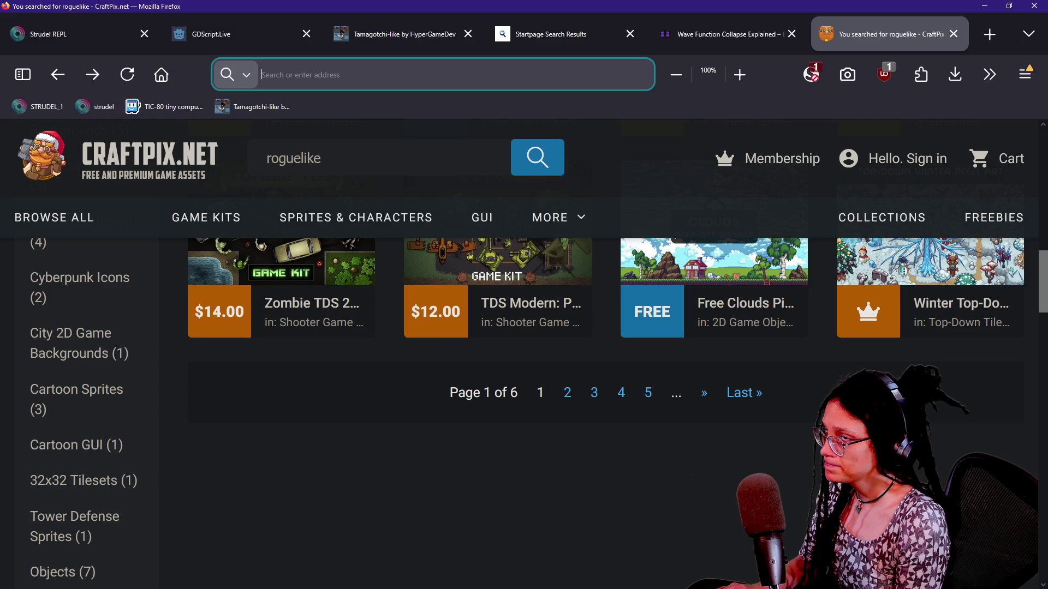
{"action": "type", "text": "blocky"}
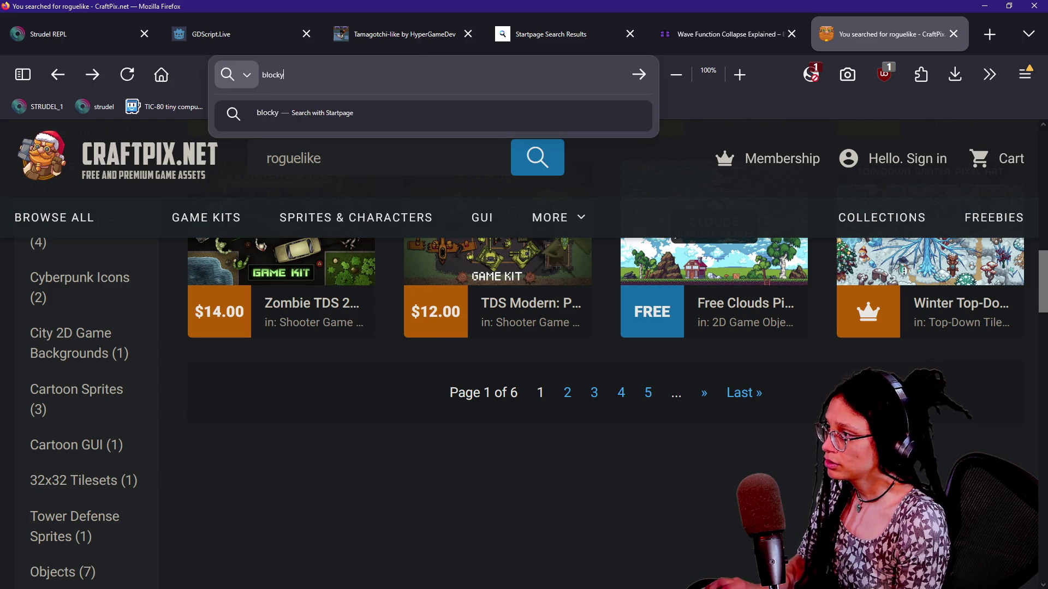
{"action": "key", "text": "ctrl+a"}
{"action": "key", "text": "BackSpace"}
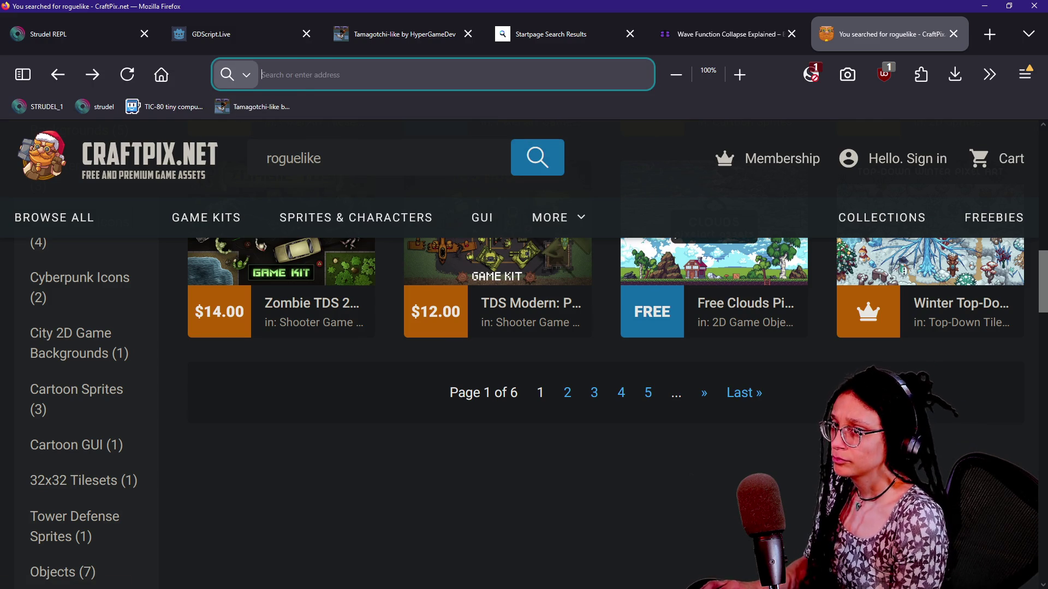
{"action": "key", "text": "alt+Tab"}
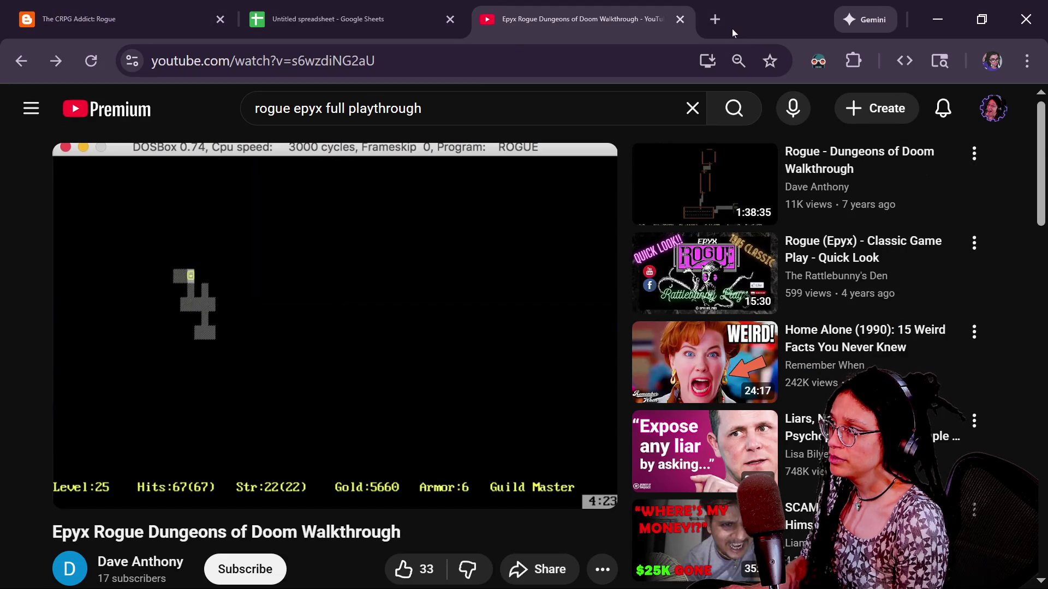
{"action": "type", "text": "blocky"}
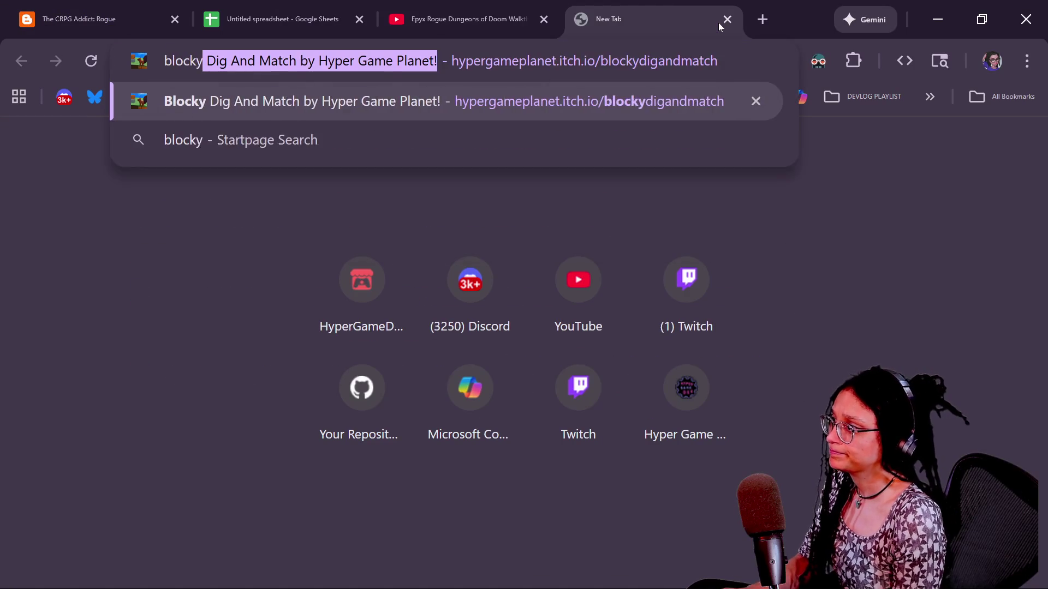
{"action": "key", "text": "Return"}
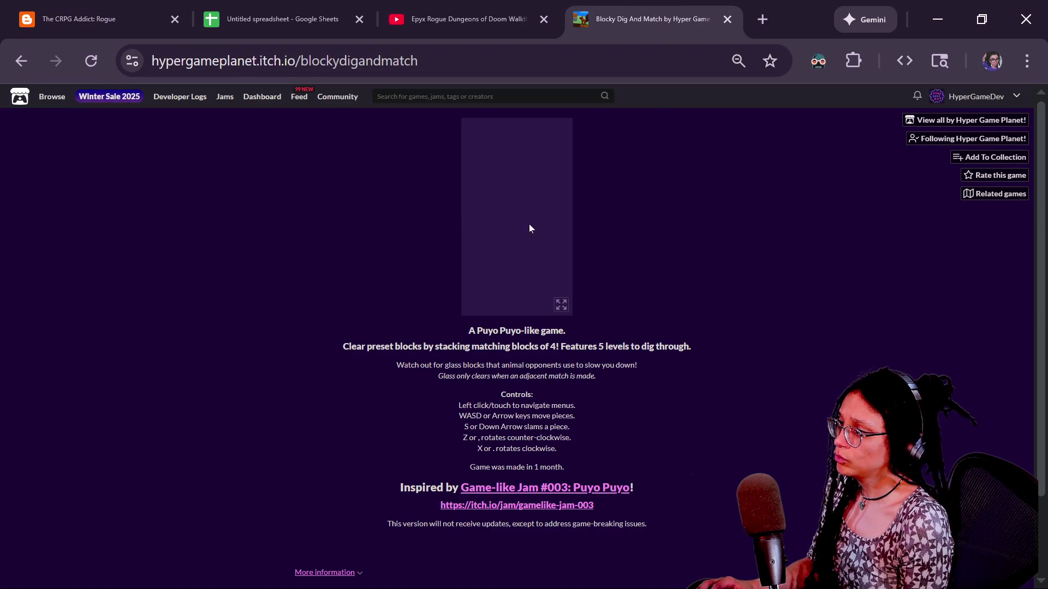
Step: Close the extra tab and reposition the game page over the Godot editor
{"action": "middle_click", "coordinate": [634, 9]}
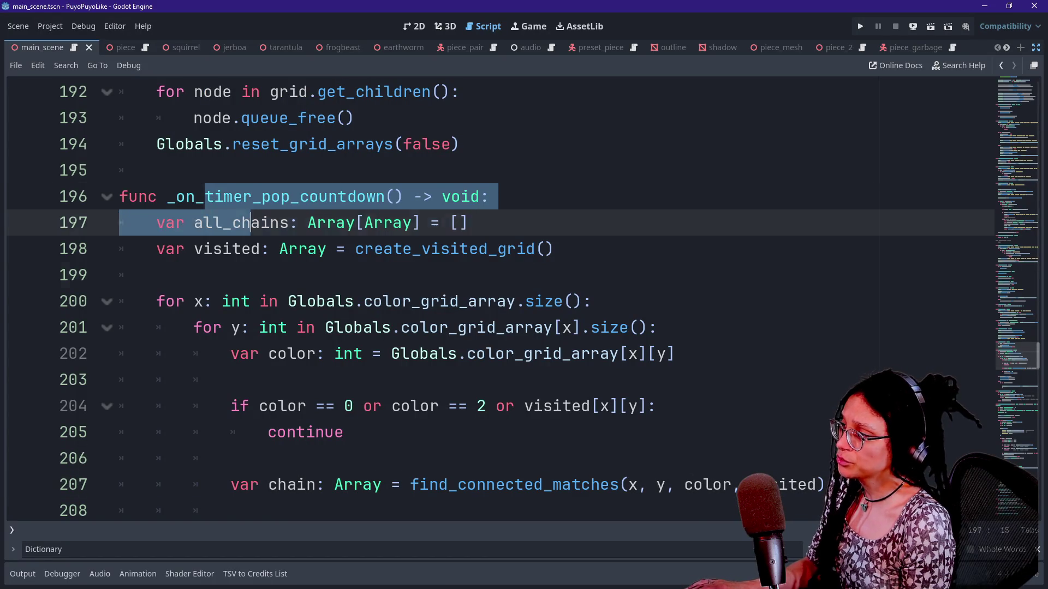
{"action": "left_click", "coordinate": [383, 302]}
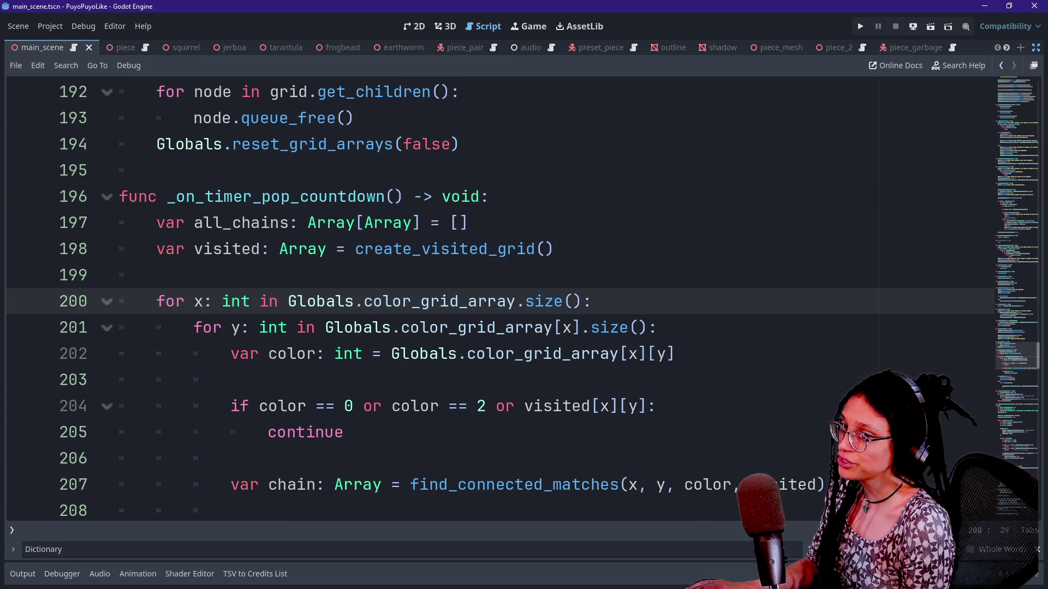
{"action": "key", "text": "alt+Tab"}
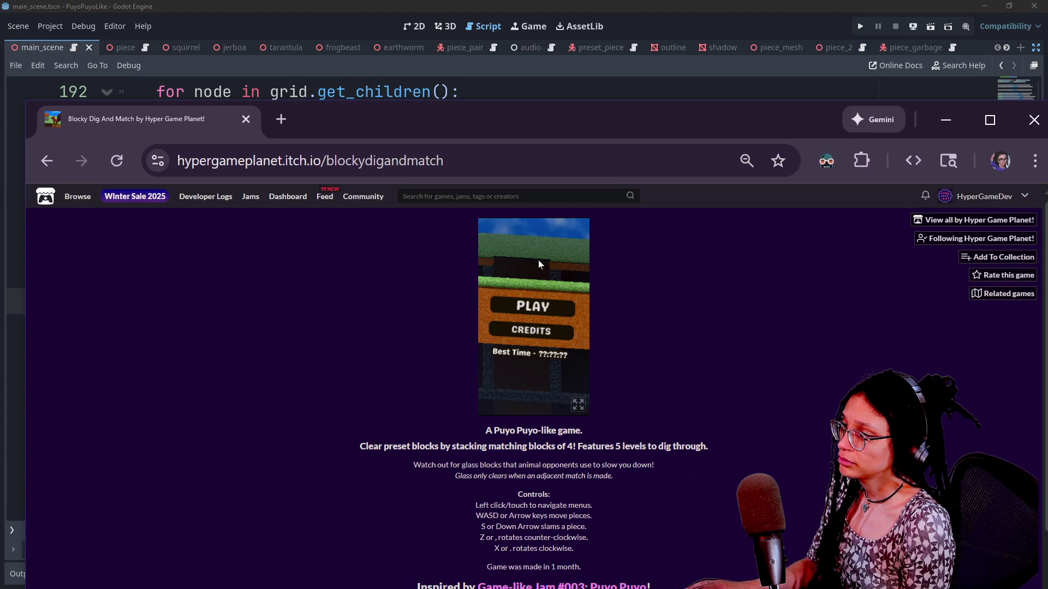
{"action": "mouse_move", "coordinate": [435, 116]}
{"action": "left_mouse_down"}
{"action": "mouse_move", "coordinate": [801, 156]}
{"action": "mouse_move", "coordinate": [1047, 163]}
{"action": "left_mouse_up"}
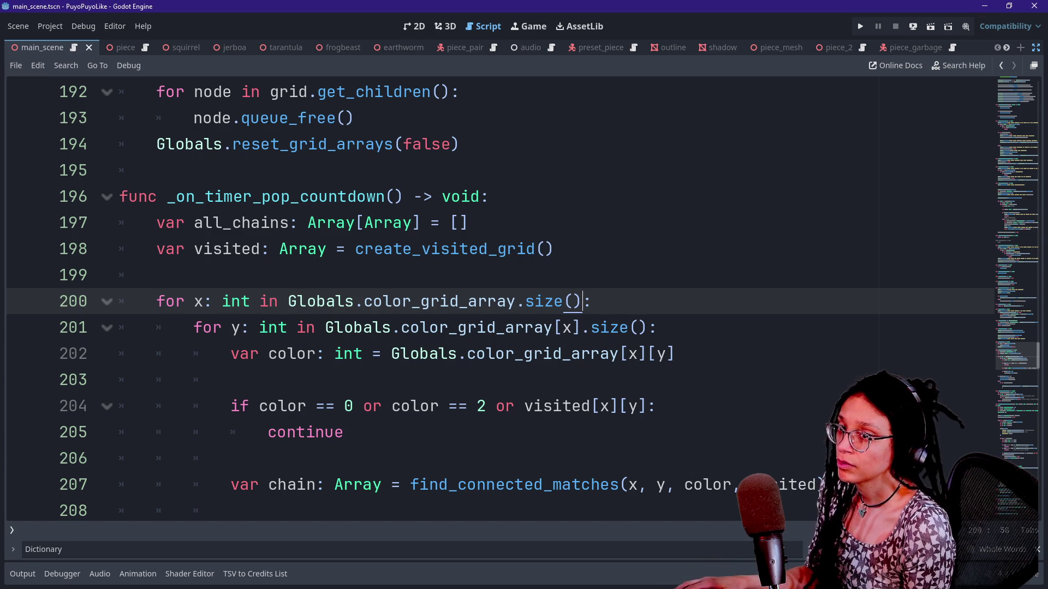
{"action": "mouse_move", "coordinate": [1047, 164]}
{"action": "left_mouse_down"}
{"action": "mouse_move", "coordinate": [522, 64]}
{"action": "mouse_move", "coordinate": [268, 41]}
{"action": "left_mouse_up"}
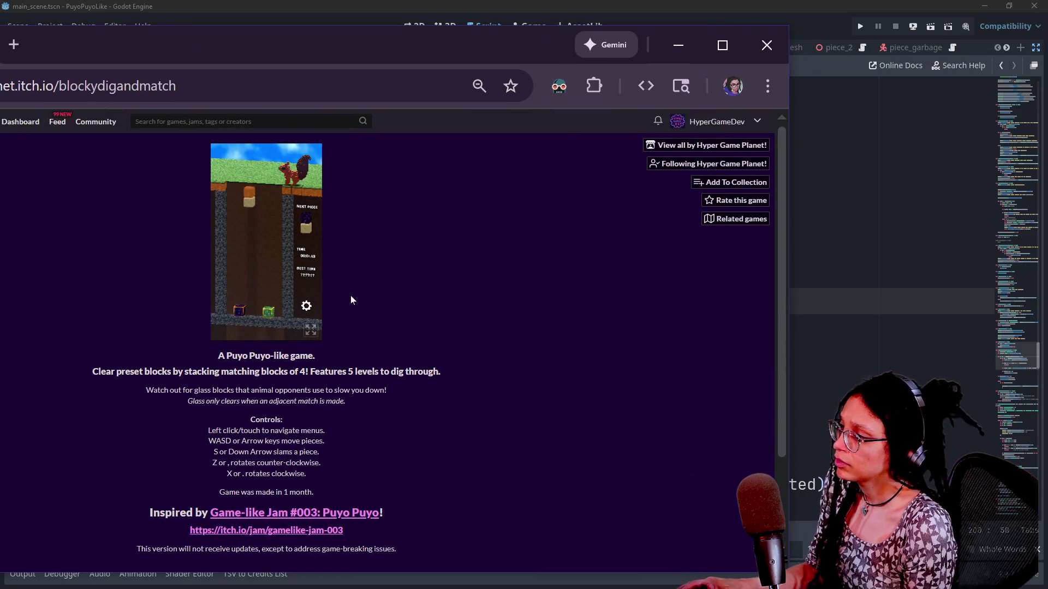
Step: Play Blocky Dig And Match fullscreen, dropping six pieces, then exit fullscreen
{"action": "left_click", "coordinate": [311, 329]}
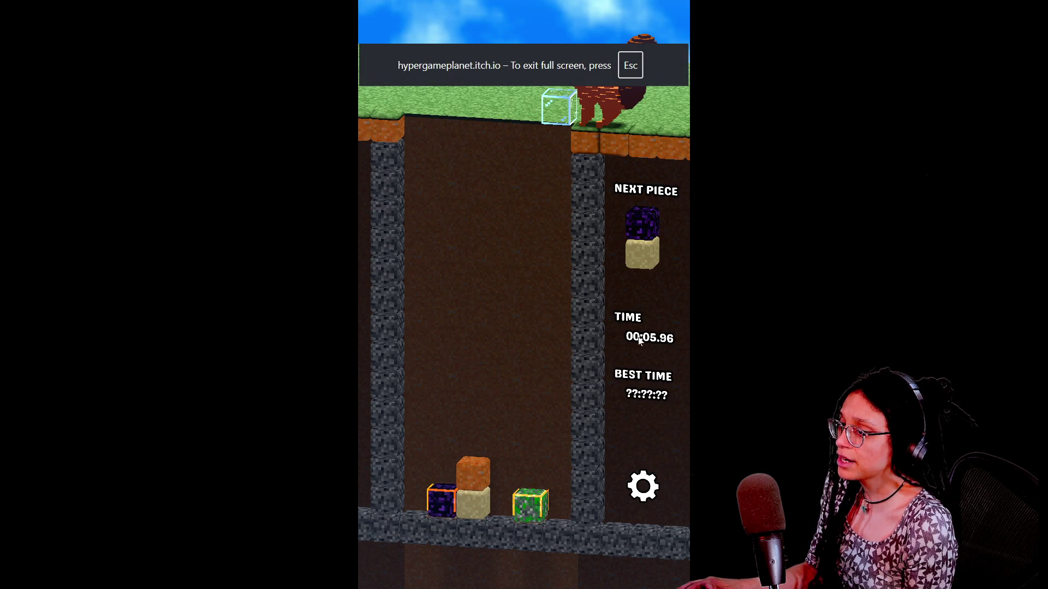
{"action": "left_click", "coordinate": [469, 502]}
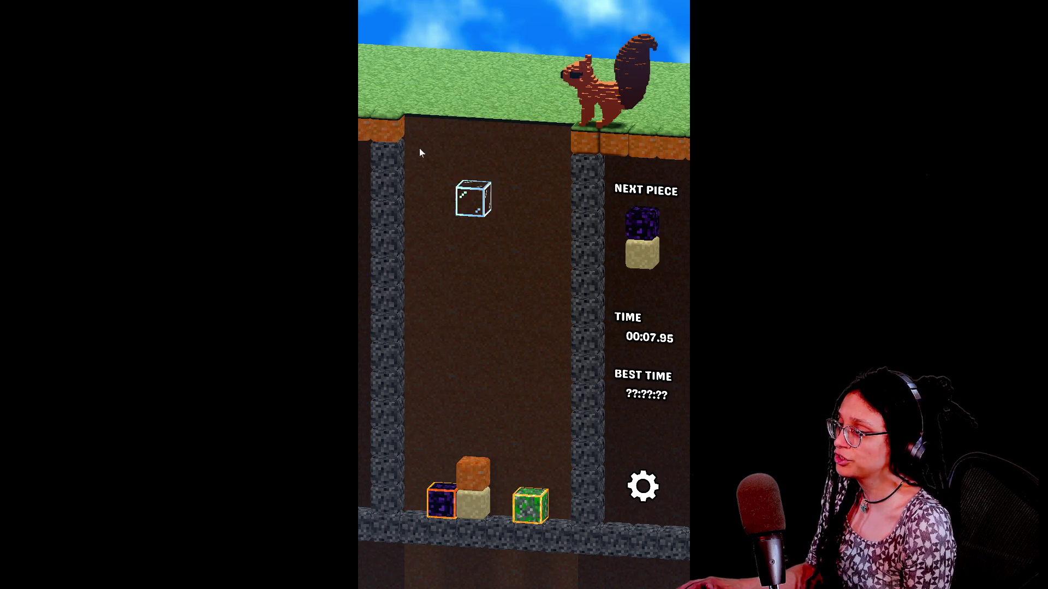
{"action": "left_click", "coordinate": [509, 346]}
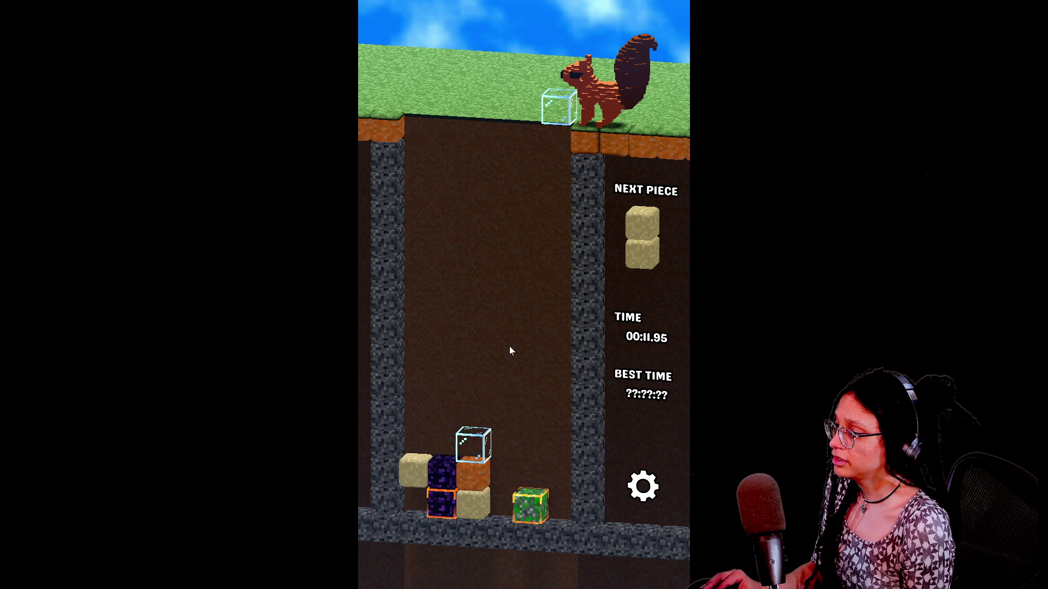
{"action": "left_click", "coordinate": [509, 351]}
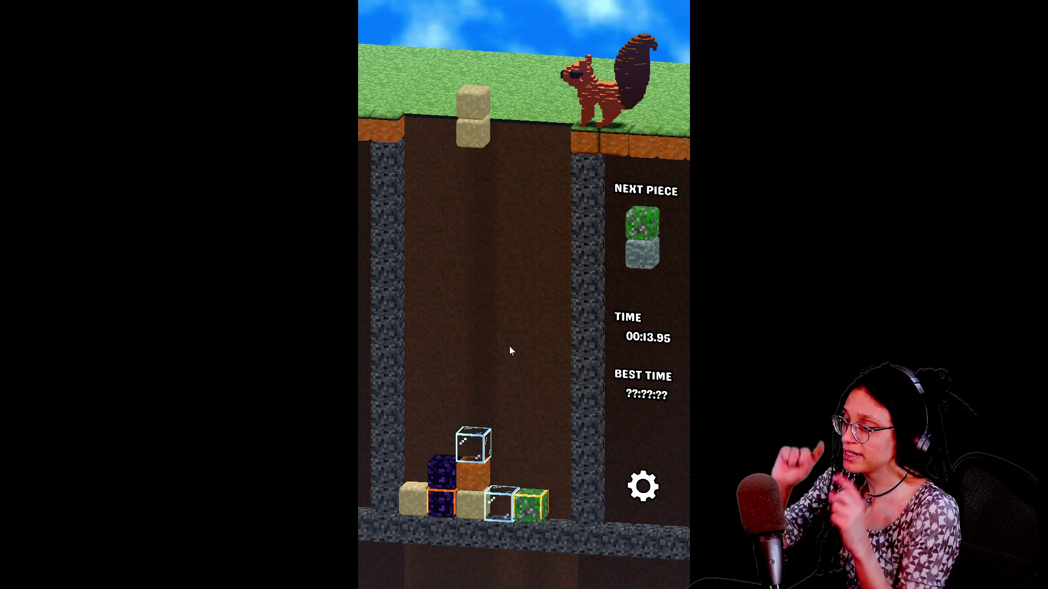
{"action": "left_click", "coordinate": [510, 347]}
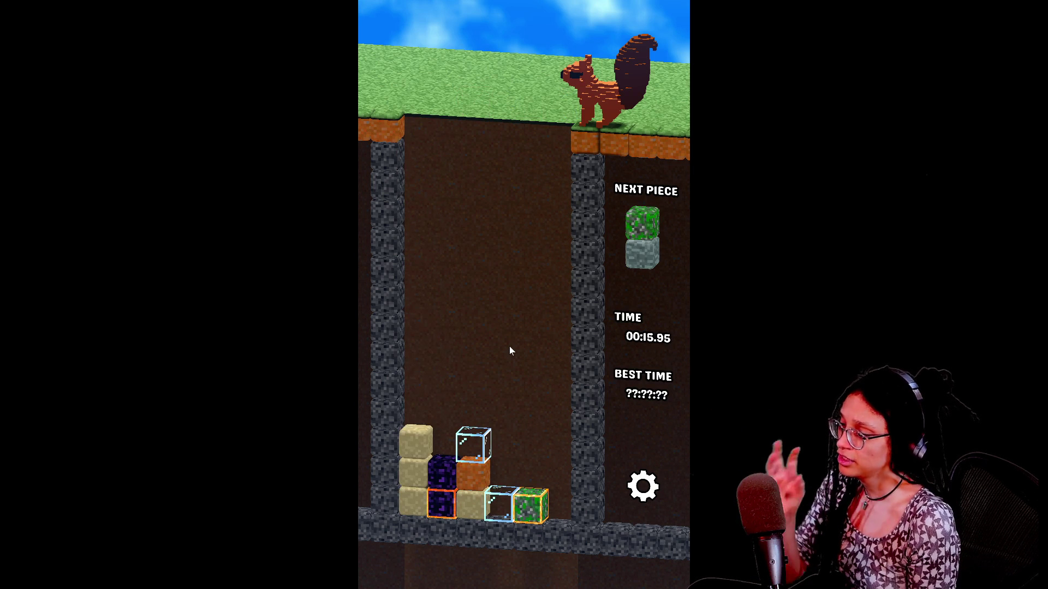
{"action": "key", "text": "Right"}
{"action": "key", "text": "Right"}
{"action": "key", "text": "Right"}
{"action": "key", "text": "Up"}
{"action": "left_click", "coordinate": [509, 348]}
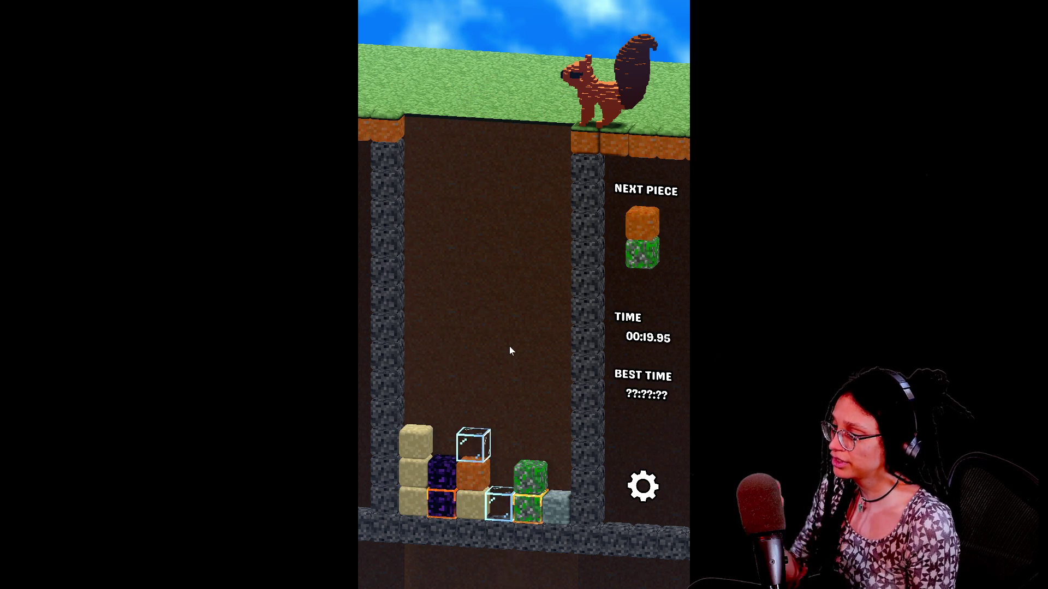
{"action": "key", "text": "Right"}
{"action": "key", "text": "Right"}
{"action": "left_click", "coordinate": [509, 347]}
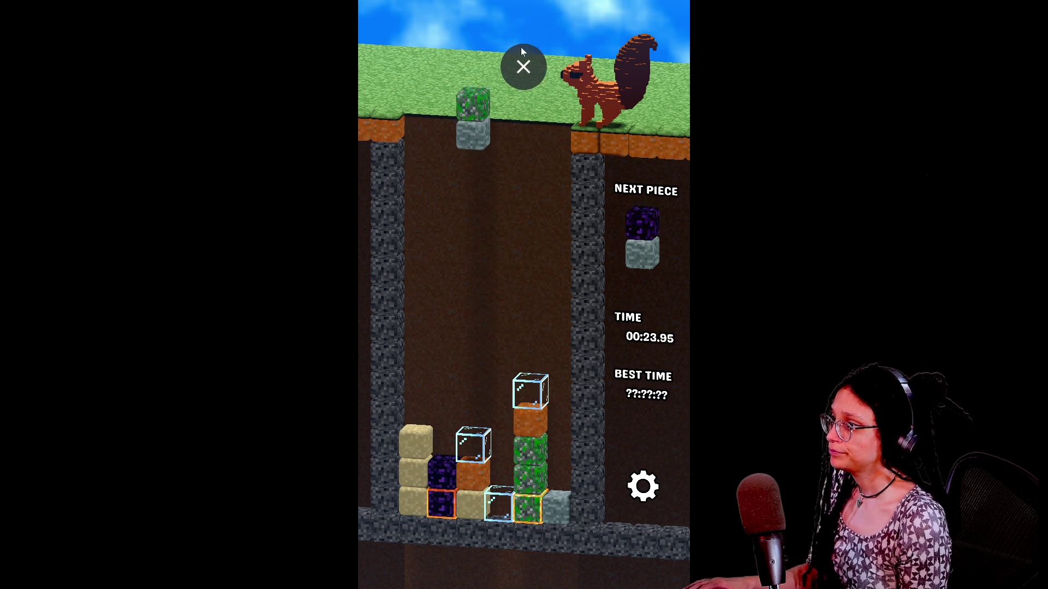
{"action": "left_click", "coordinate": [523, 62]}
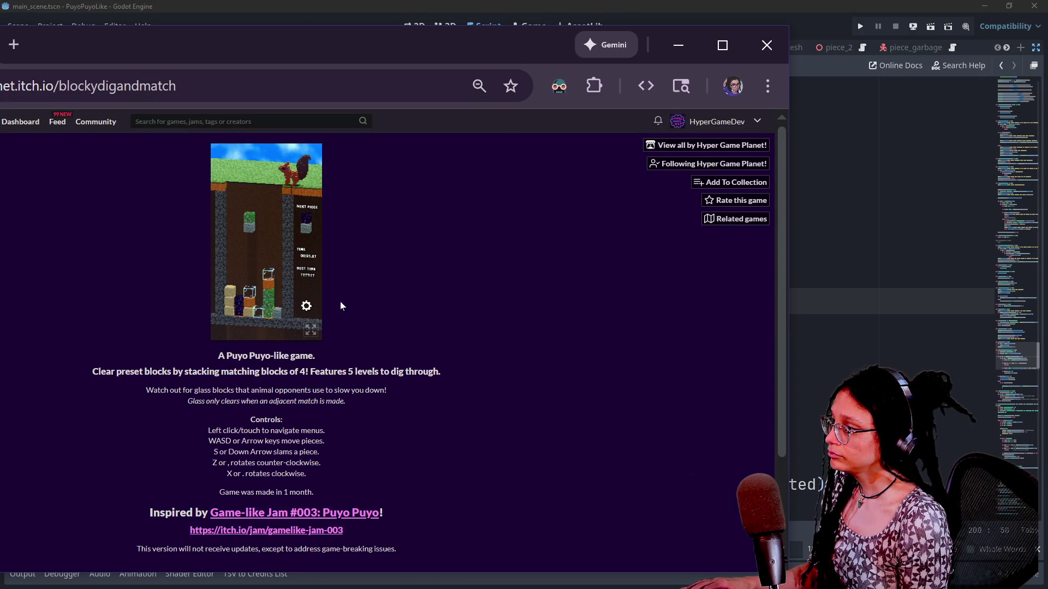
{"action": "key", "text": "alt+Tab"}
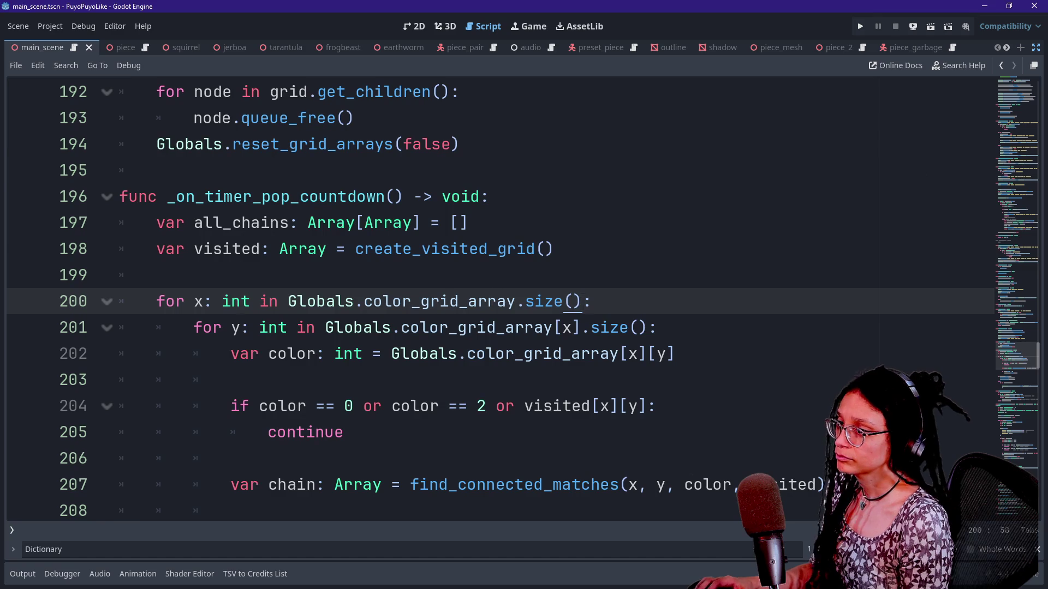
{"action": "left_click_drag", "start_coordinate": [166, 196], "coordinate": [351, 223]}
{"action": "left_click", "coordinate": [412, 222]}
{"action": "left_click", "coordinate": [404, 196]}
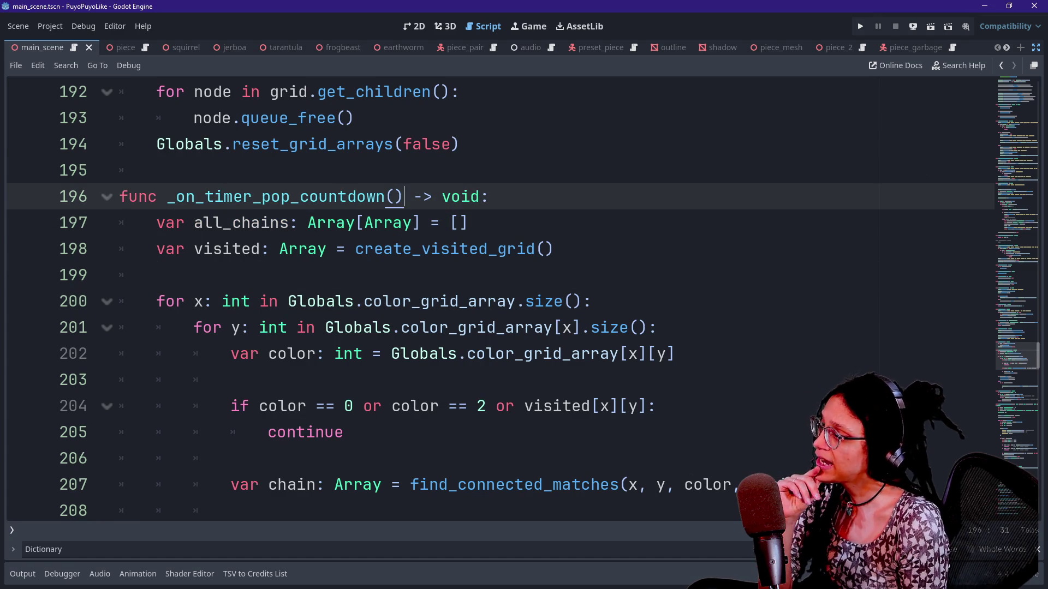
{"action": "left_click", "coordinate": [459, 145]}
{"action": "left_click", "coordinate": [163, 170]}
{"action": "left_click", "coordinate": [355, 118]}
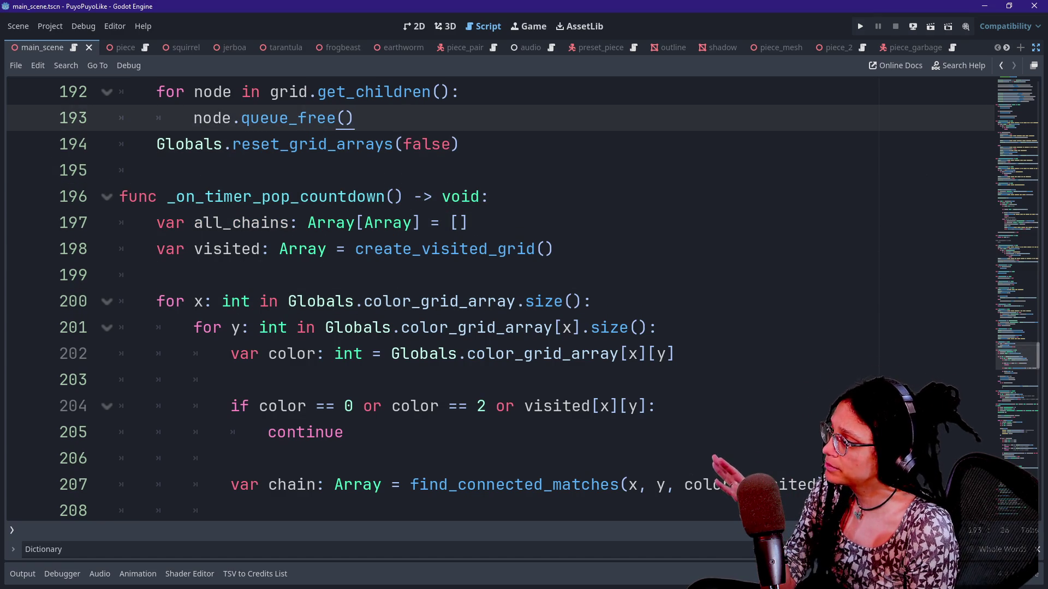
{"action": "double_click", "coordinate": [251, 197]}
{"action": "left_click", "coordinate": [398, 197]}
{"action": "left_click", "coordinate": [156, 170]}
{"action": "left_click", "coordinate": [242, 197]}
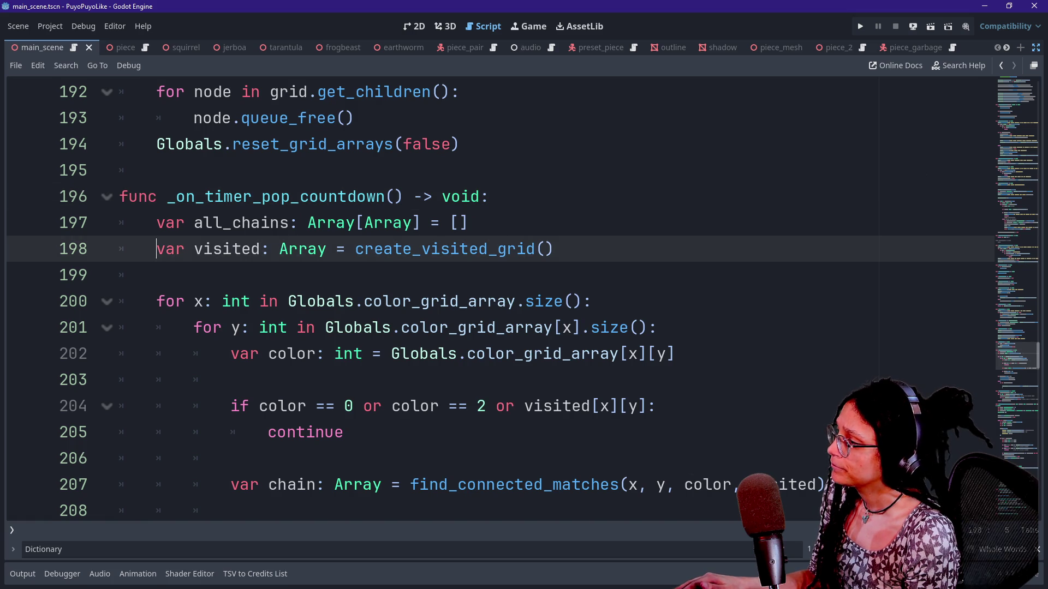
{"action": "key", "text": "Down"}
{"action": "key", "text": "Down"}
{"action": "key", "text": "Down"}
{"action": "key", "text": "Down"}
{"action": "key", "text": "Down"}
{"action": "key", "text": "Down"}
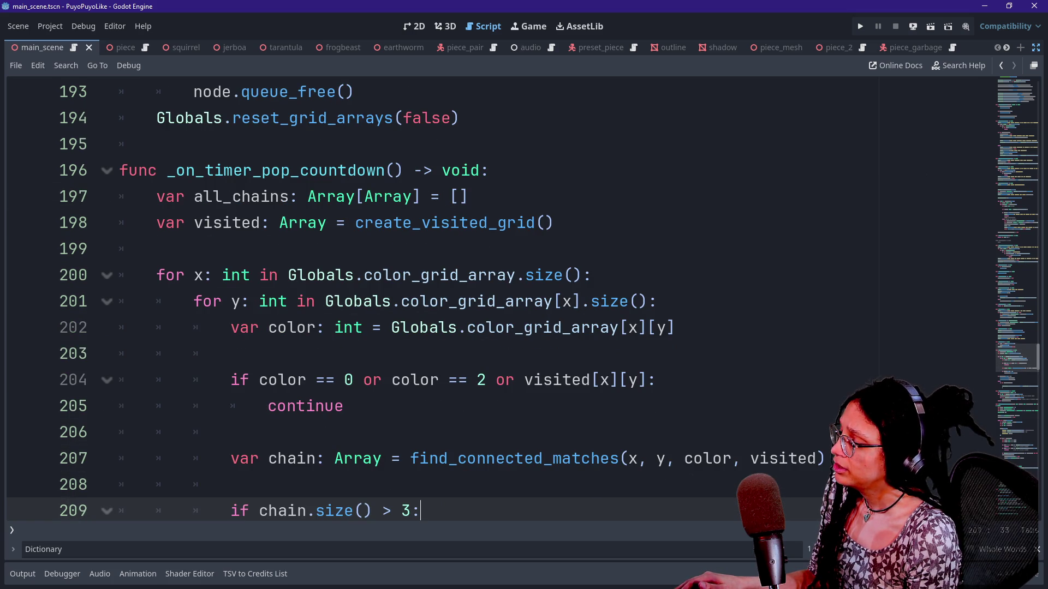
{"action": "left_click", "coordinate": [526, 275]}
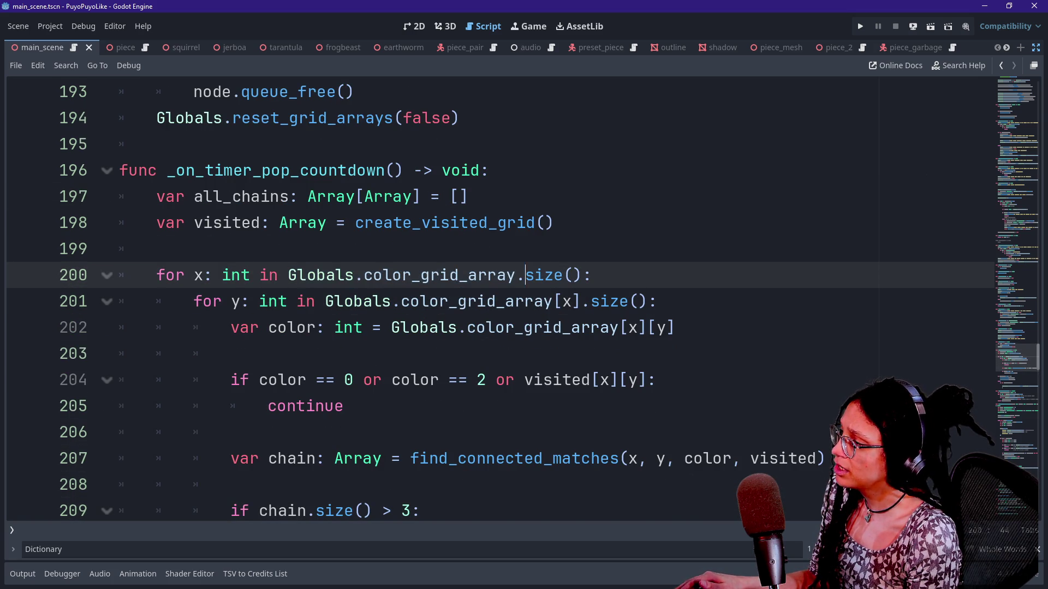
{"action": "left_click", "coordinate": [468, 302]}
{"action": "scroll", "coordinate": [468, 301], "scroll_direction": "down", "scroll_amount": 1}
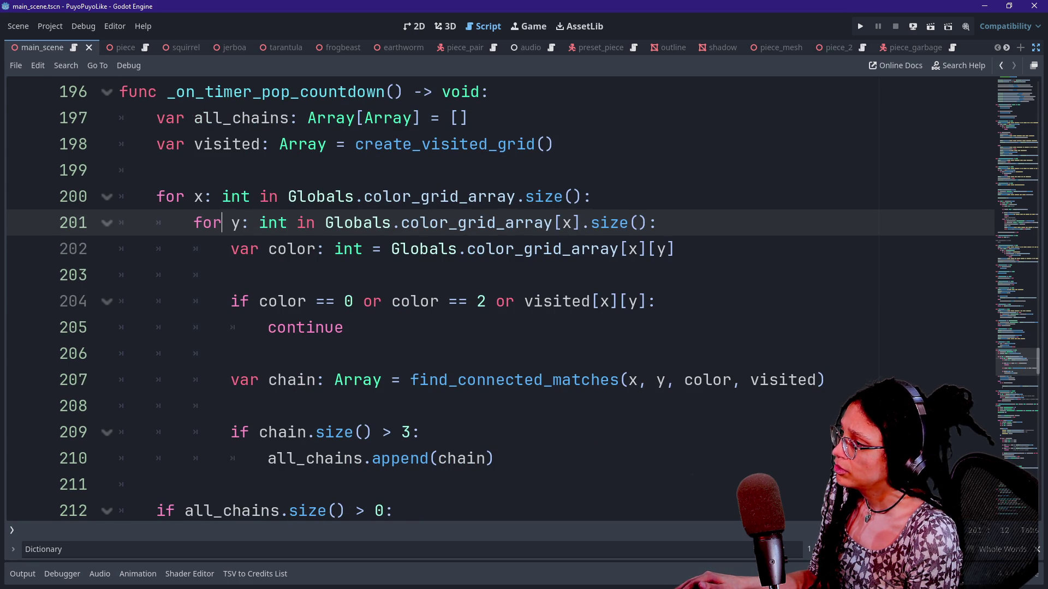
{"action": "left_click", "coordinate": [581, 223]}
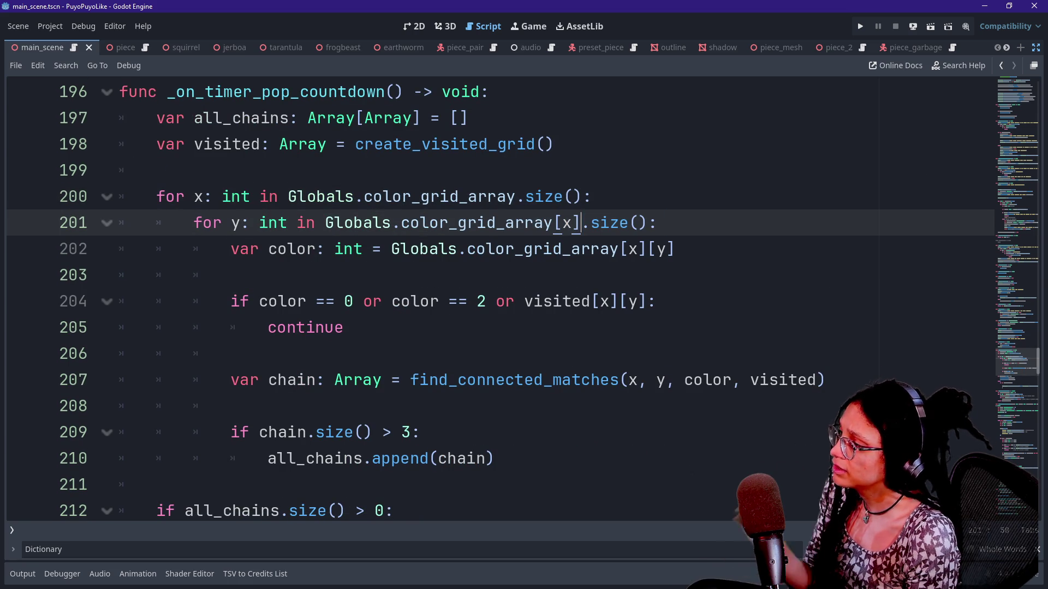
{"action": "key", "text": "Down"}
{"action": "key", "text": "Down"}
{"action": "key", "text": "Down"}
{"action": "key", "text": "Down"}
{"action": "key", "text": "Down"}
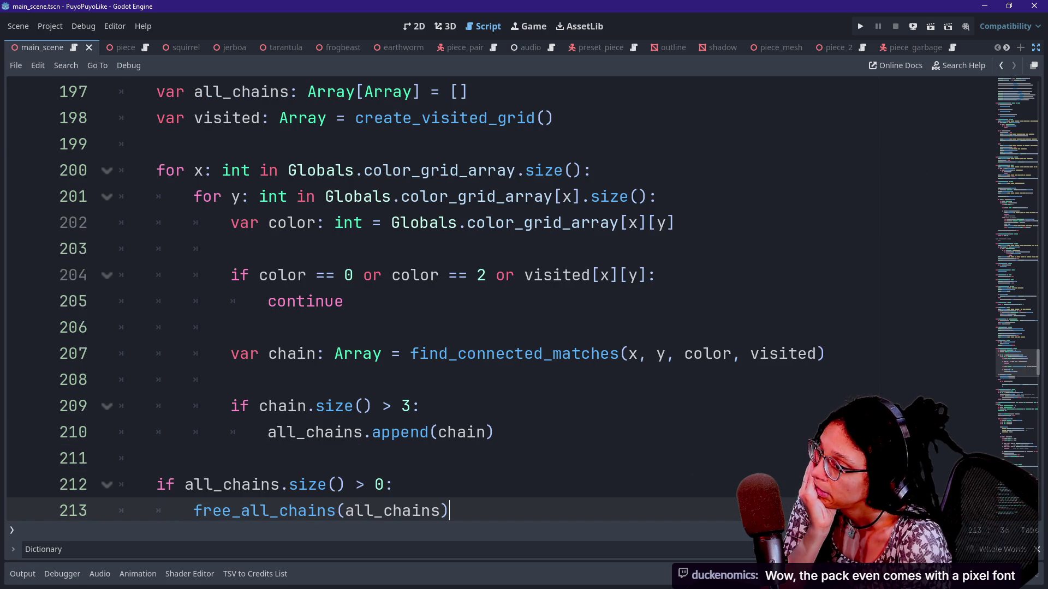
{"action": "key", "text": "Up"}
{"action": "key", "text": "Up"}
{"action": "key", "text": "Up"}
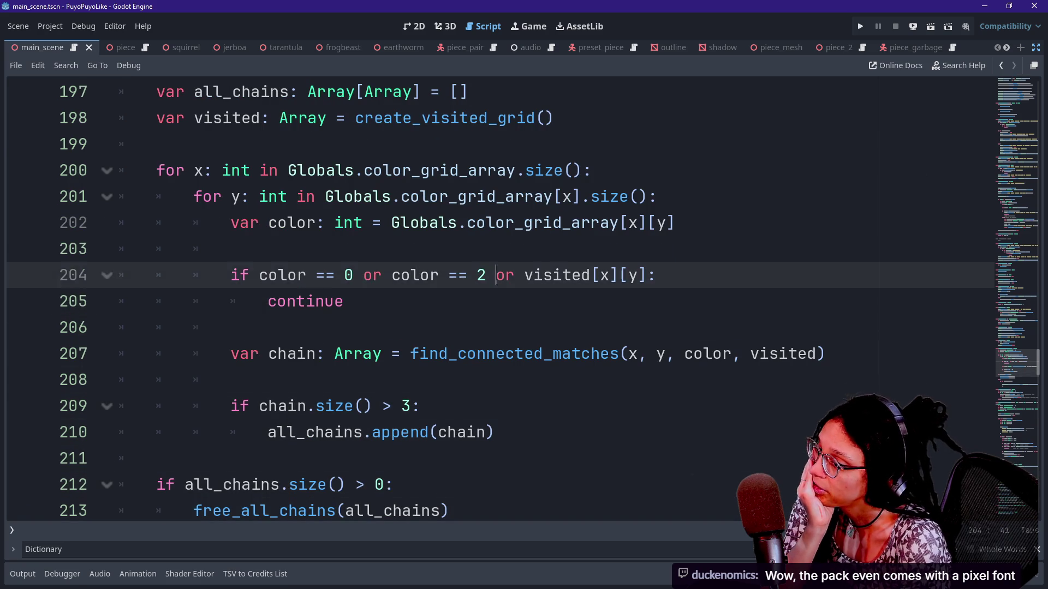
{"action": "key", "text": "Up"}
{"action": "key", "text": "Up"}
{"action": "key", "text": "Up"}
{"action": "key", "text": "Down"}
{"action": "key", "text": "Down"}
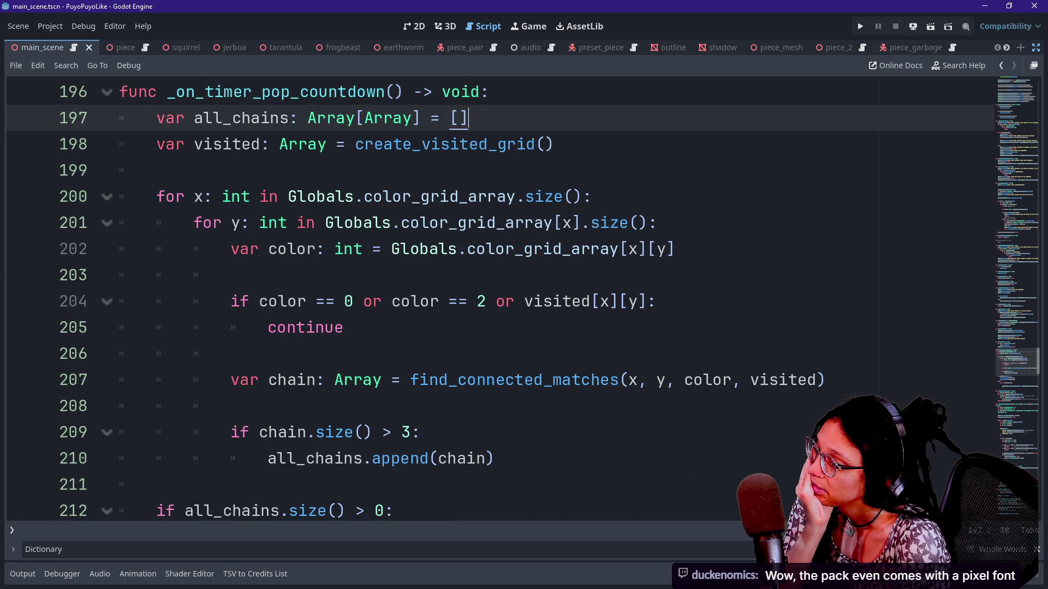
{"action": "key", "text": "Up"}
{"action": "key", "text": "Up"}
{"action": "key", "text": "Down"}
{"action": "key", "text": "Down"}
{"action": "key", "text": "Down"}
{"action": "key", "text": "Up"}
{"action": "key", "text": "Up"}
{"action": "key", "text": "Down"}
{"action": "key", "text": "Up"}
{"action": "key", "text": "Up"}
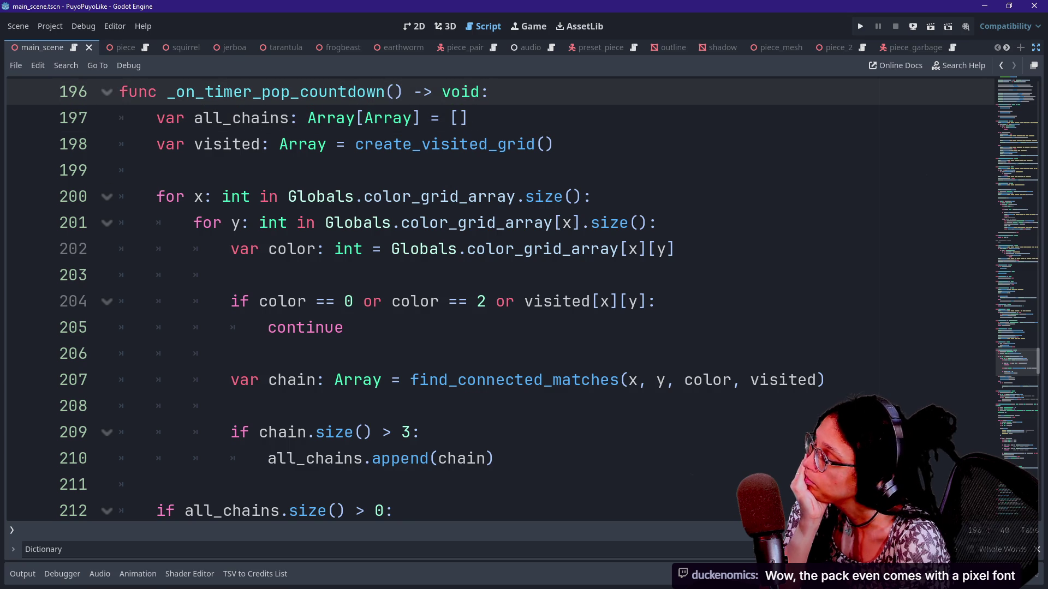
{"action": "key", "text": "Down"}
{"action": "key", "text": "Down"}
{"action": "key", "text": "Down"}
{"action": "key", "text": "Up"}
{"action": "key", "text": "Up"}
{"action": "key", "text": "Down"}
{"action": "key", "text": "Down"}
{"action": "key", "text": "Down"}
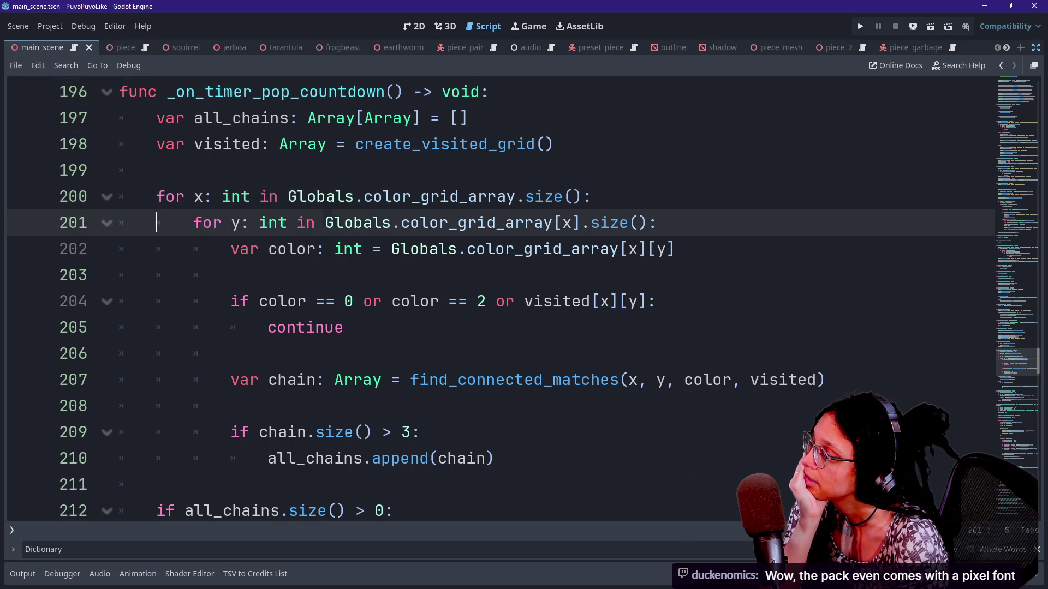
{"action": "key", "text": "Down"}
{"action": "key", "text": "Down"}
{"action": "key", "text": "Down"}
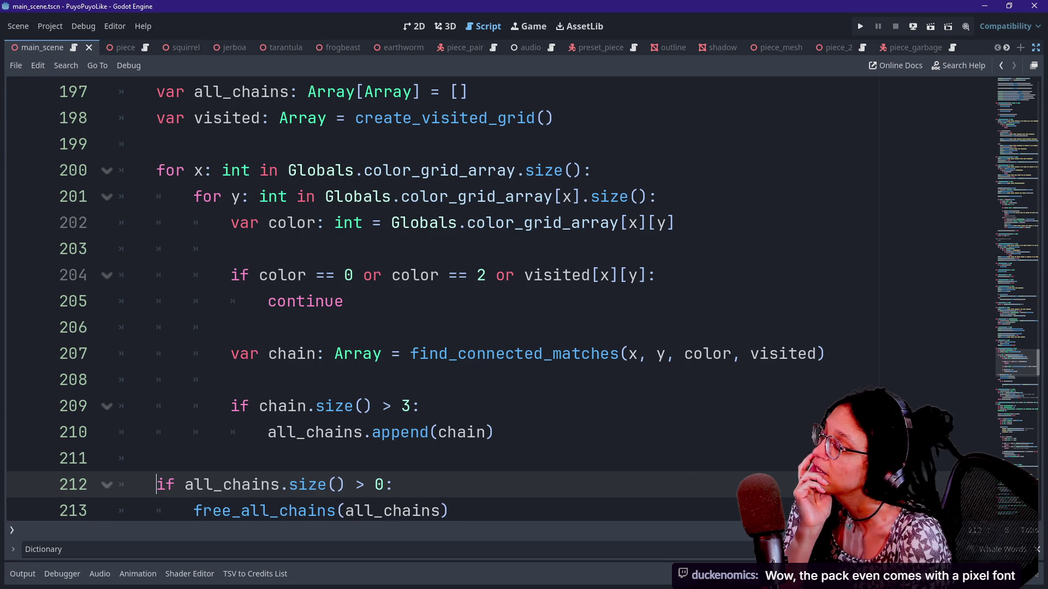
{"action": "left_click", "coordinate": [195, 170]}
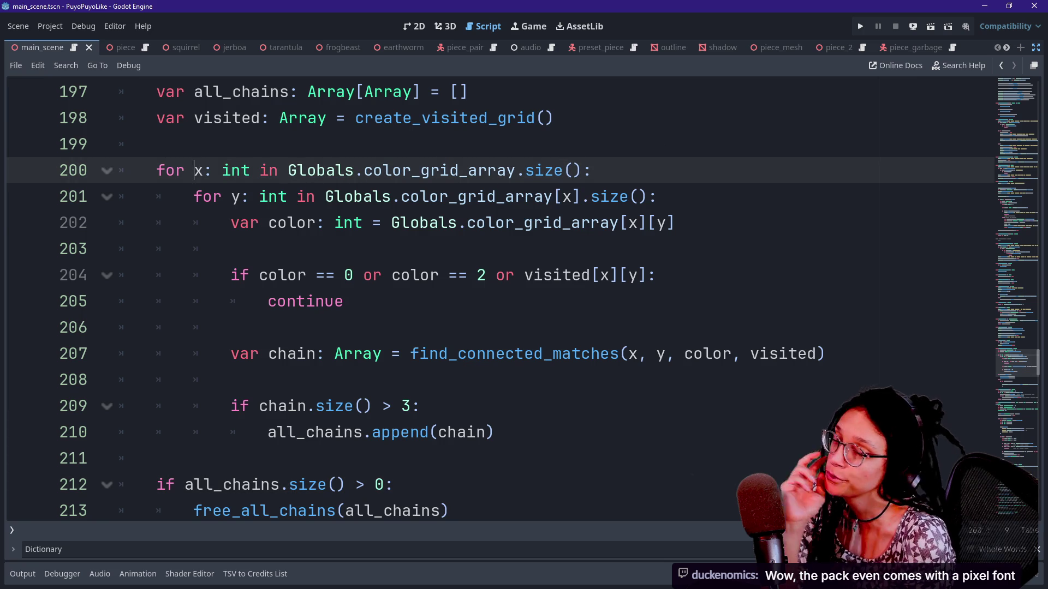